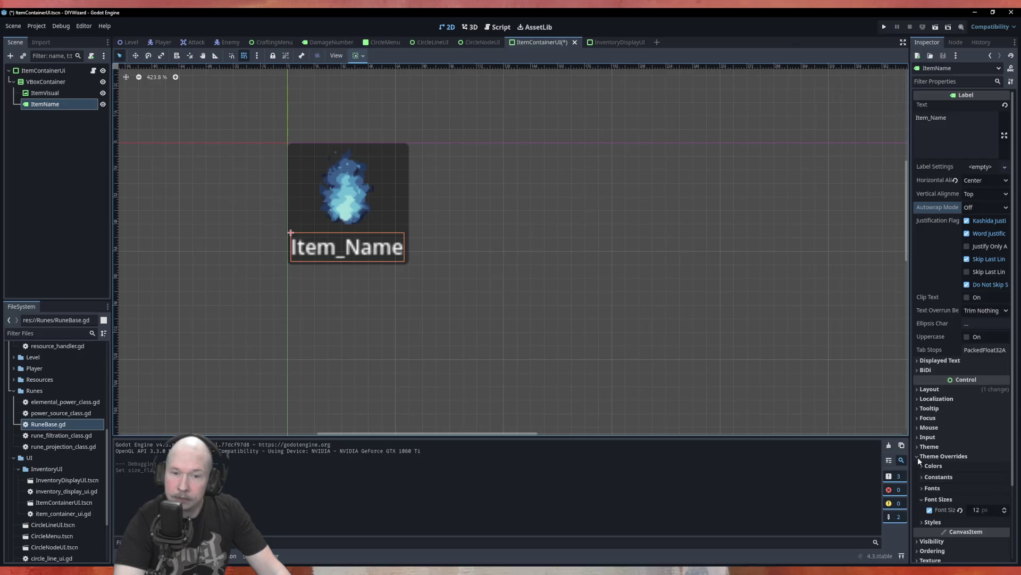
# Step: Browse ItemName's Theme Overrides, Input, Layout, Tooltip and Localization sections in the Inspector
pyautogui.click(918, 457)
pyautogui.click(917, 437)
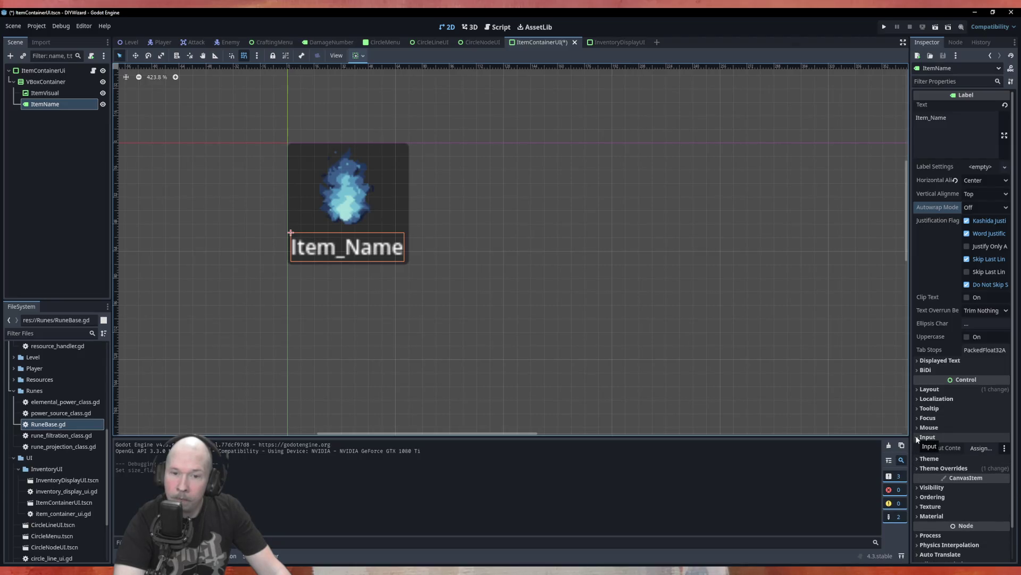
pyautogui.click(916, 436)
pyautogui.click(916, 390)
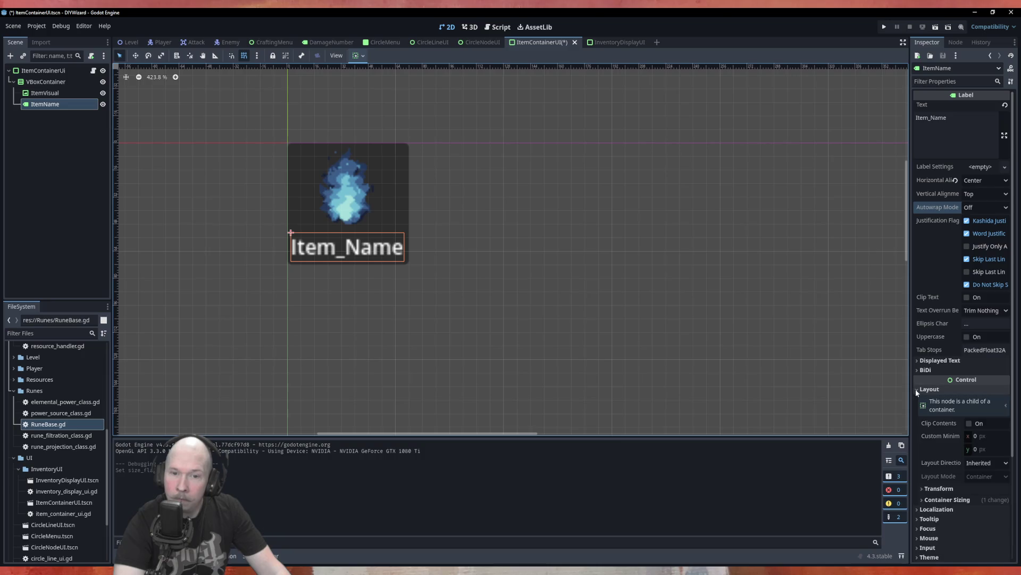
pyautogui.click(916, 389)
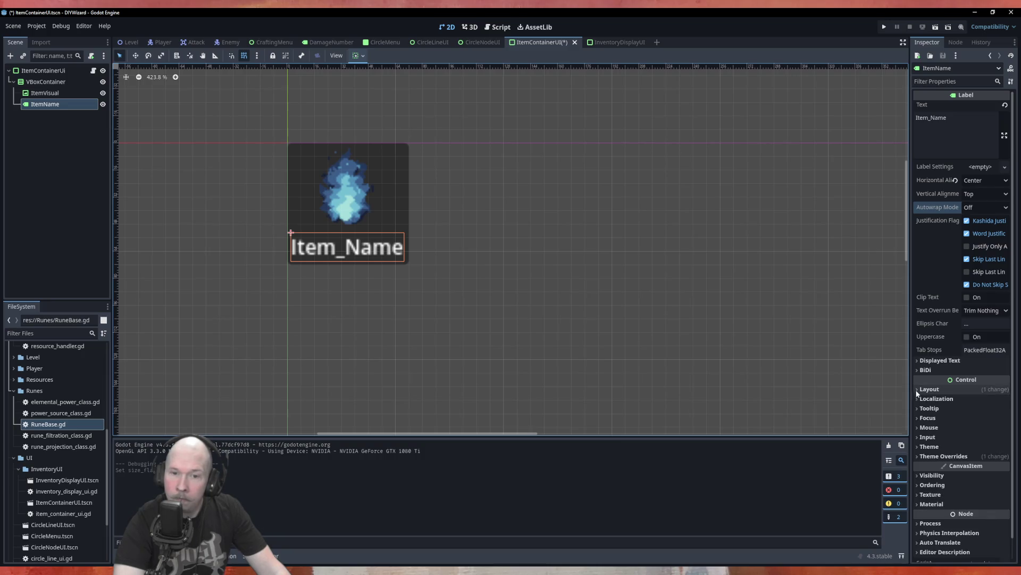
pyautogui.click(916, 409)
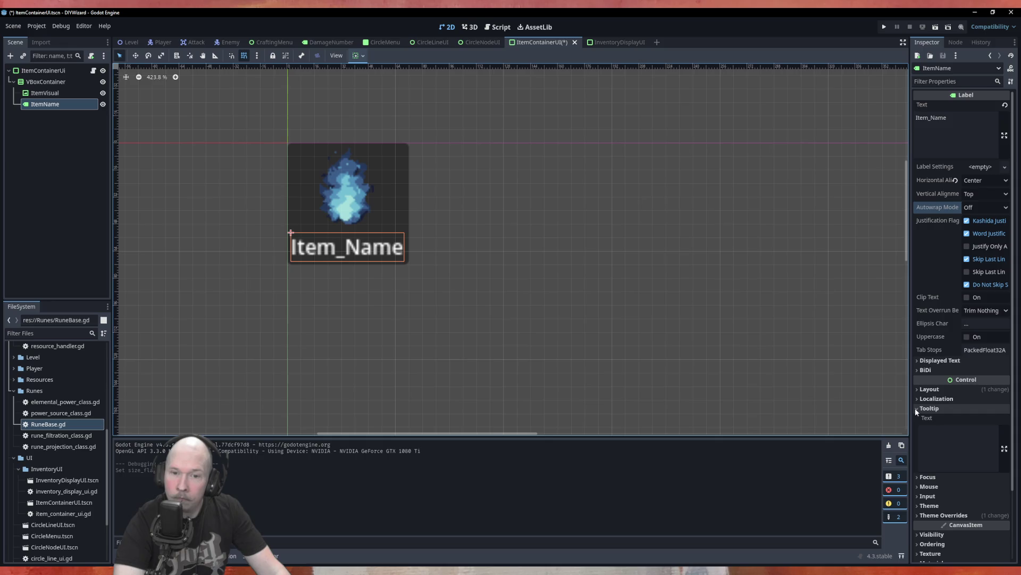
pyautogui.click(916, 409)
pyautogui.click(935, 399)
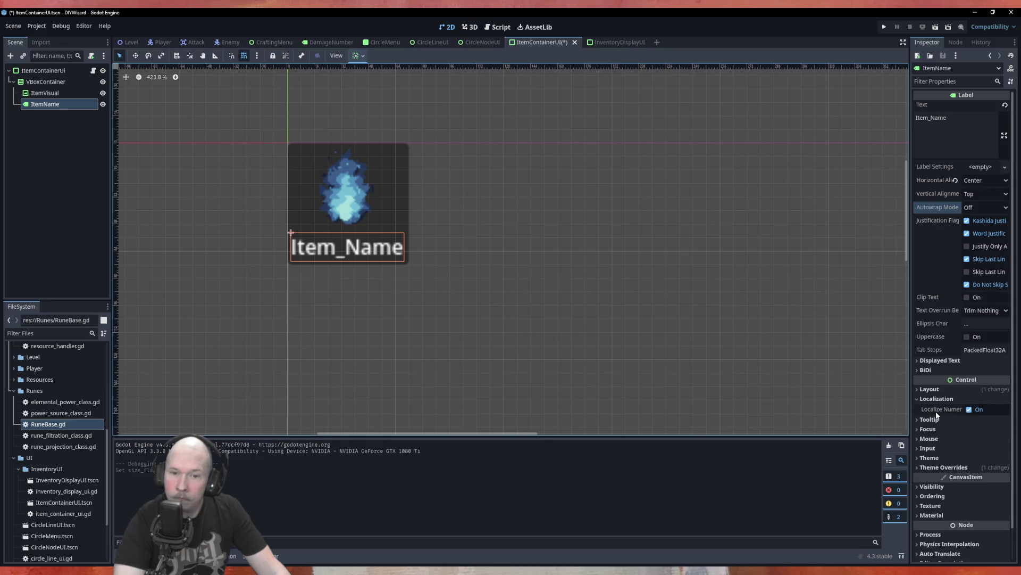
pyautogui.moveTo(937, 414)
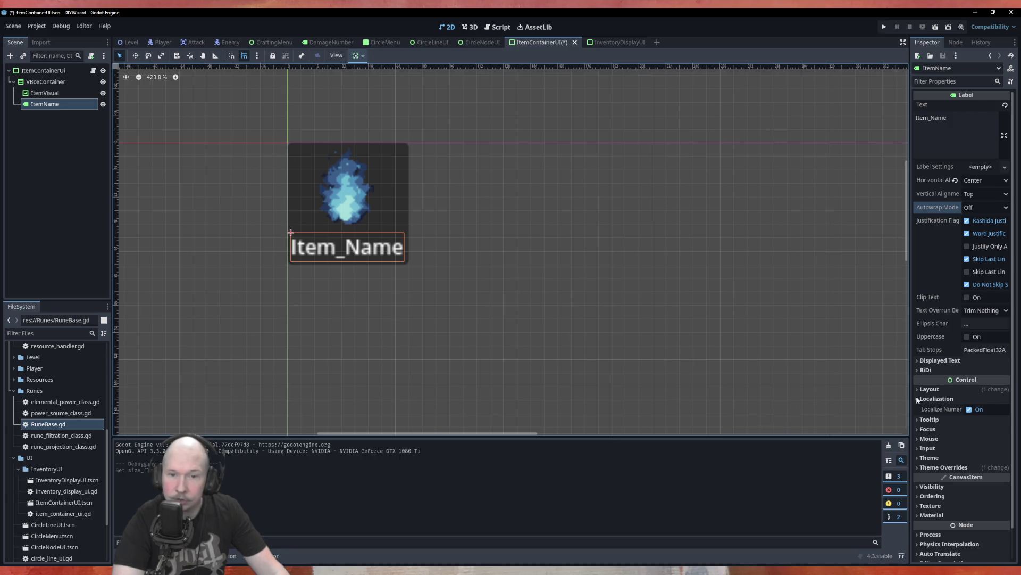
pyautogui.click(916, 398)
# Step: Check the Visibility section, then show the Autowrap Mode choices, still set to Off
pyautogui.scroll(-1, 939, 422)
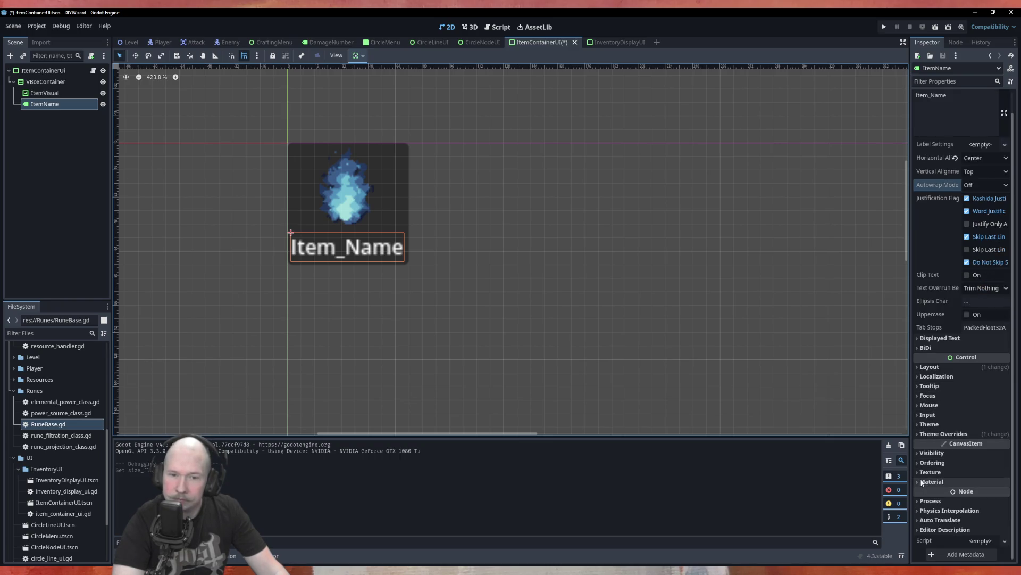
pyautogui.click(916, 452)
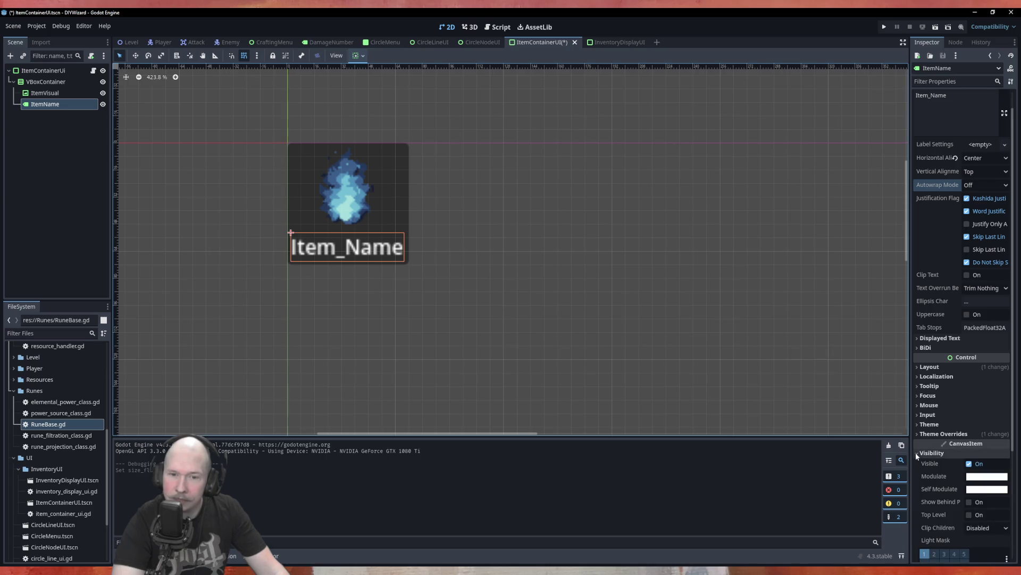
pyautogui.click(916, 453)
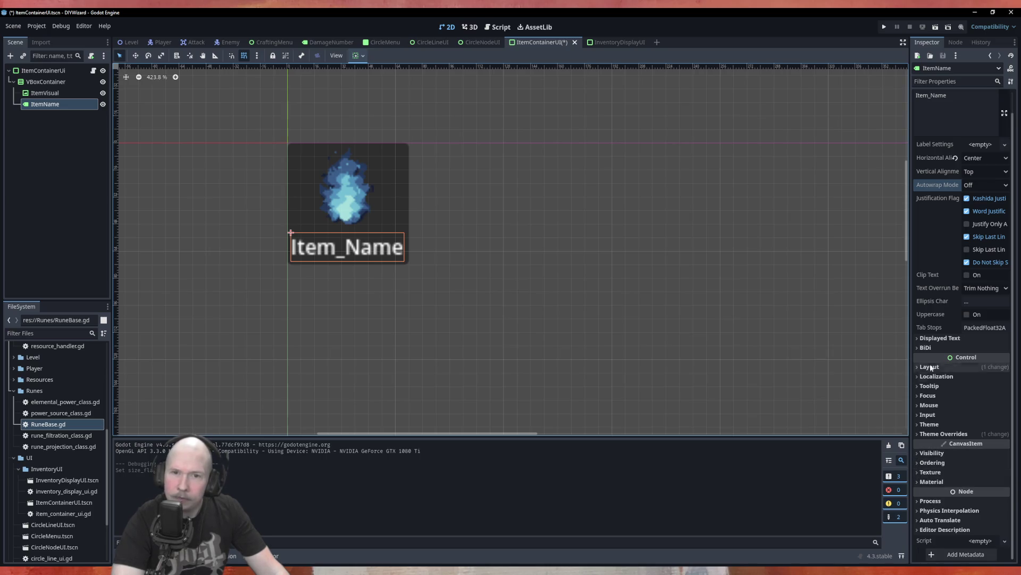
pyautogui.scroll(1, 932, 405)
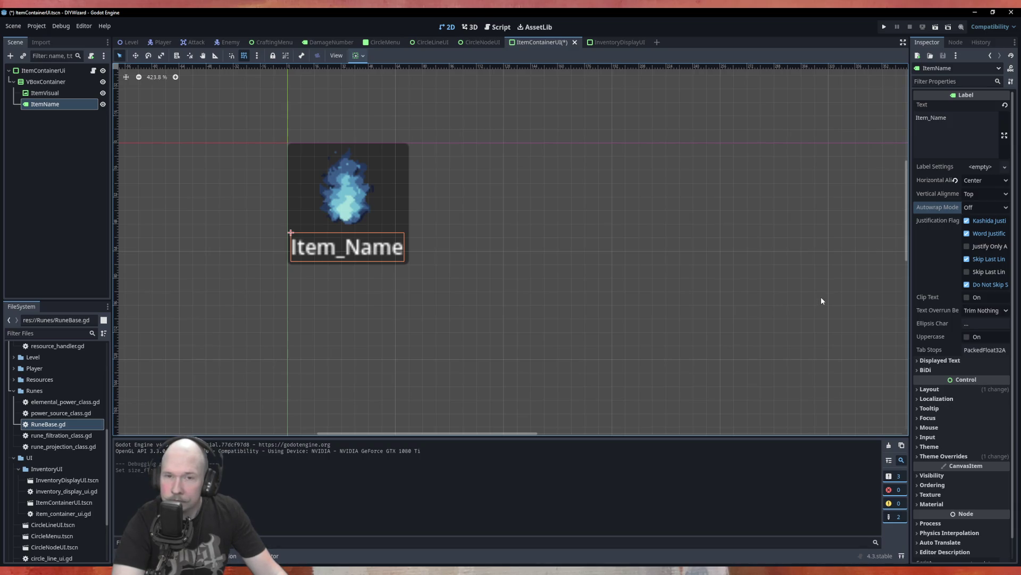
pyautogui.click(985, 209)
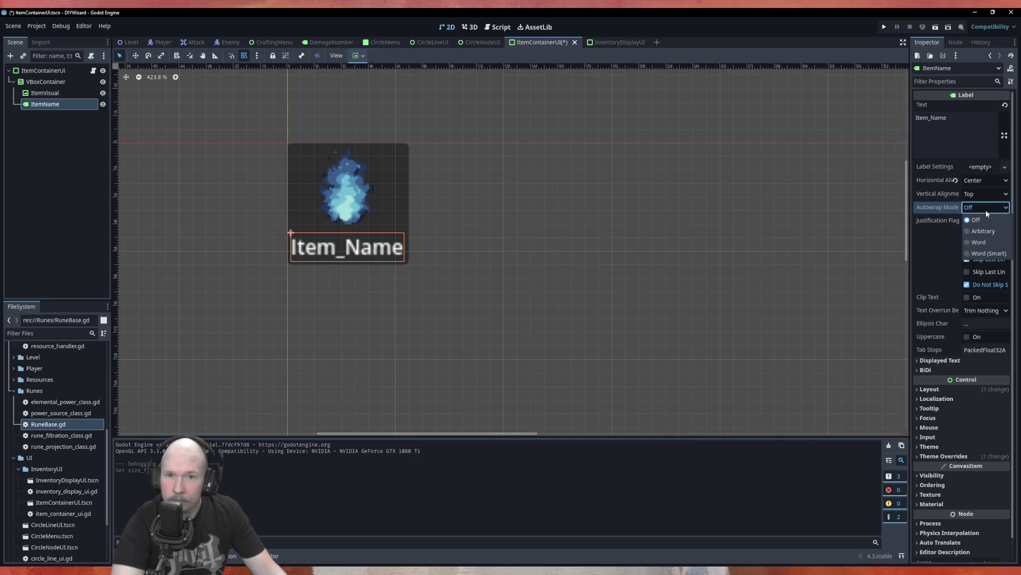
# Step: Set ItemName's Autowrap Mode to Word, save ItemContainerUI, and open the resulting warning
pyautogui.click(981, 242)
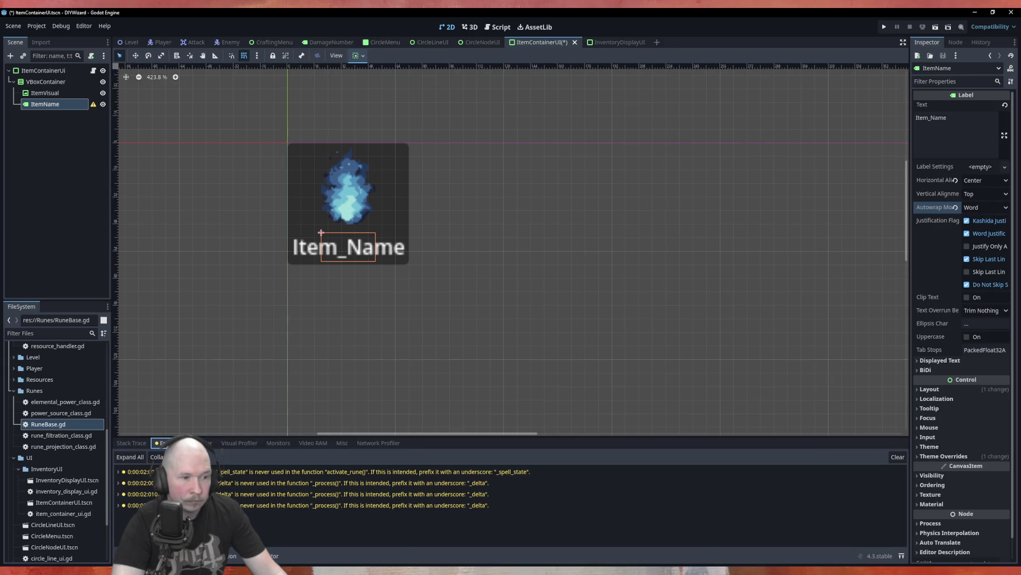
pyautogui.click(279, 398)
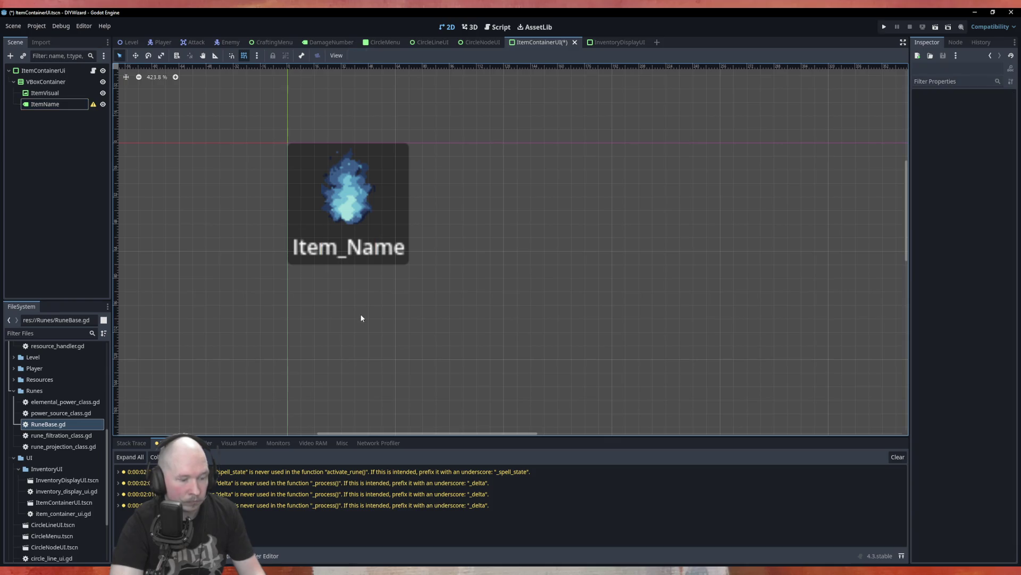
pyautogui.hotkey('ctrl', 's')
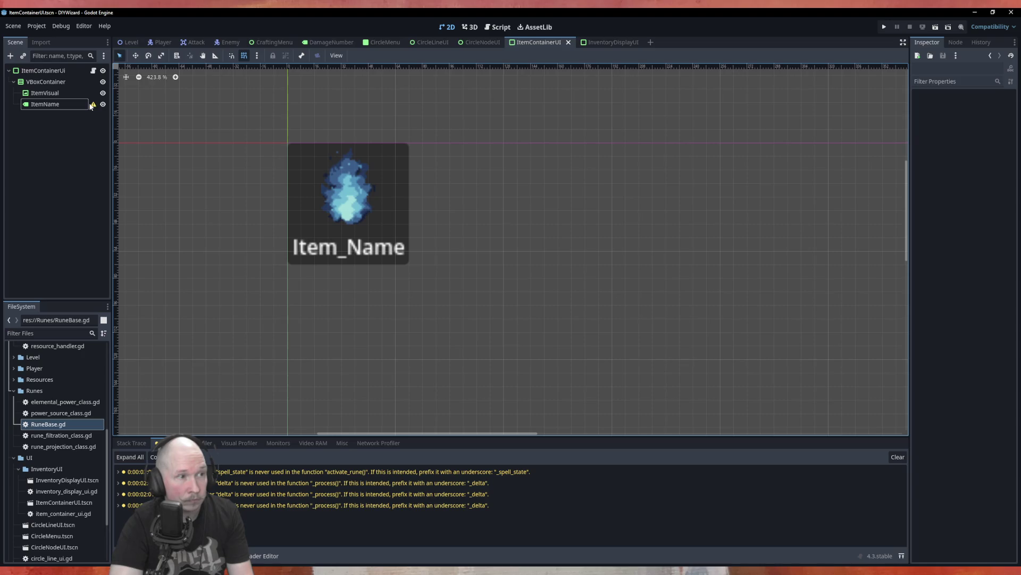
pyautogui.moveTo(93, 106)
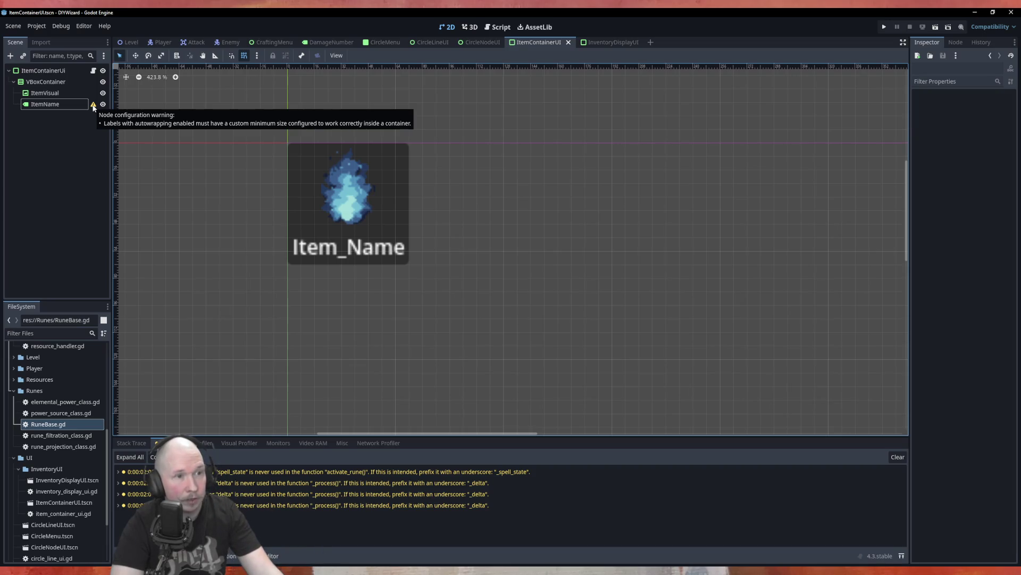
pyautogui.click(94, 104)
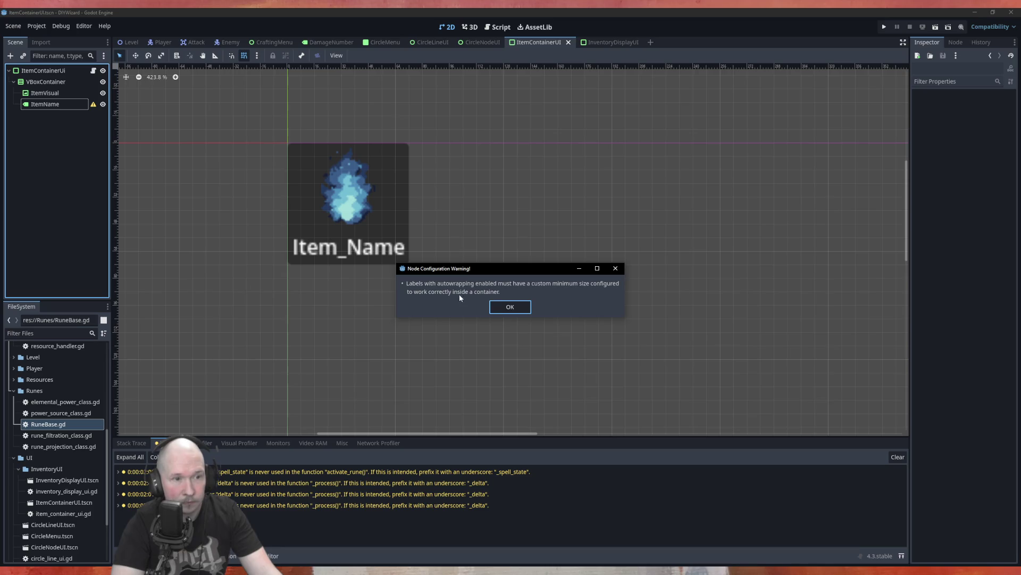
# Step: Dismiss the ItemName autowrap warning dialog and expand the Localization section
pyautogui.click(510, 306)
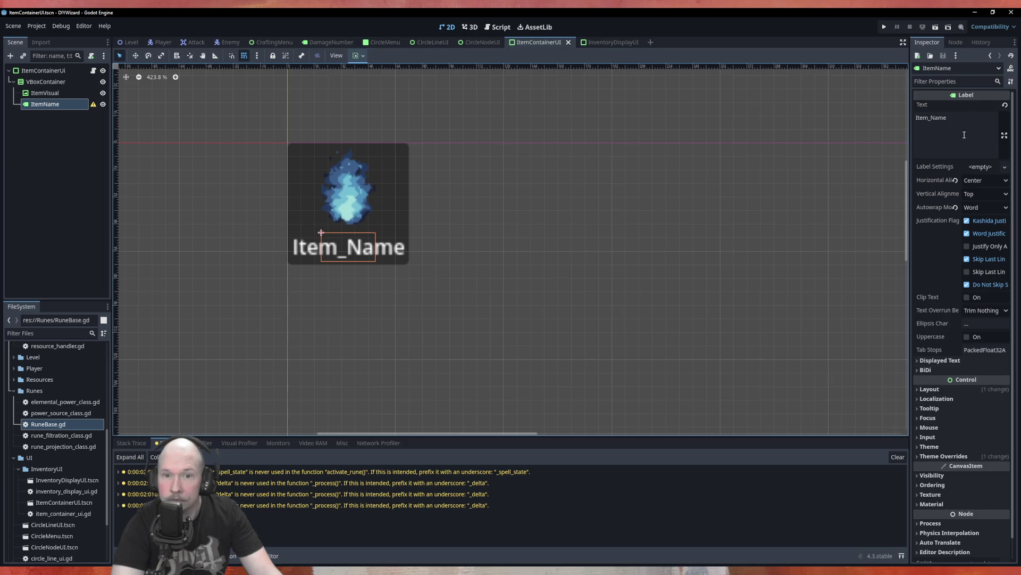
pyautogui.click(940, 399)
# Step: Give ItemName a custom minimum size of 32 × 17 px and save ItemContainerUI
pyautogui.click(940, 399)
pyautogui.click(953, 390)
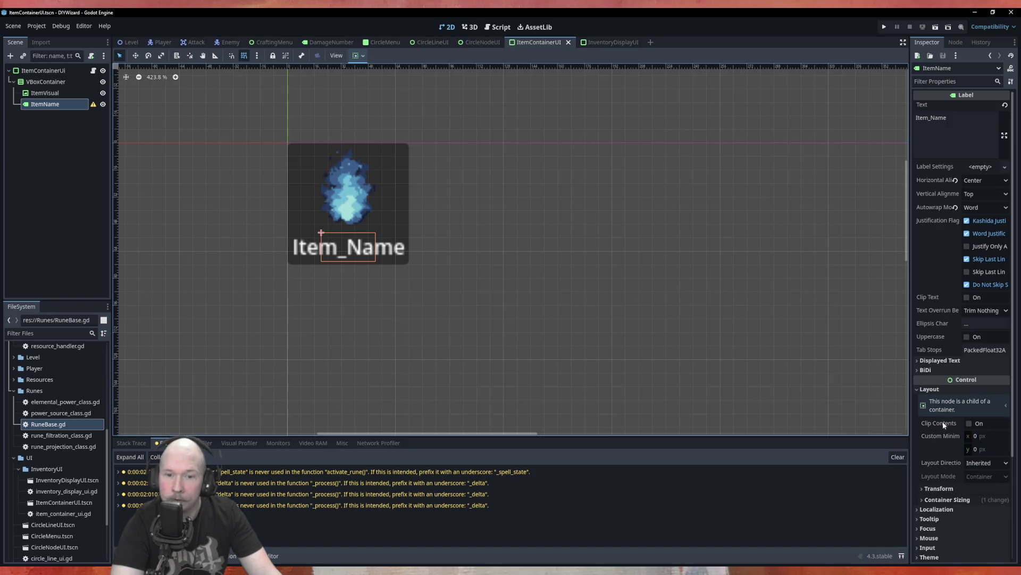
pyautogui.click(946, 488)
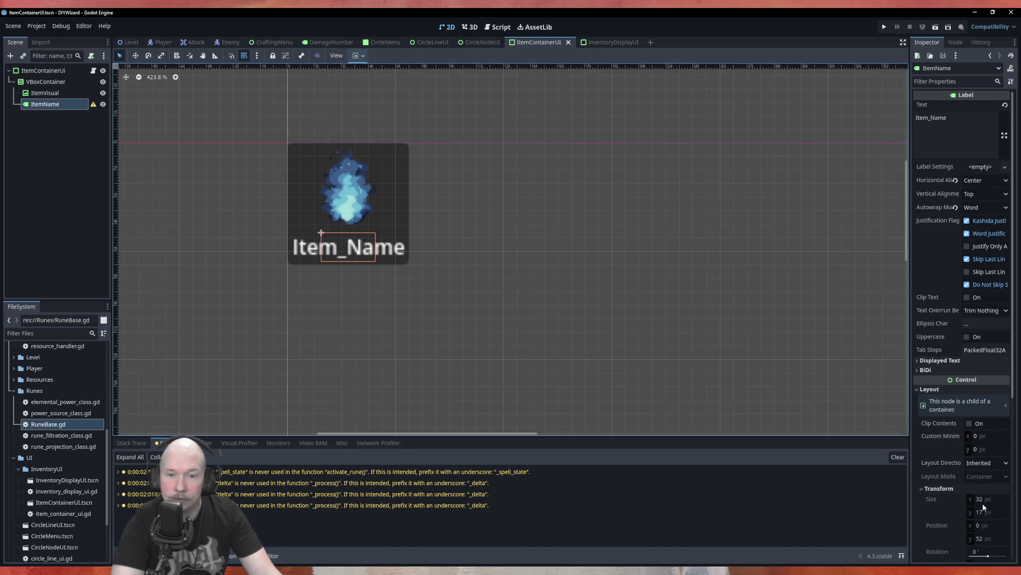
pyautogui.click(982, 436)
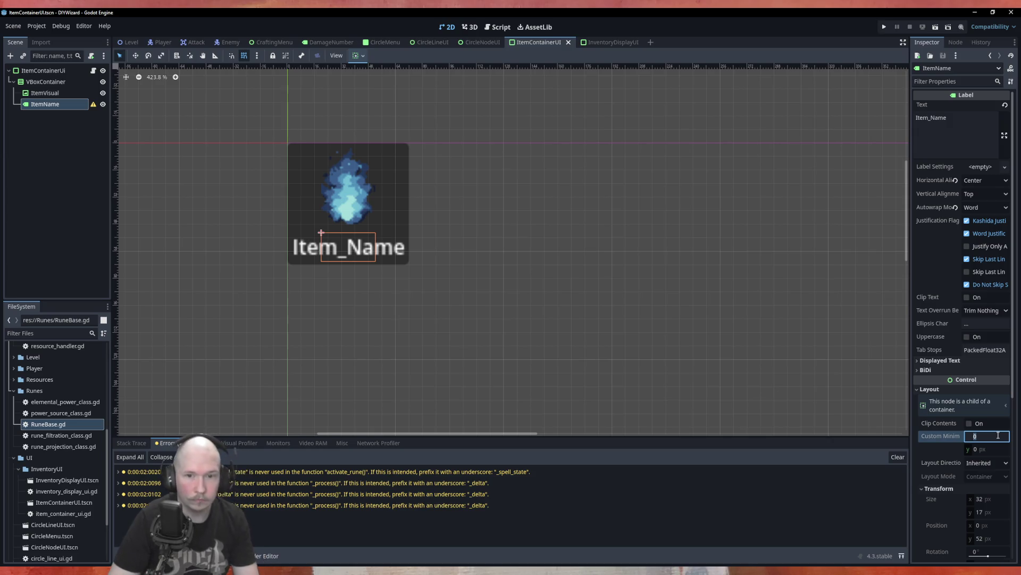
pyautogui.write('32')
pyautogui.press('Tab')
pyautogui.write('17')
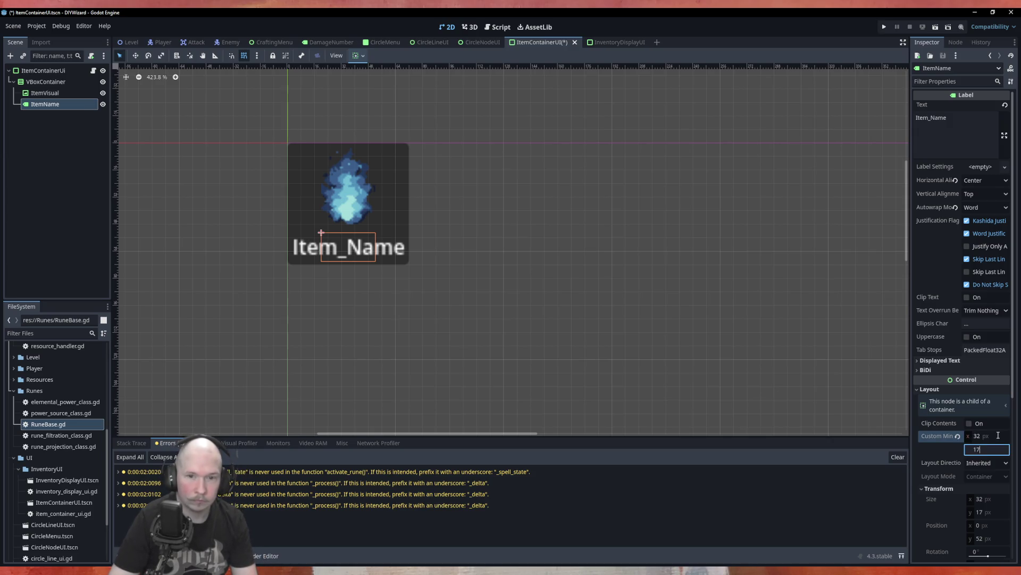
pyautogui.press('Tab')
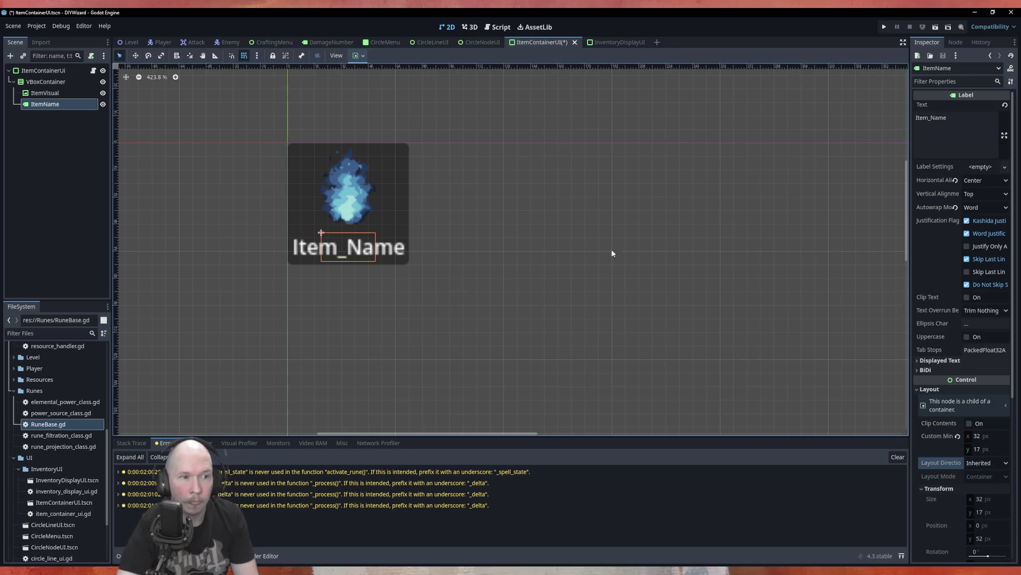
pyautogui.click(582, 245)
pyautogui.hotkey('ctrl', 's')
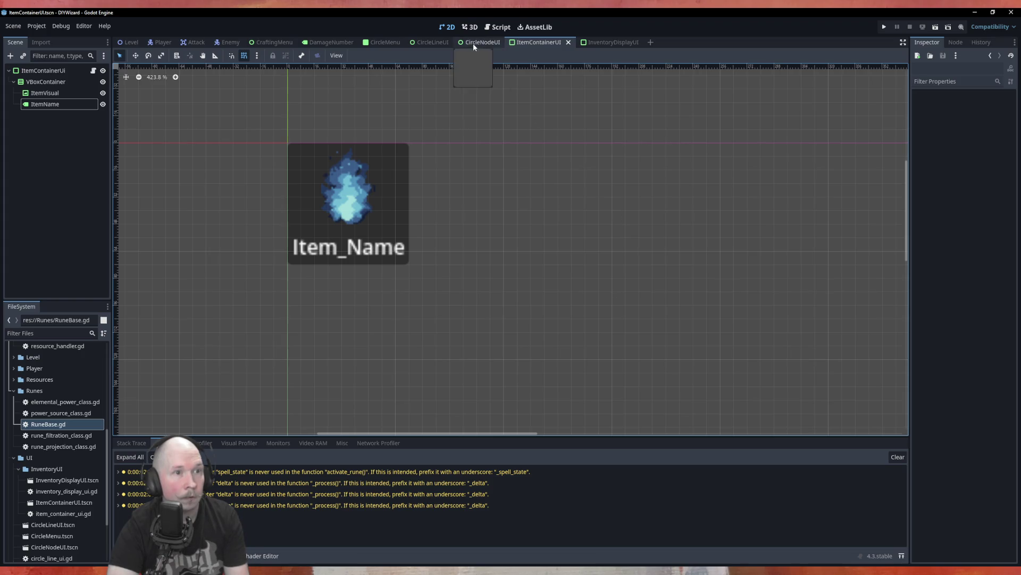
pyautogui.click(383, 42)
# Step: Test-run the CircleMenu scene with F6, close the game, and open CircleLineUI
pyautogui.press('F6')
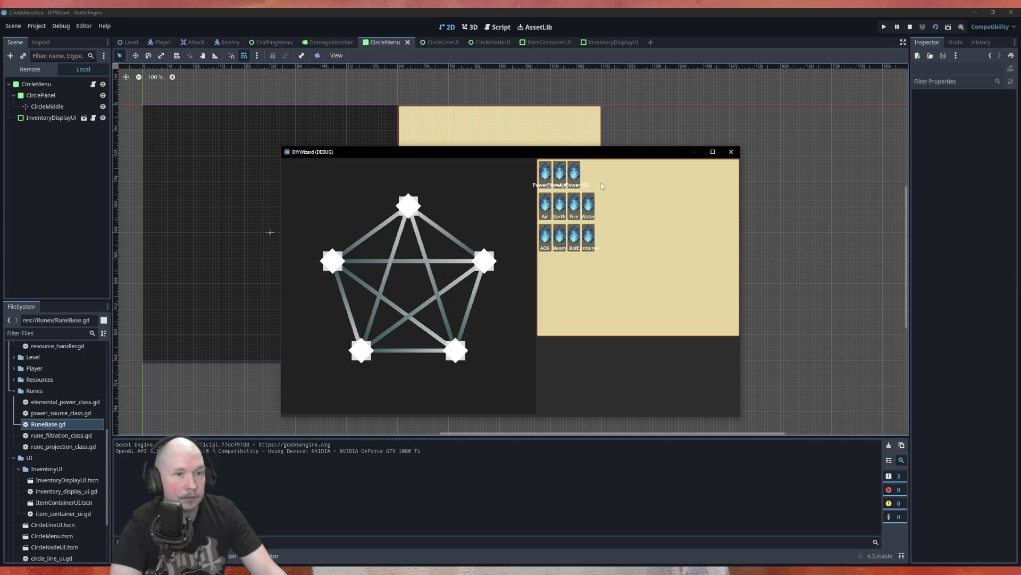
pyautogui.click(732, 153)
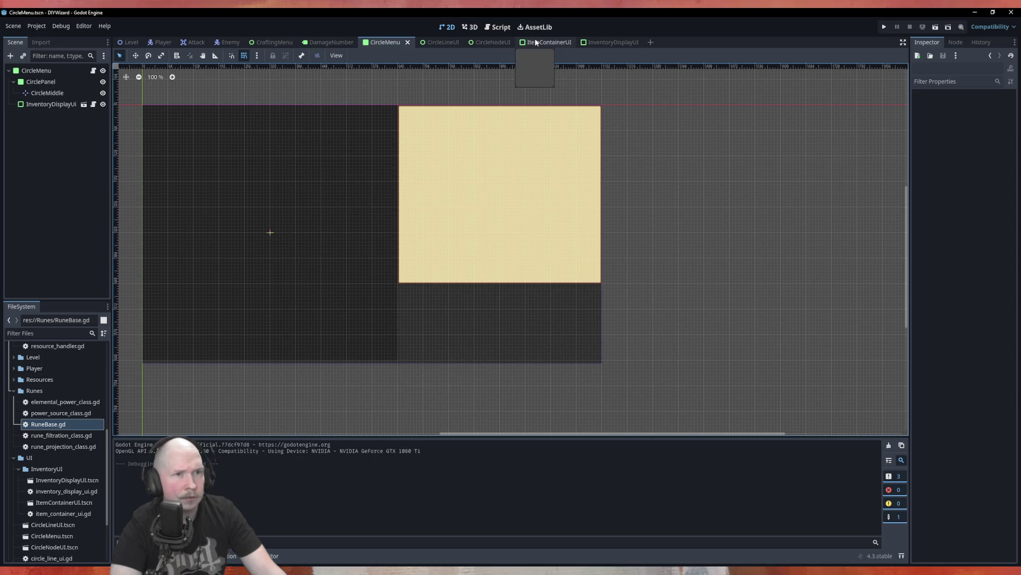
pyautogui.click(442, 42)
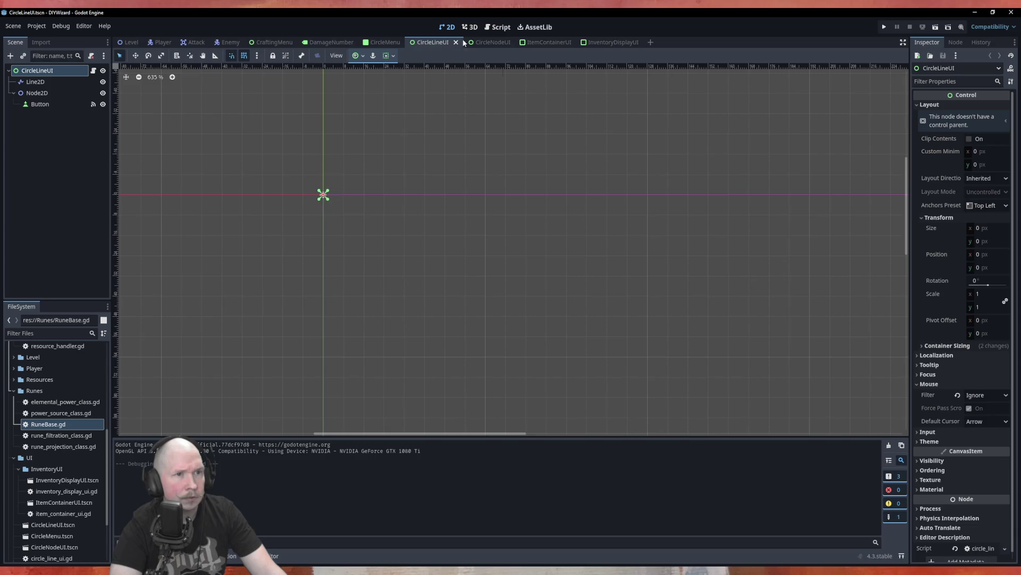
# Step: Open ItemContainerUI and confirm ItemName keeps Word autowrap
pyautogui.click(485, 42)
pyautogui.click(553, 41)
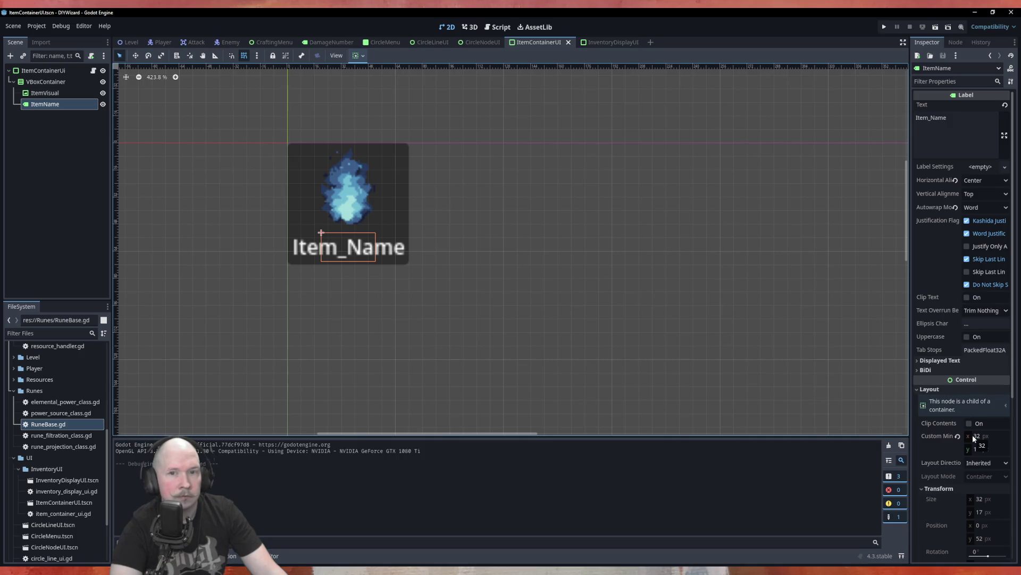
pyautogui.click(982, 207)
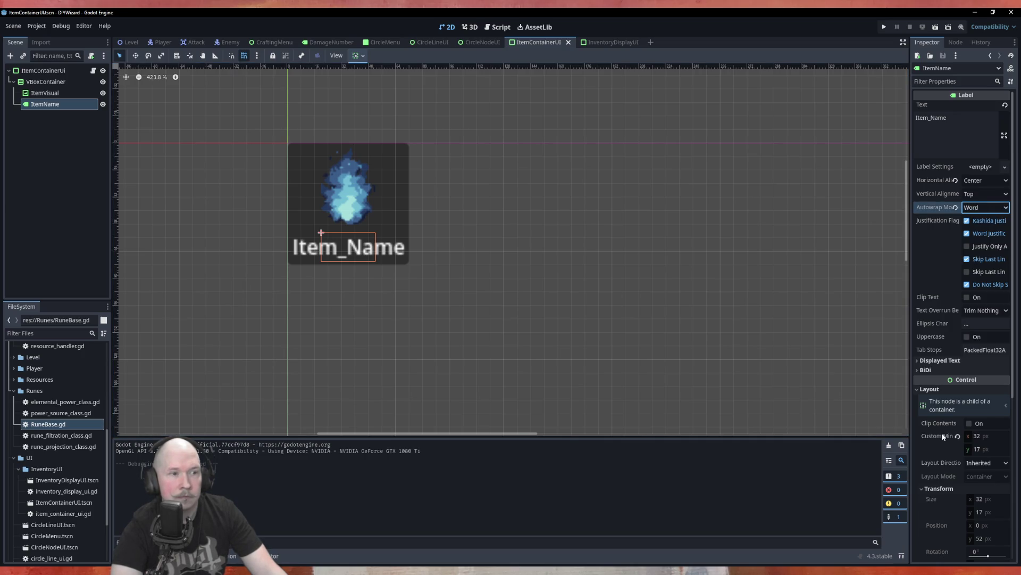
pyautogui.click(364, 246)
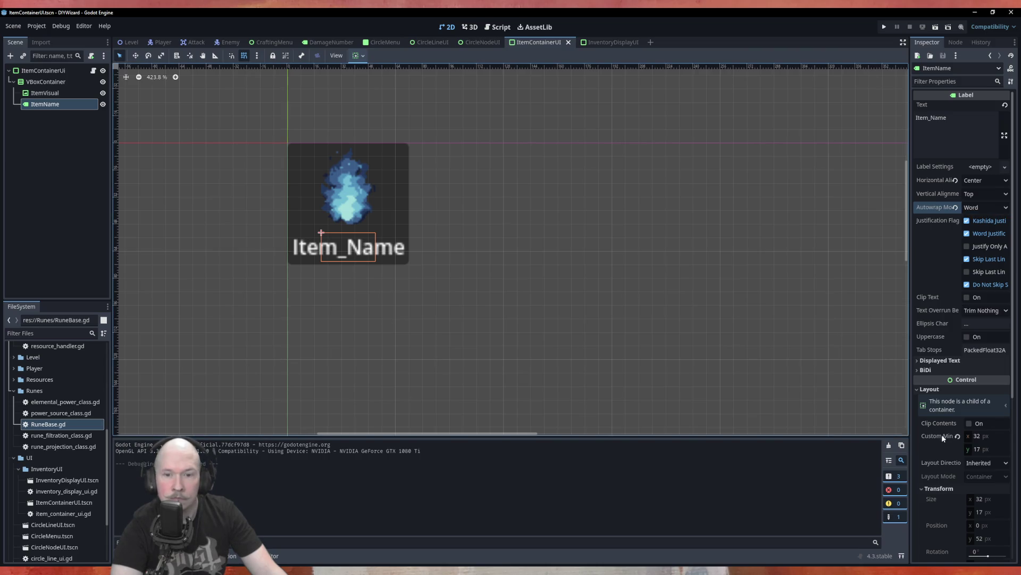
pyautogui.click(985, 435)
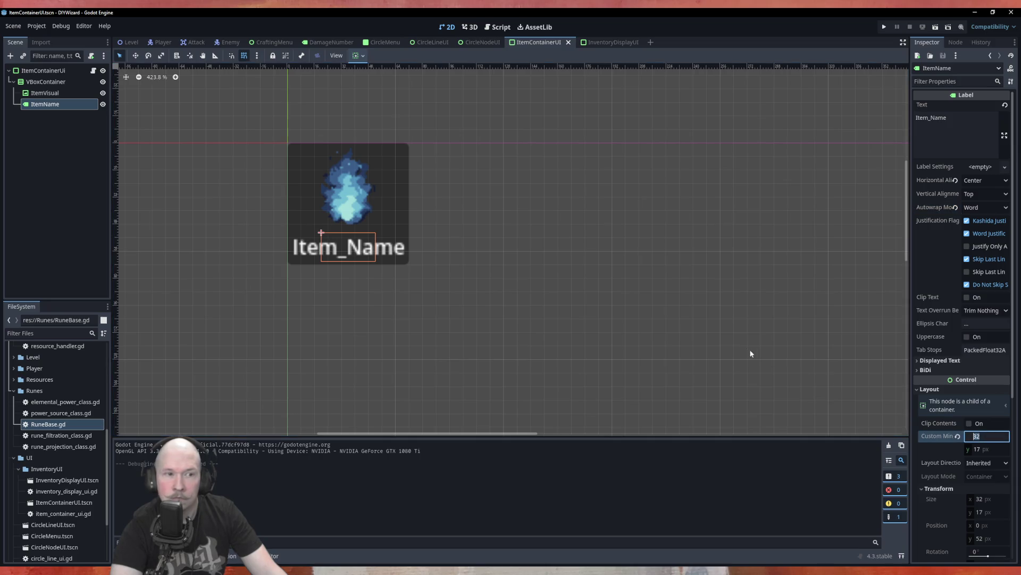
# Step: Inspect the ItemContainerUi root node's layout, size and position properties
pyautogui.click(403, 208)
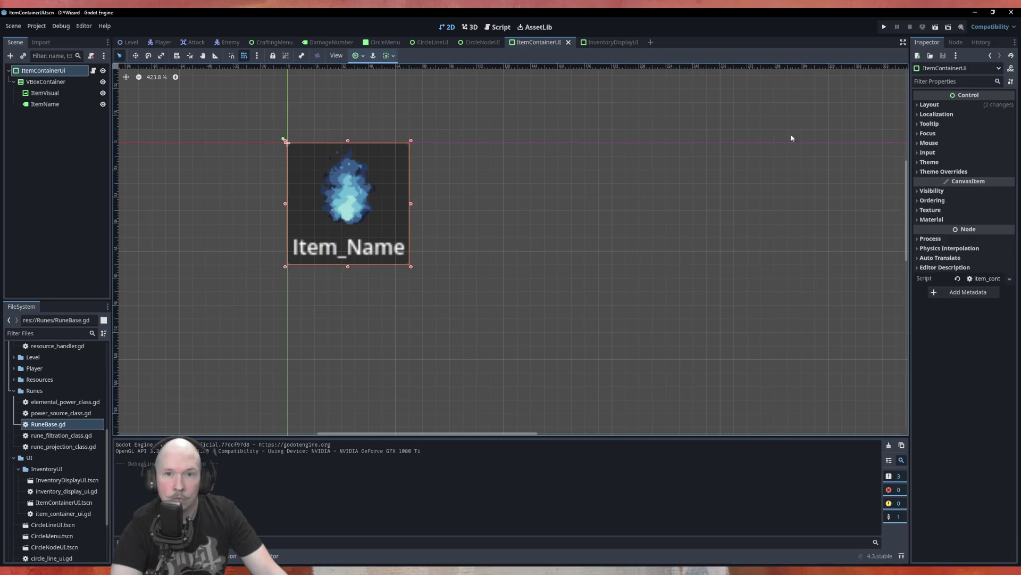
pyautogui.click(937, 105)
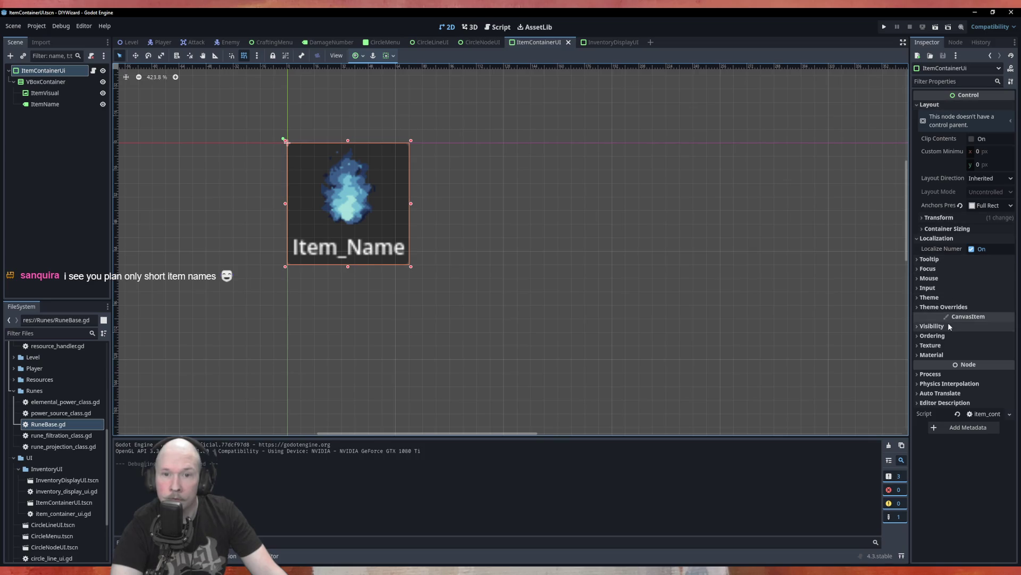
pyautogui.click(941, 217)
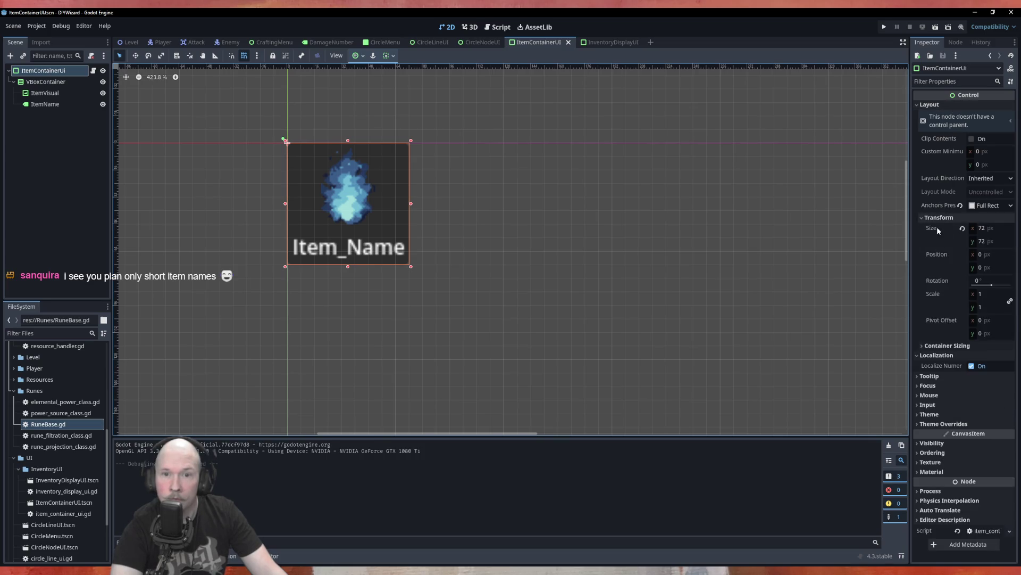
# Step: Set ItemName's custom minimum width to 72 px, then reselect the root node
pyautogui.click(45, 104)
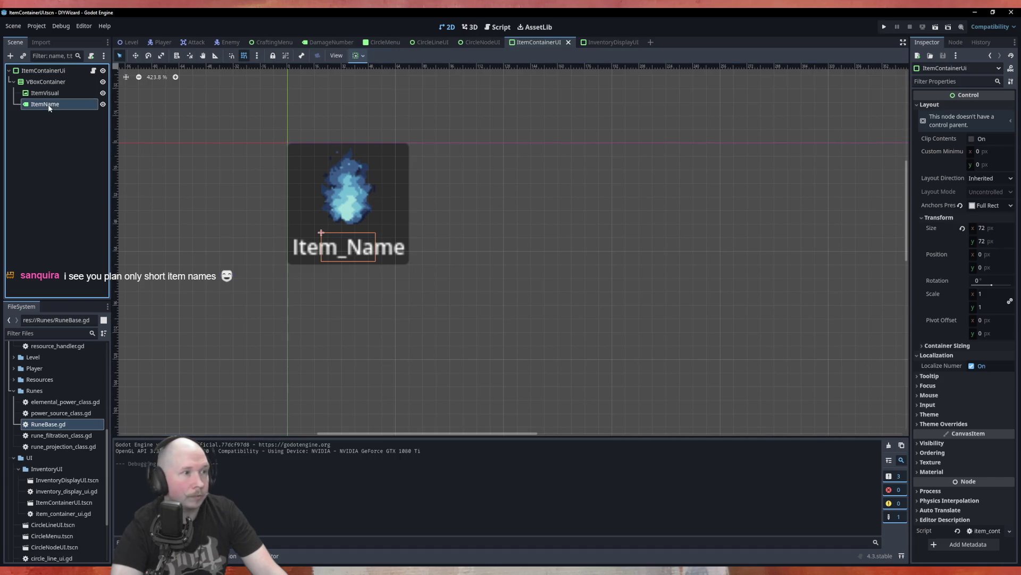
pyautogui.click(982, 436)
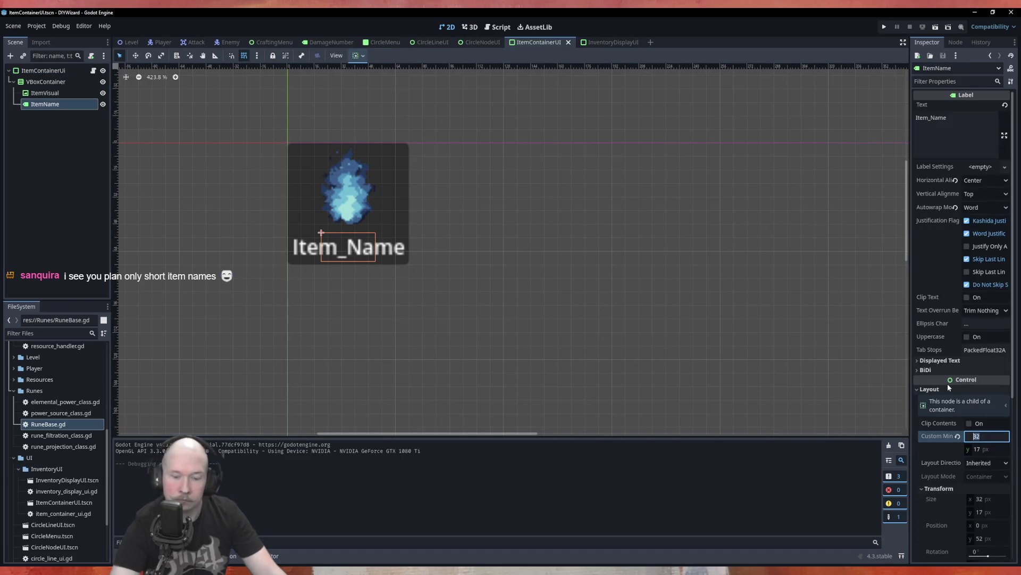
pyautogui.write('72')
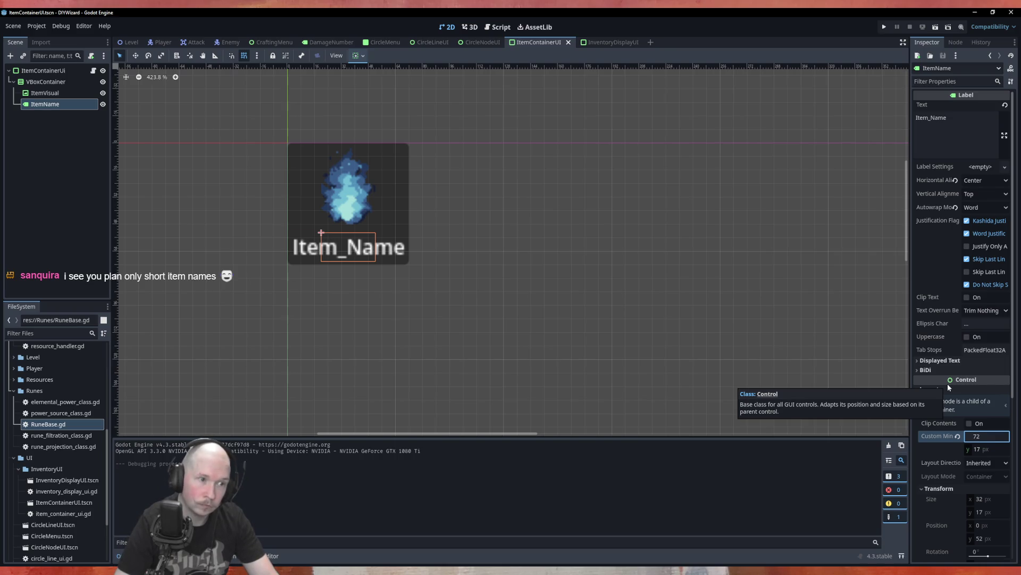
pyautogui.press('Return')
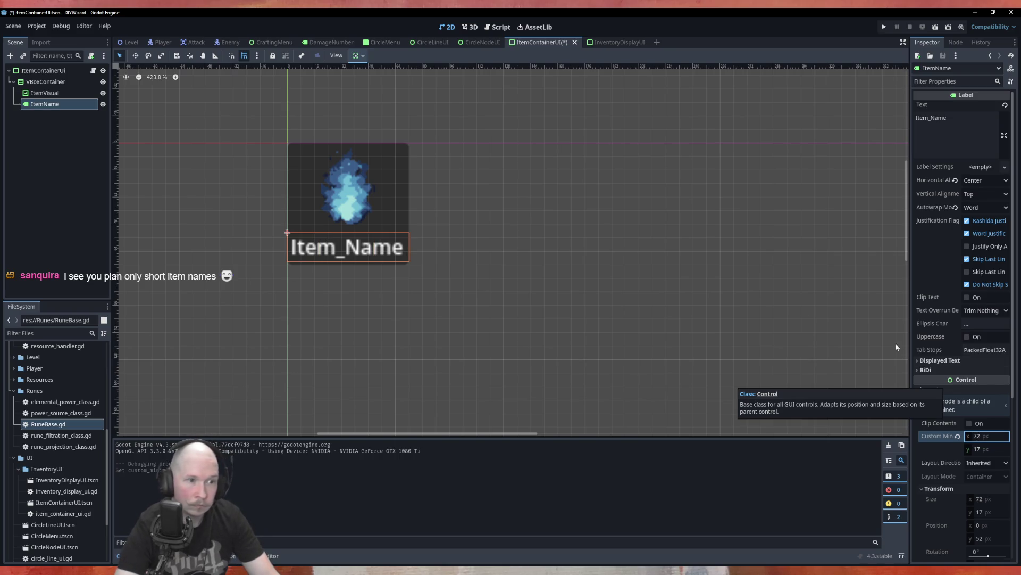
pyautogui.click(533, 190)
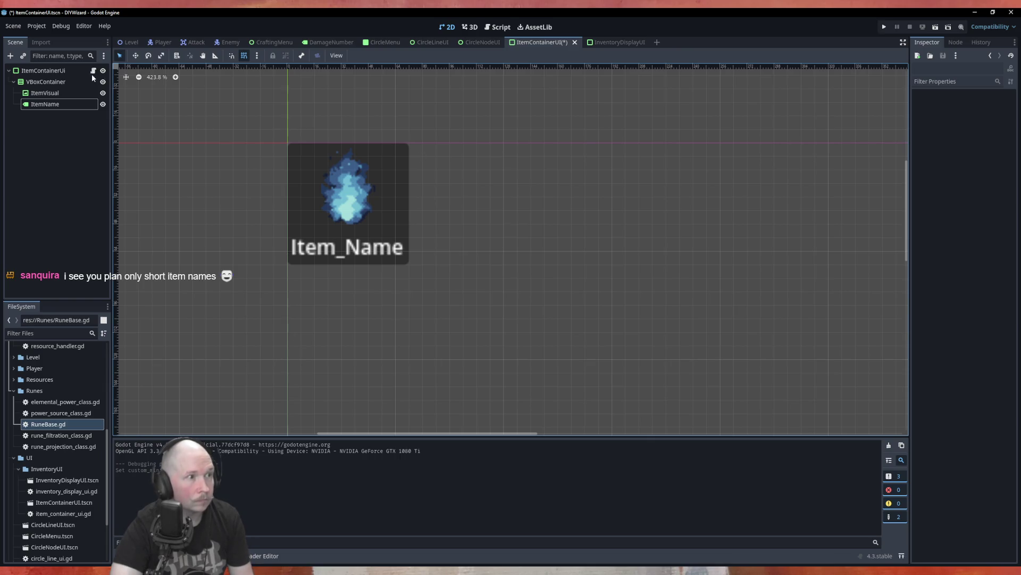
pyautogui.click(58, 74)
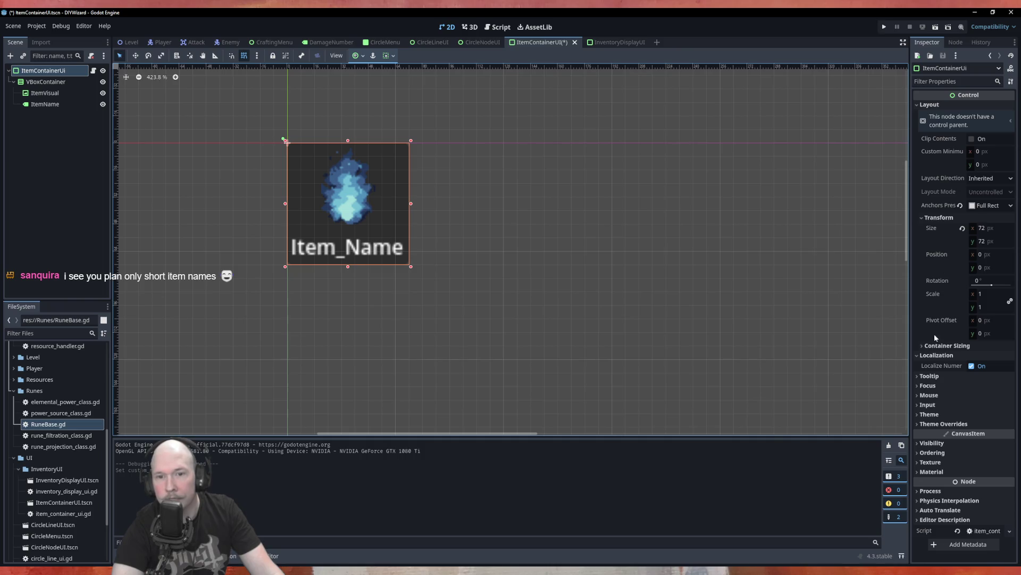
# Step: Enable both horizontal and vertical Expand under the root's Container Sizing
pyautogui.click(940, 345)
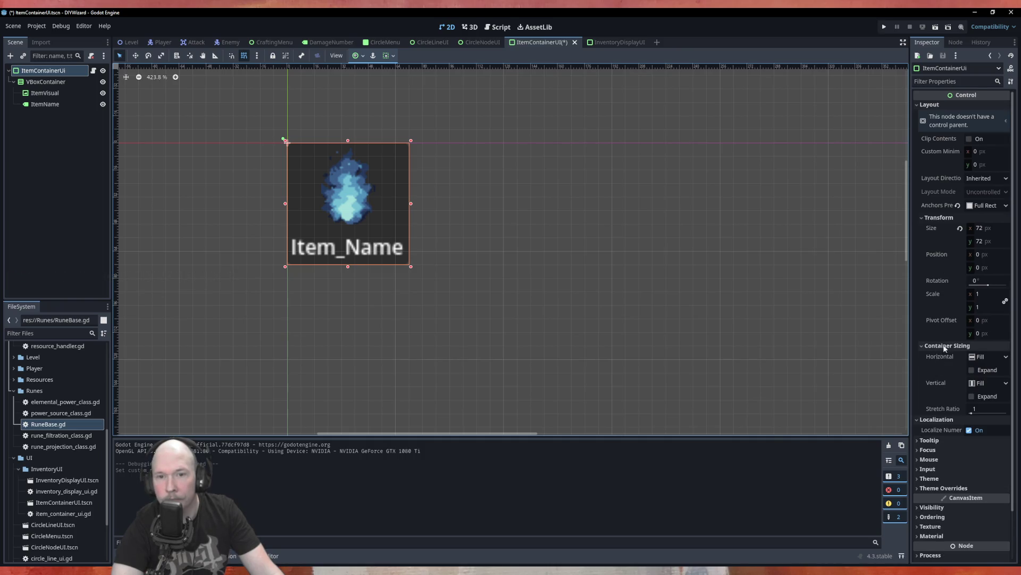
pyautogui.click(945, 347)
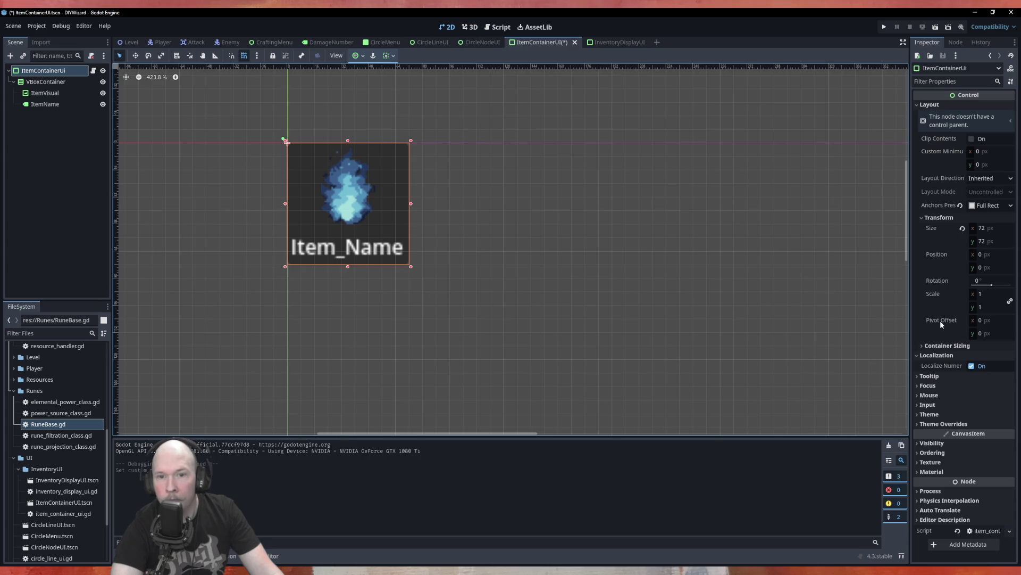
pyautogui.click(947, 347)
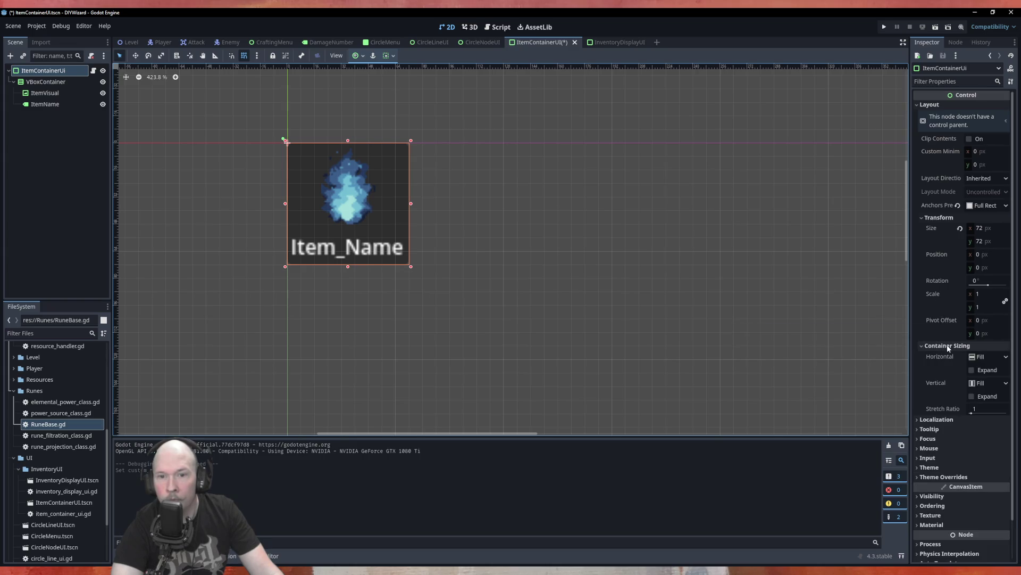
pyautogui.click(971, 370)
pyautogui.click(972, 397)
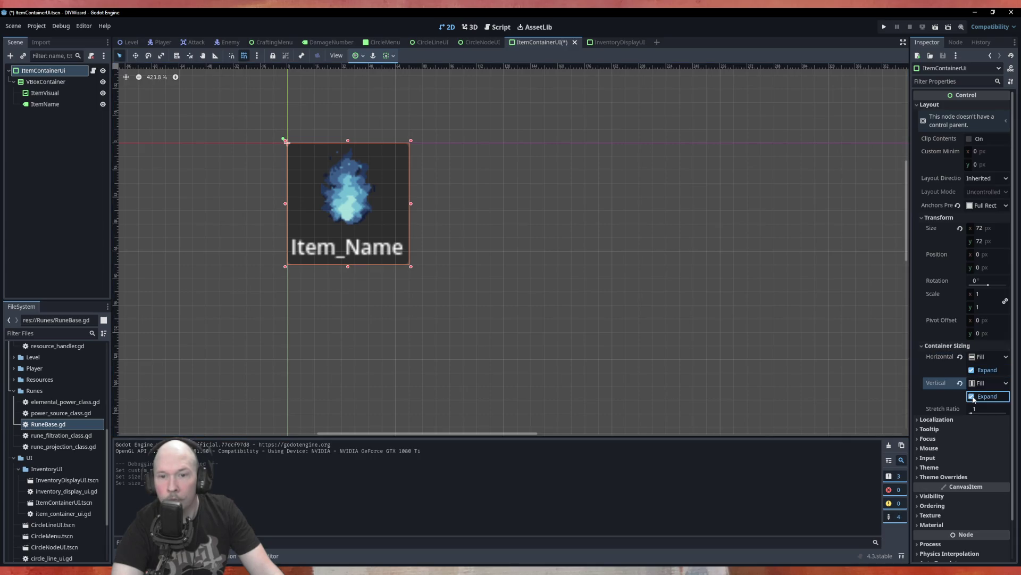
pyautogui.click(951, 346)
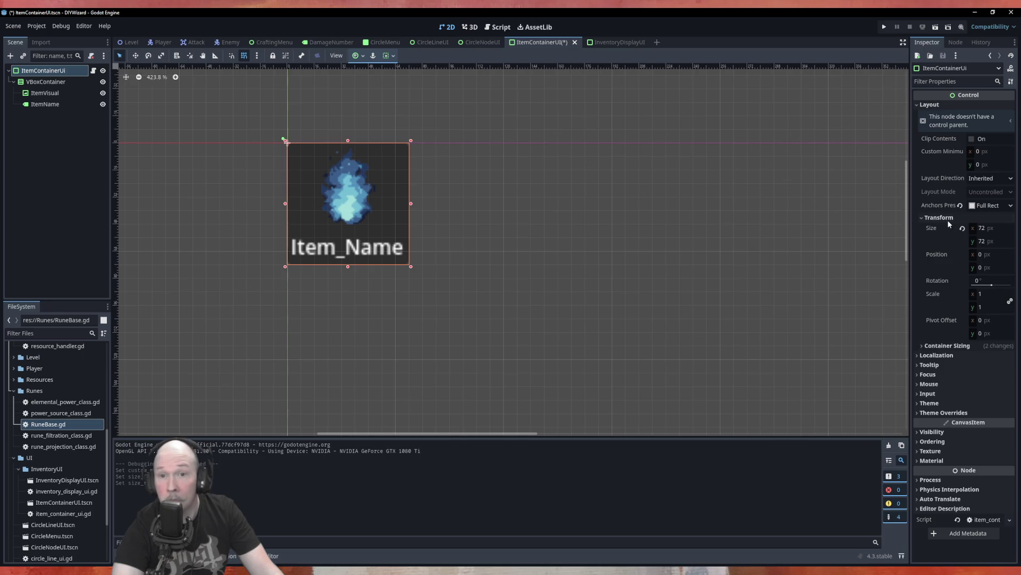
# Step: Give the ItemContainerUi root a 72 × 72 px custom minimum size and save
pyautogui.click(986, 153)
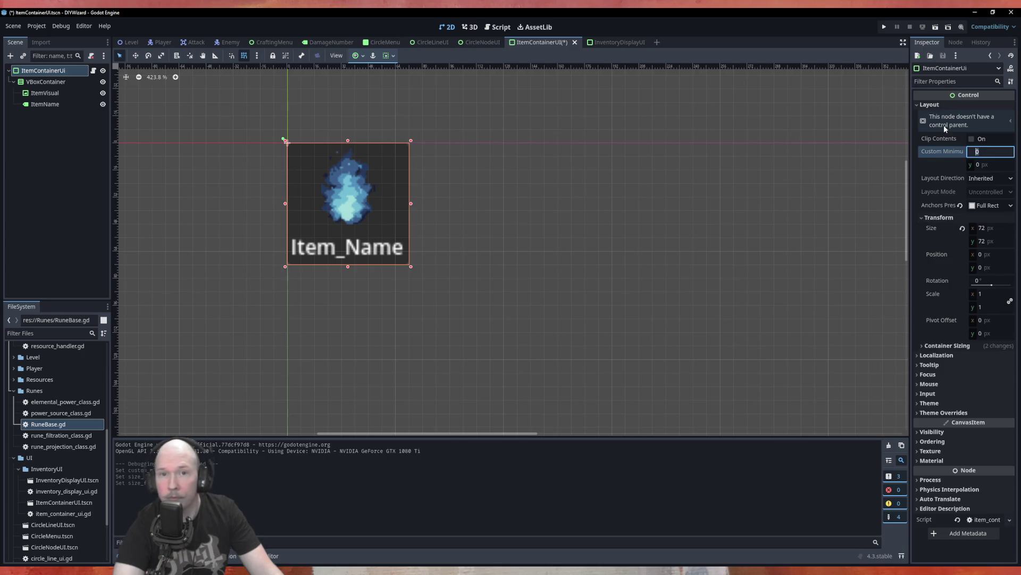
pyautogui.write('72')
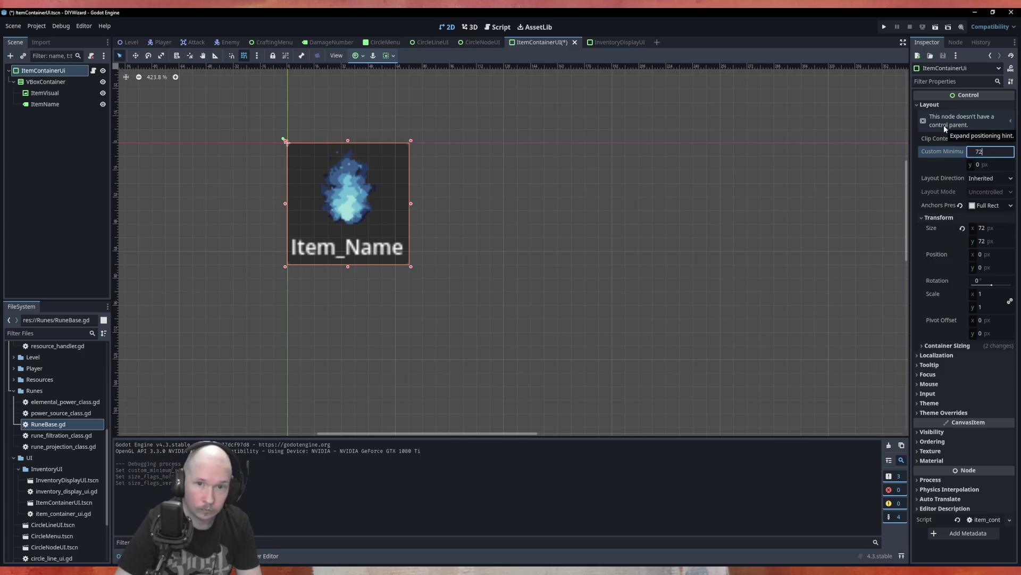
pyautogui.press('Tab')
pyautogui.write('72')
pyautogui.press('Tab')
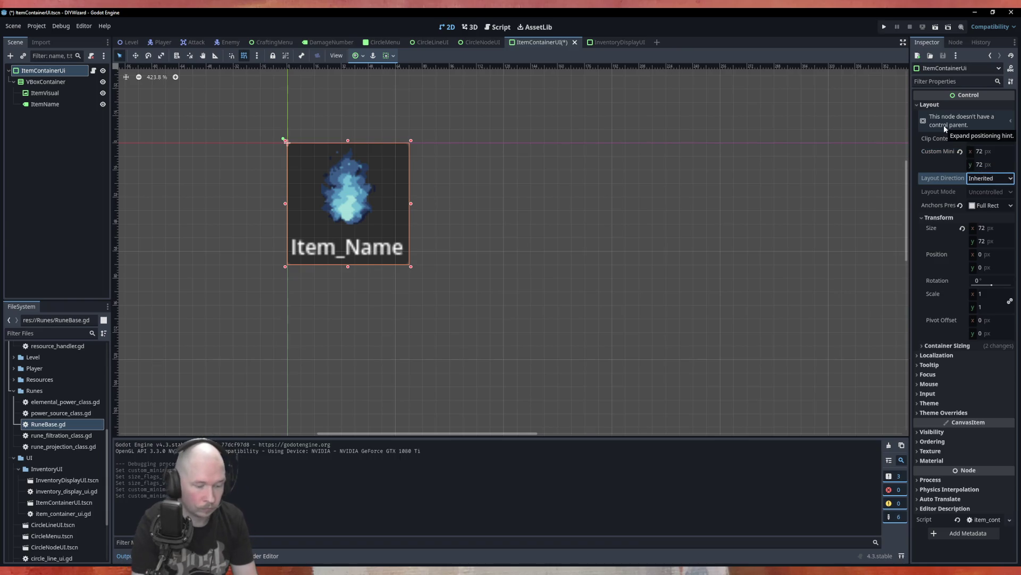
pyautogui.hotkey('ctrl', 's')
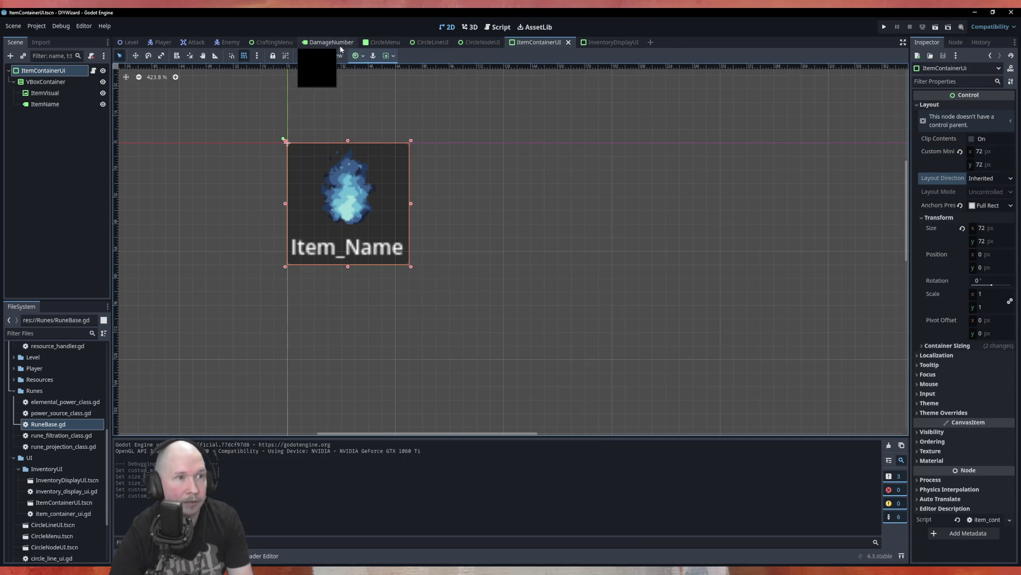
# Step: Test-run the CircleMenu scene with the resized item slots, then close the game
pyautogui.click(381, 42)
pyautogui.press('F6')
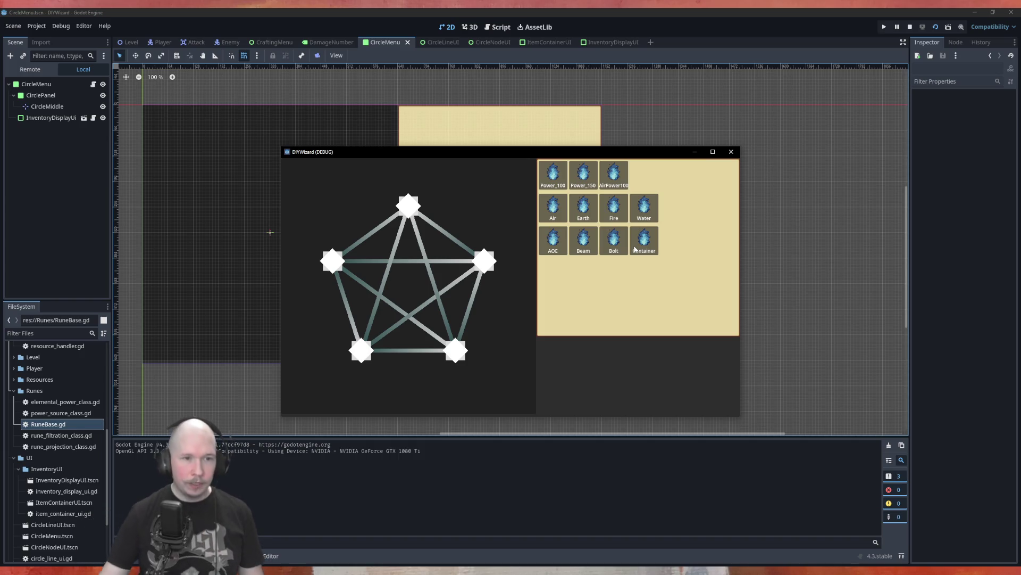
pyautogui.click(739, 152)
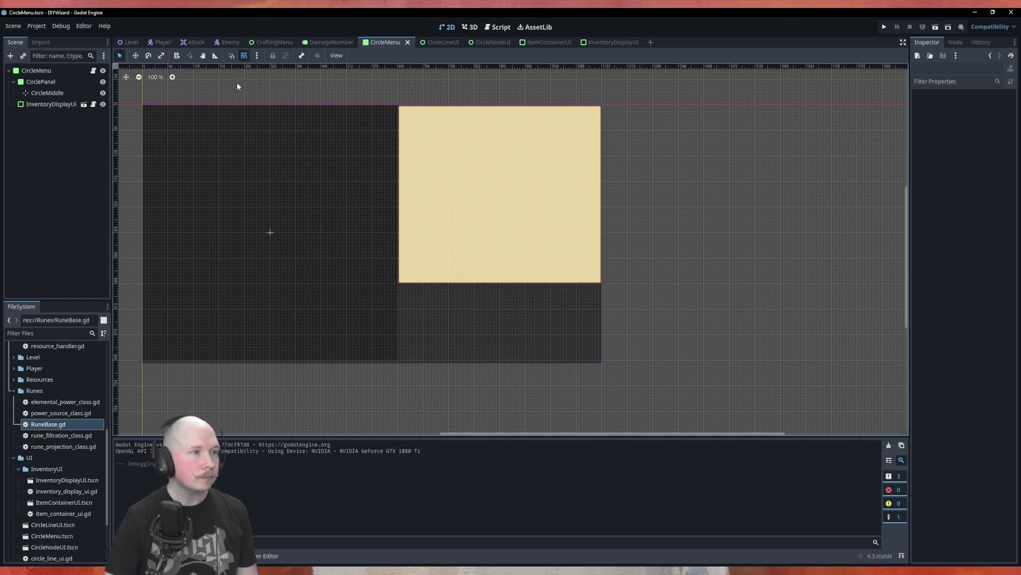
# Step: Give InventoryDisplayUI's VBoxContainer a Separation override of 30, save, and return to CircleMenu
pyautogui.click(607, 43)
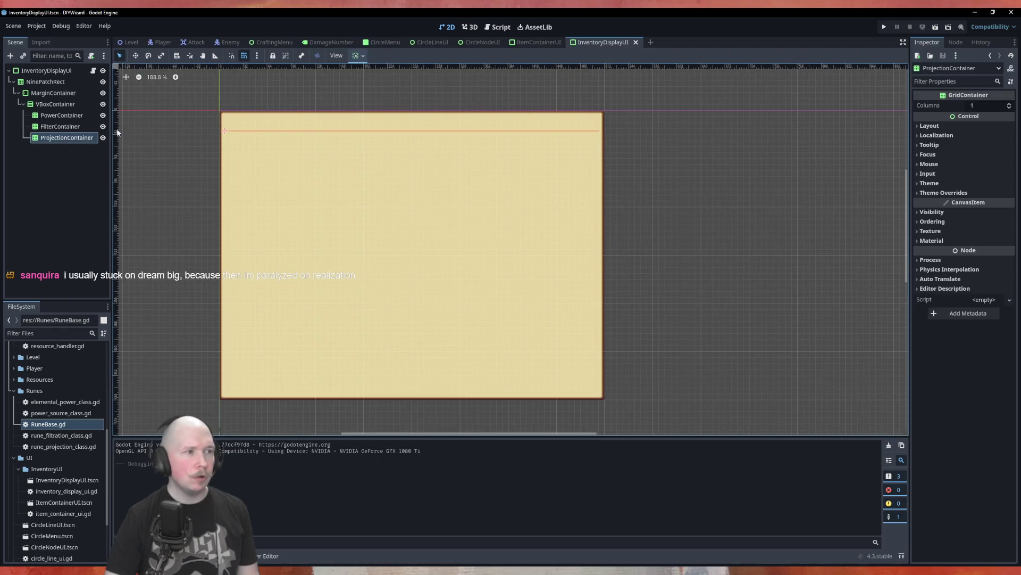
pyautogui.click(56, 104)
pyautogui.click(944, 303)
pyautogui.click(991, 323)
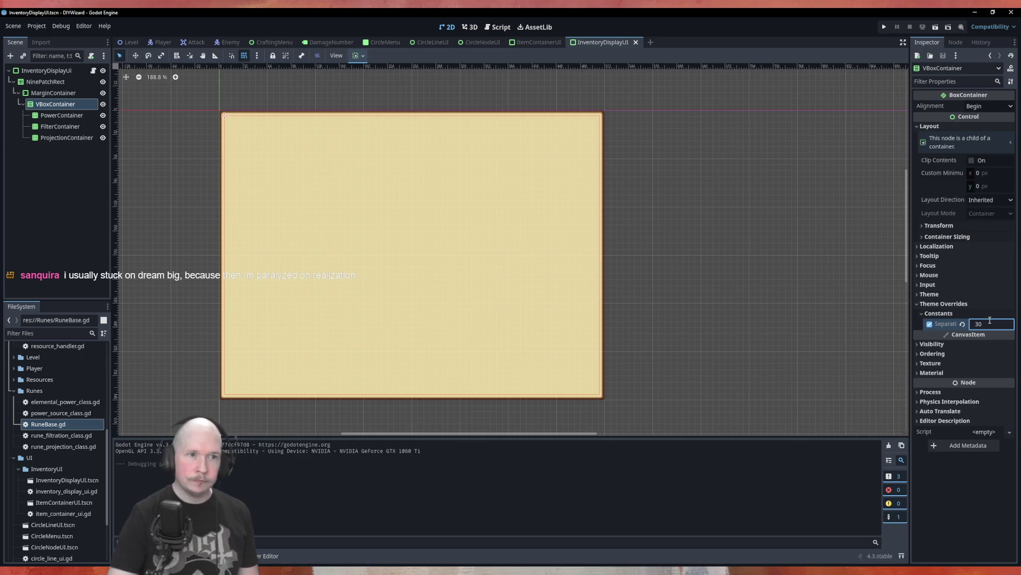
pyautogui.click(759, 265)
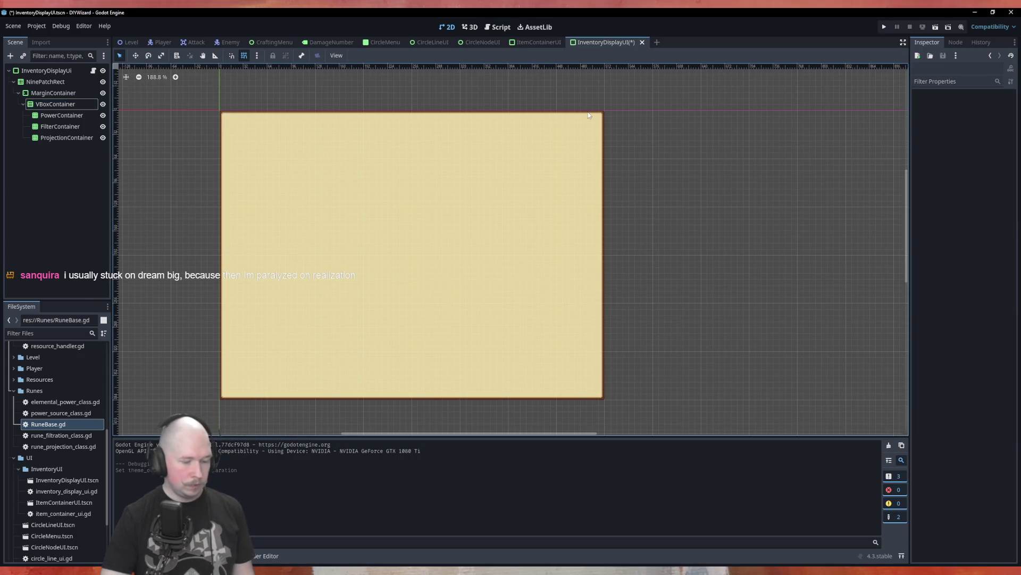
pyautogui.hotkey('ctrl', 's')
pyautogui.click(385, 42)
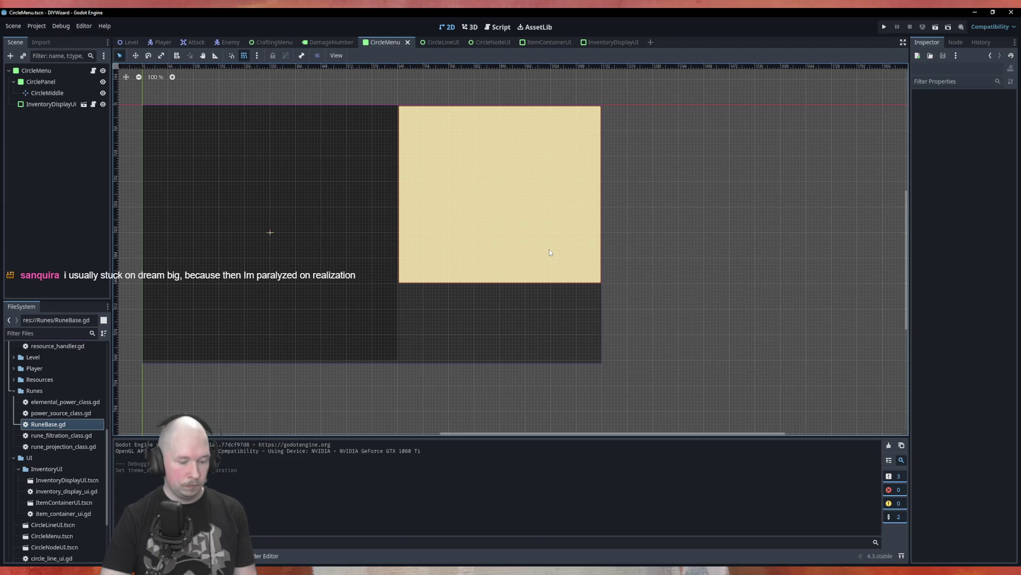
# Step: Test-run the wider row spacing, close the game, and move to ItemContainerUI
pyautogui.press('F6')
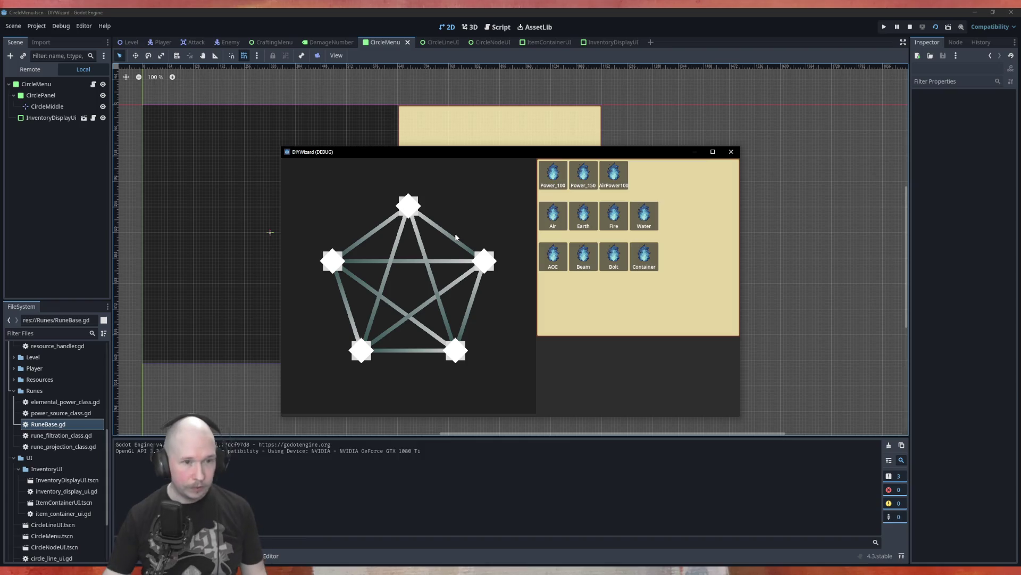
pyautogui.click(731, 152)
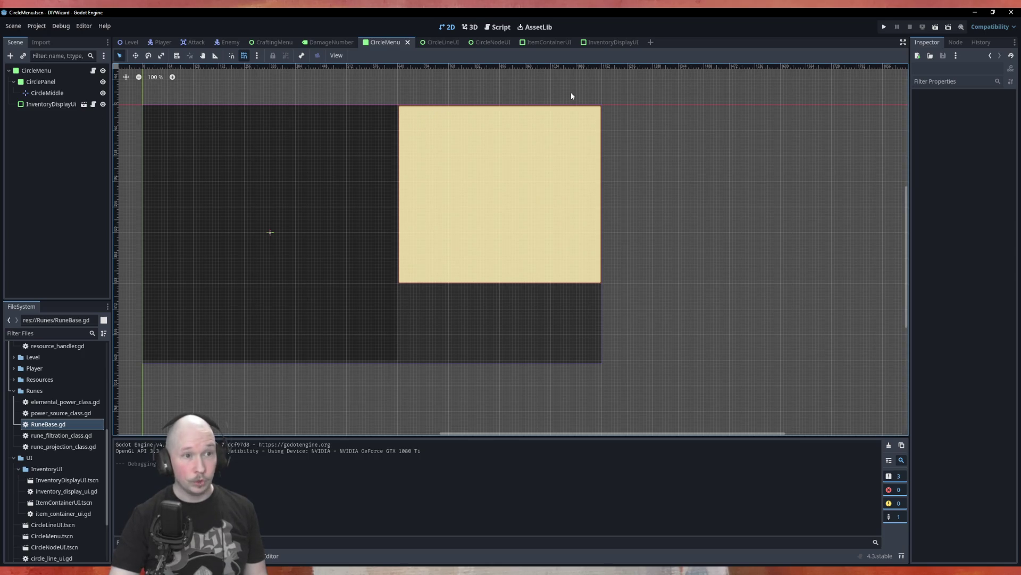
pyautogui.click(441, 46)
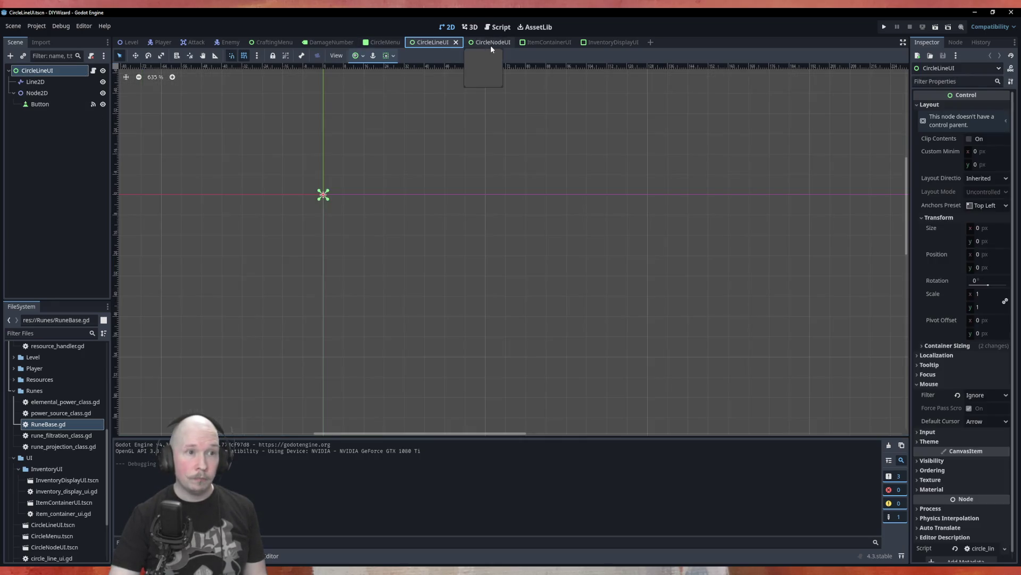
pyautogui.click(490, 44)
pyautogui.click(545, 42)
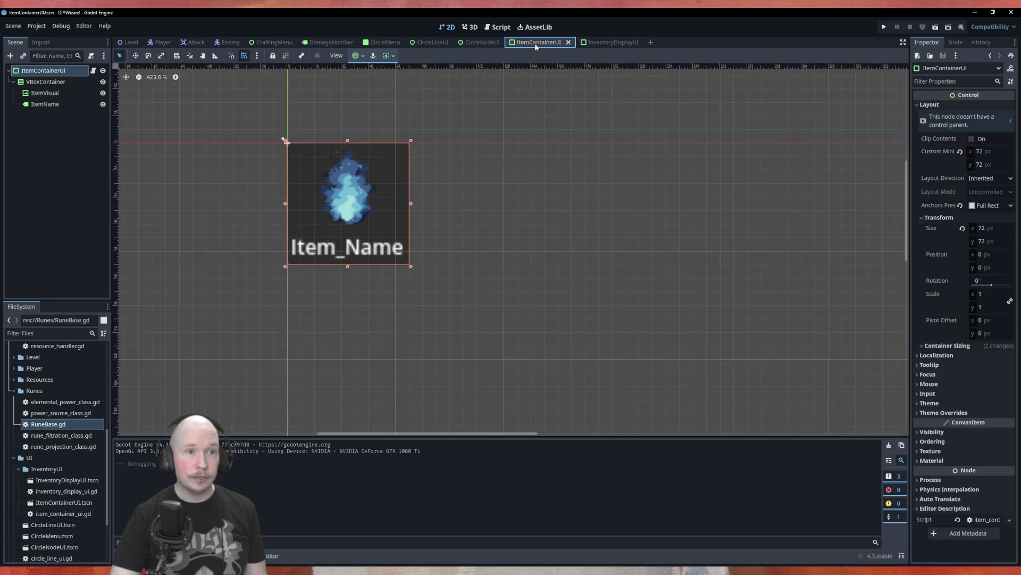
# Step: Connect ItemContainerUi's mouse_entered and mouse_exited signals to new _on_mouse_entered and _on_mouse_exited script functions
pyautogui.click(96, 164)
pyautogui.click(53, 72)
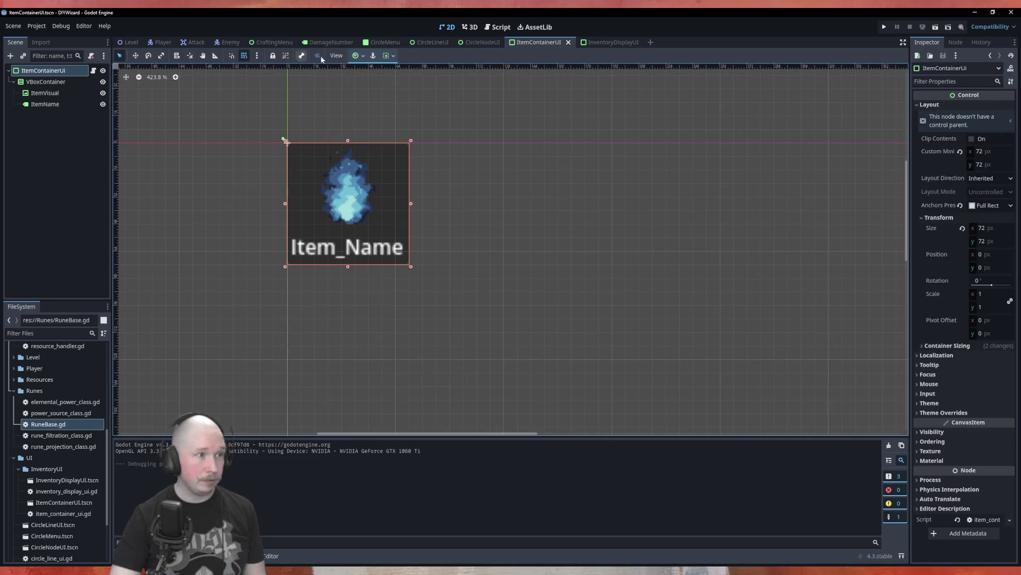
pyautogui.click(955, 42)
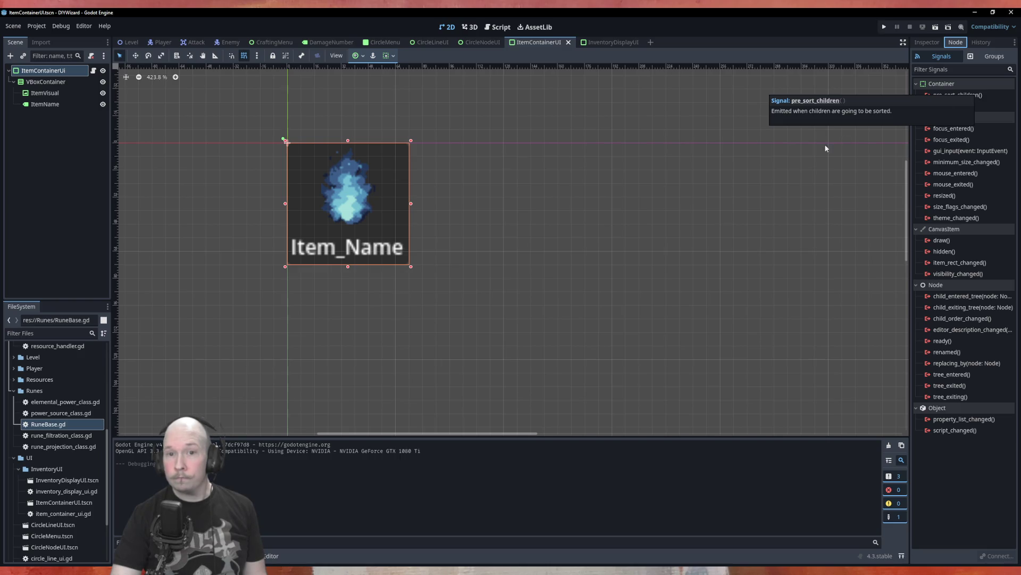
pyautogui.doubleClick(955, 173)
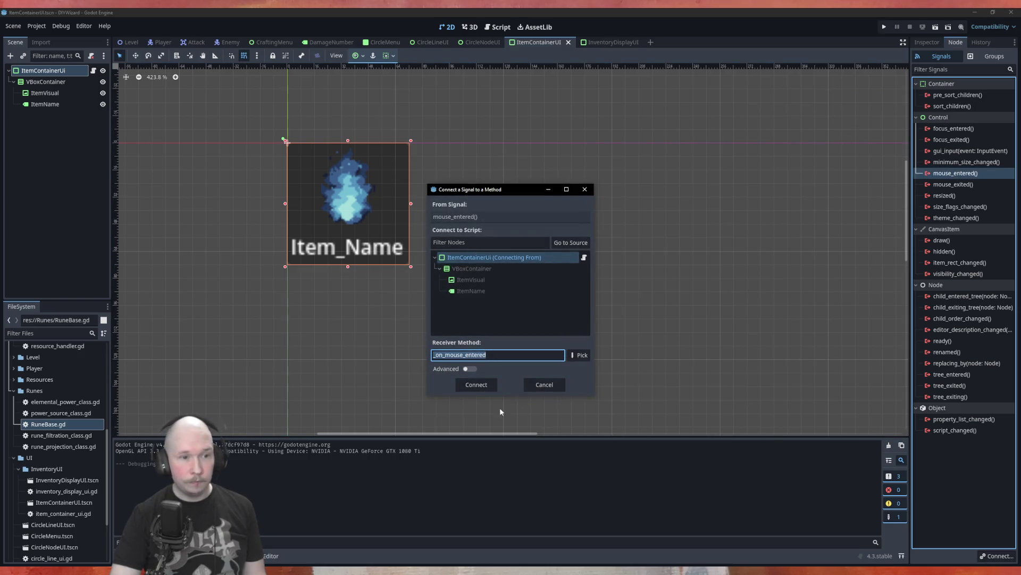
pyautogui.click(488, 386)
pyautogui.doubleClick(954, 195)
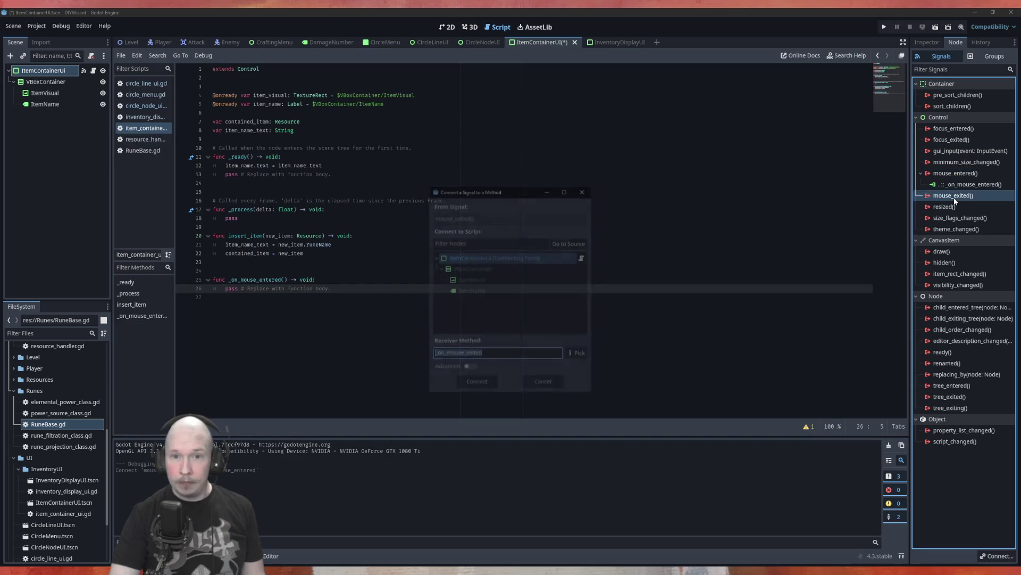
pyautogui.click(473, 384)
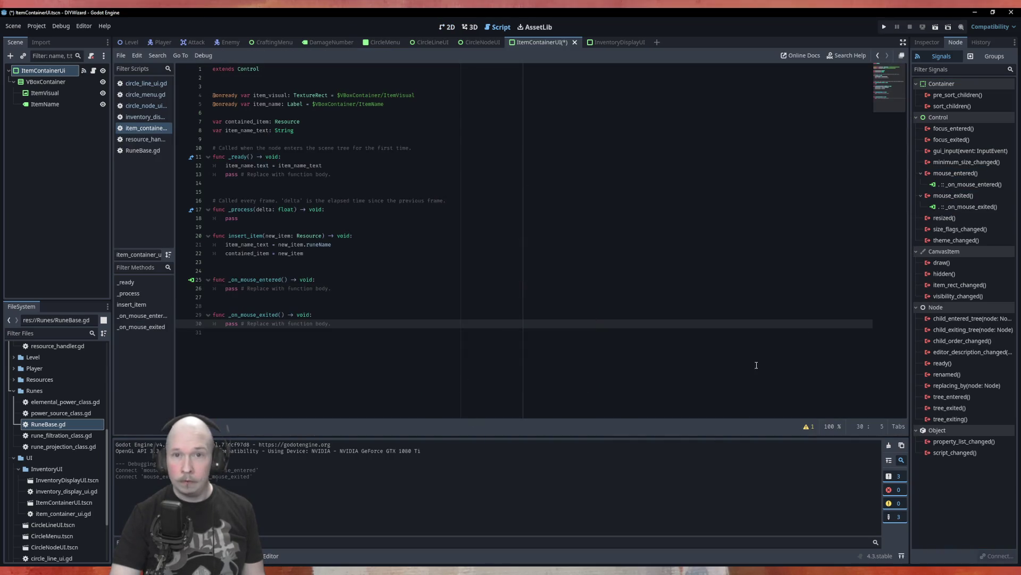
pyautogui.click(927, 42)
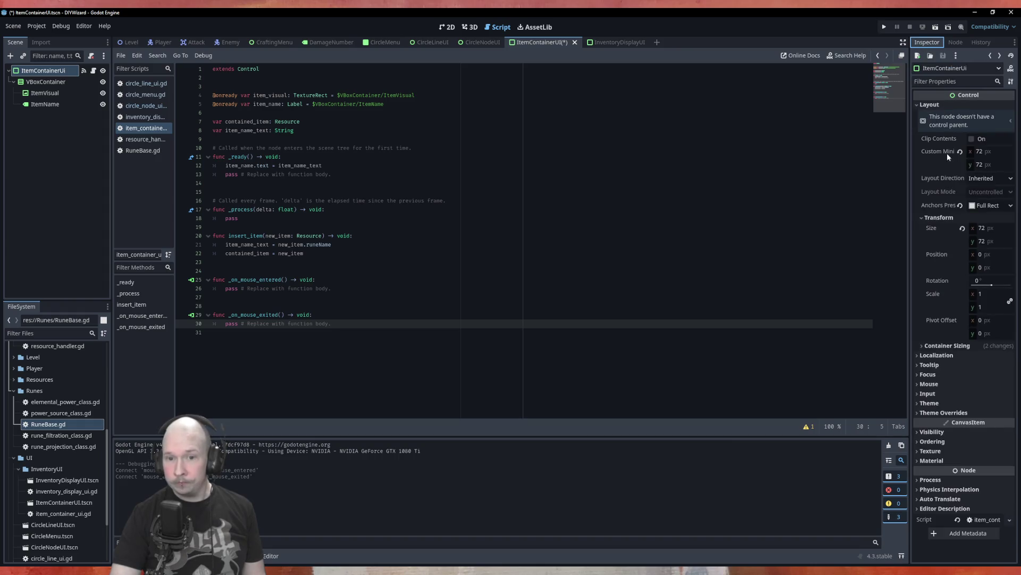
# Step: Review ItemContainerUi's Focus properties (focus mode None) and expand its Mouse properties
pyautogui.click(960, 374)
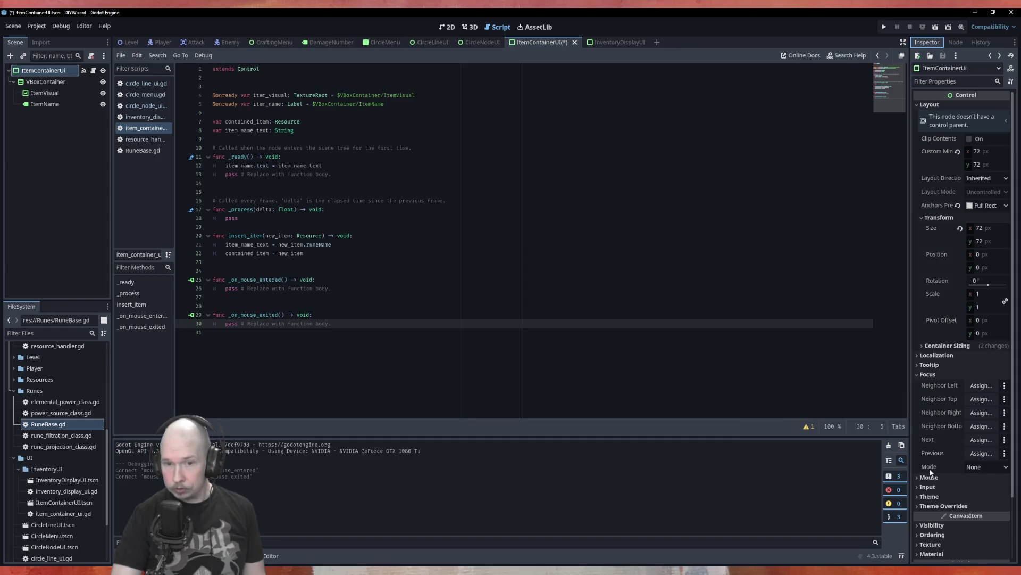
pyautogui.moveTo(944, 464)
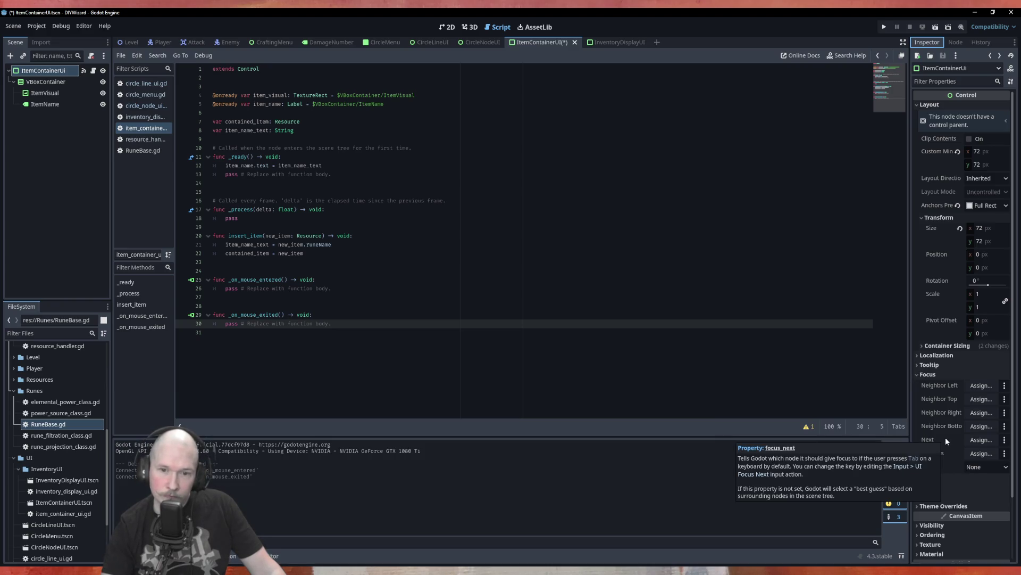
pyautogui.moveTo(952, 400)
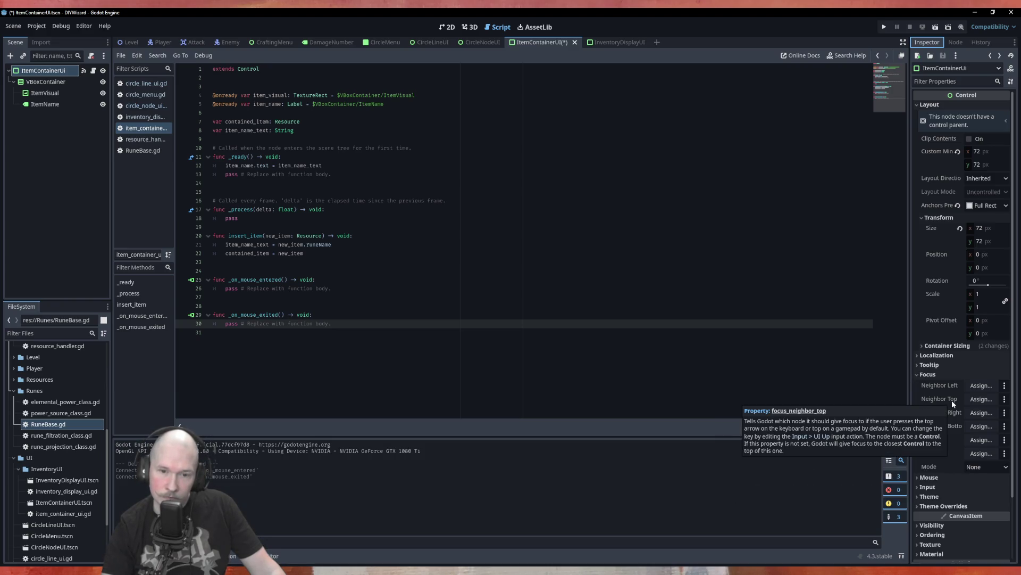
pyautogui.click(939, 478)
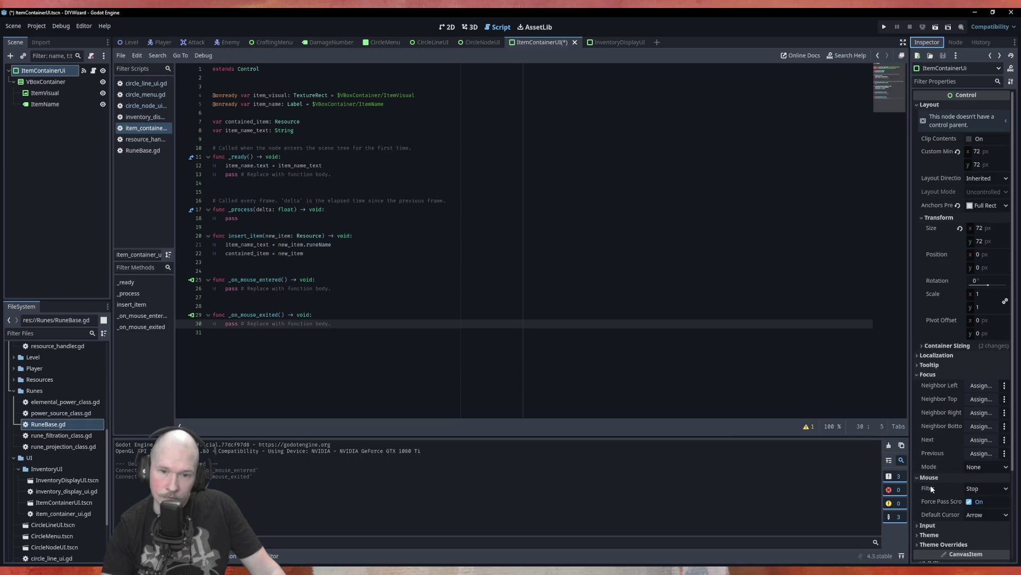
# Step: Read ItemContainerUi's Mouse settings: filter Stop, force pass scroll events on, default cursor Arrow
pyautogui.moveTo(931, 486)
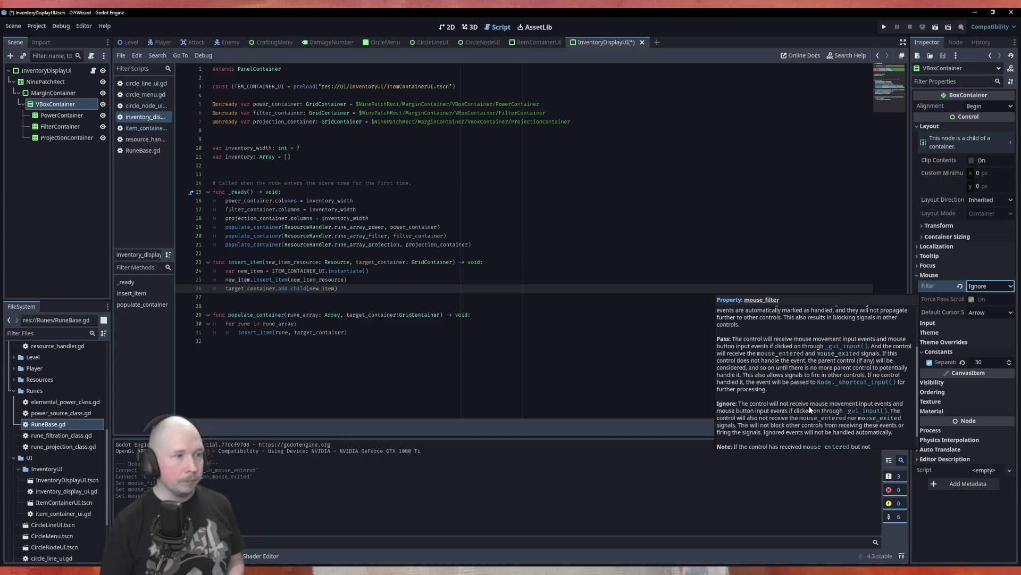
# Step: Check the mouse filter of the PowerContainer, FilterContainer and ProjectionContainer grids
pyautogui.click(60, 115)
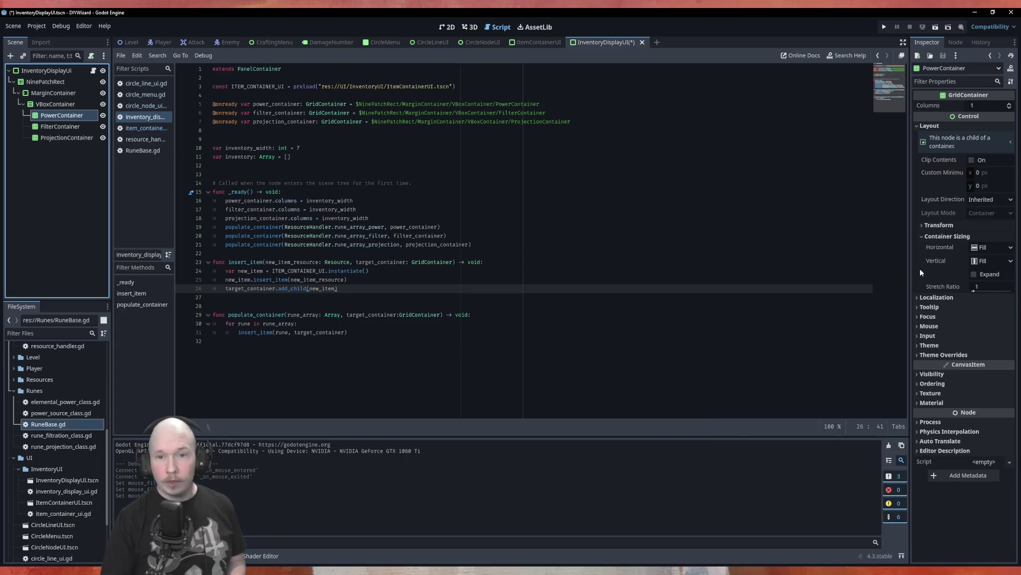
pyautogui.click(930, 326)
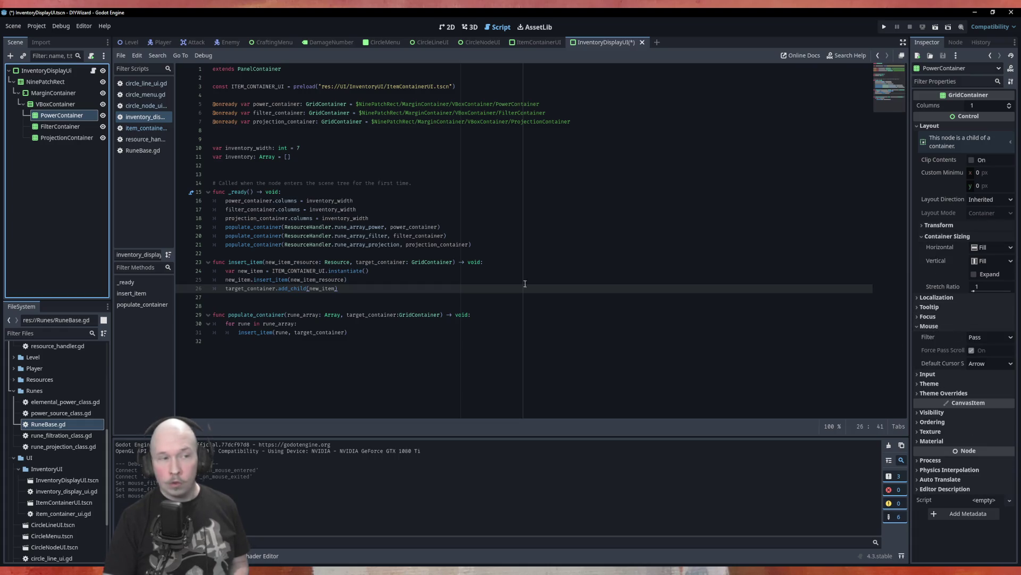
pyautogui.click(62, 127)
pyautogui.click(67, 137)
pyautogui.click(423, 220)
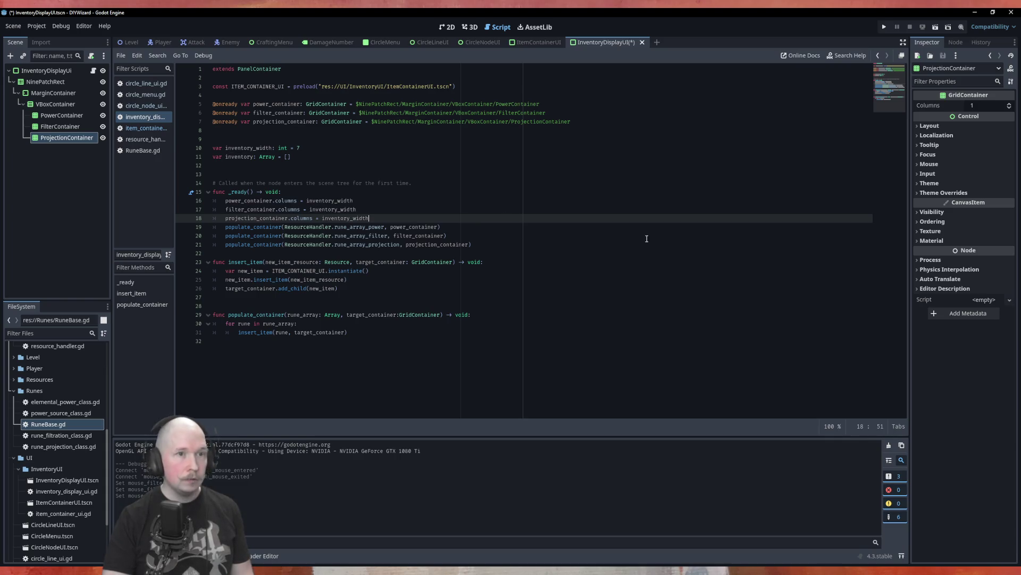
# Step: Save the InventoryDisplayUI scene and return to the ItemContainerUI scene
pyautogui.click(580, 166)
pyautogui.hotkey('ctrl', 's')
pyautogui.click(526, 43)
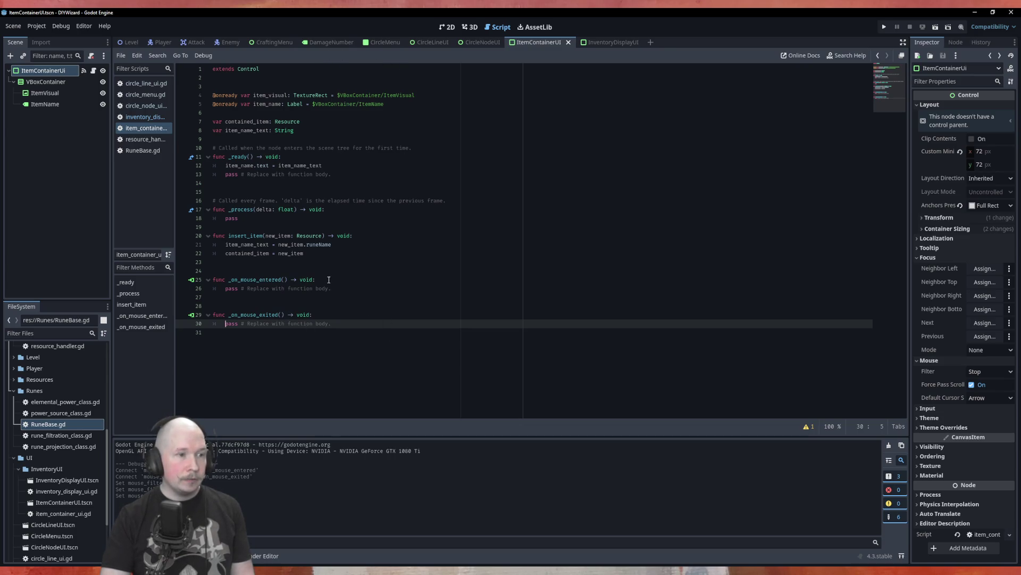
# Step: Add print("Beep") to _on_mouse_entered and print("Boop") to _on_mouse_exited
pyautogui.click(441, 289)
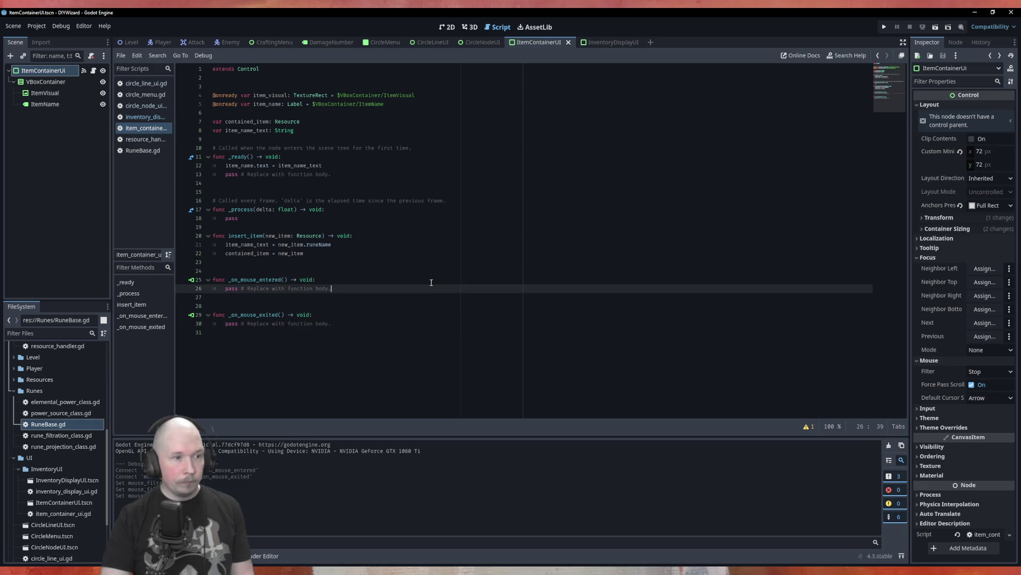
pyautogui.click(431, 280)
pyautogui.press('Return')
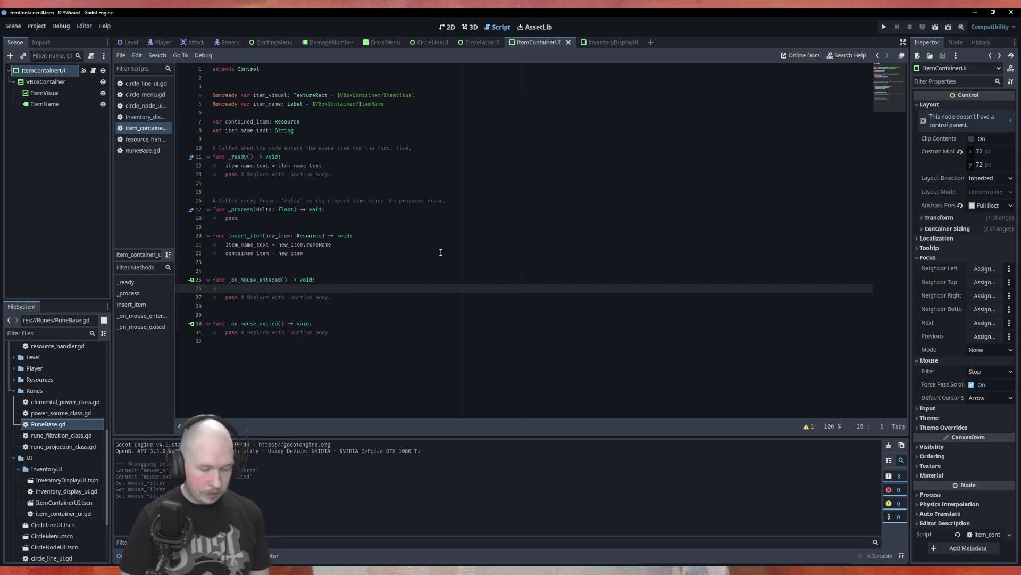
pyautogui.write('print(')
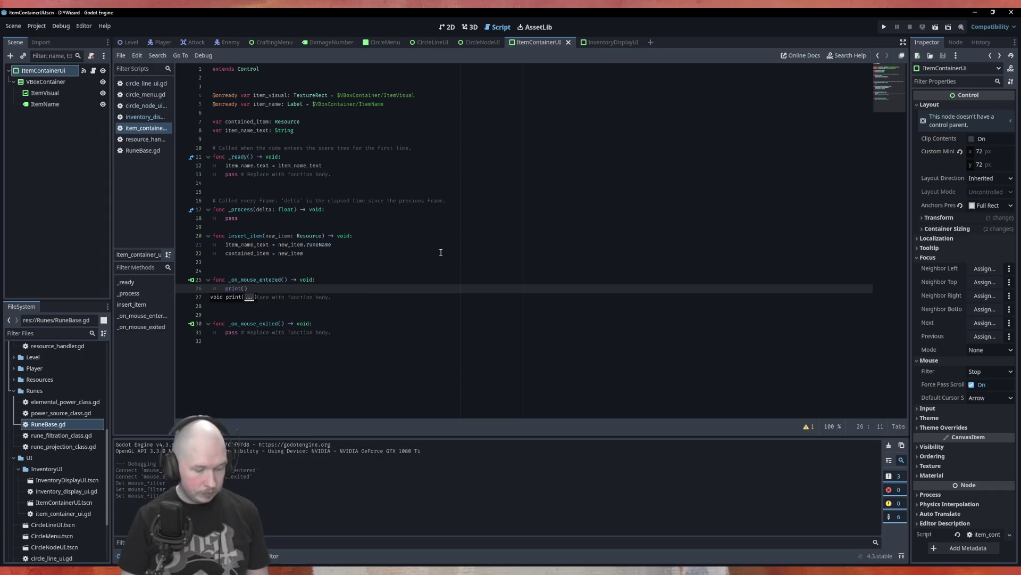
pyautogui.write('"Beep')
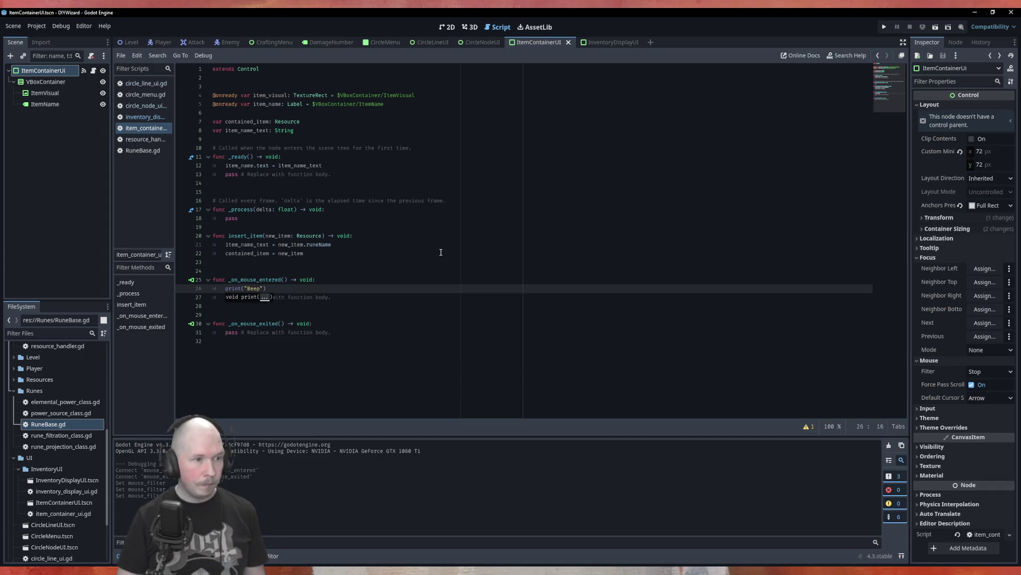
pyautogui.hotkey('ctrl', 'alt', 'Down')
pyautogui.hotkey('alt', 'Down')
pyautogui.hotkey('alt', 'Down')
pyautogui.hotkey('alt', 'Down')
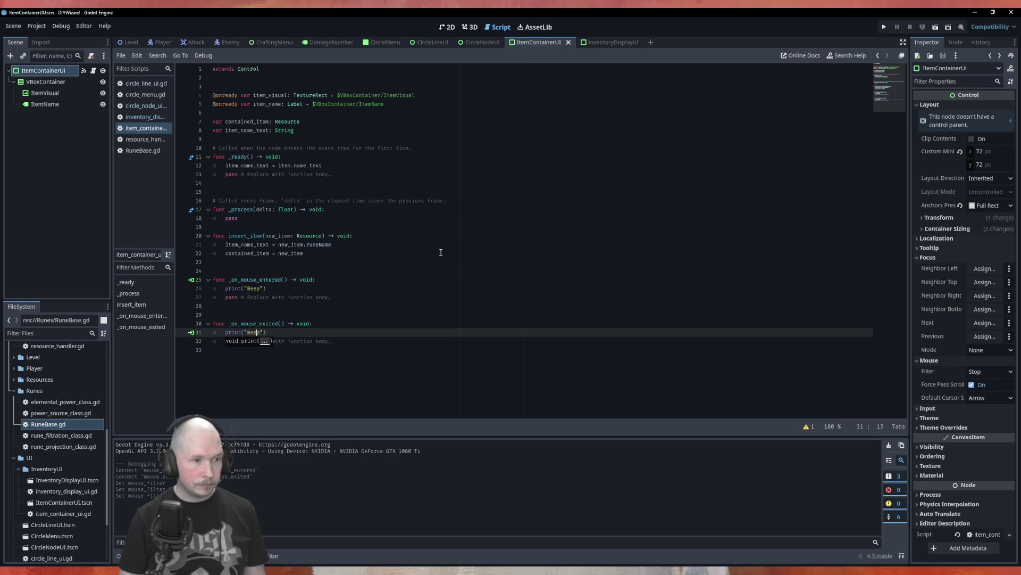
pyautogui.press('BackSpace')
pyautogui.press('BackSpace')
pyautogui.write('oo')
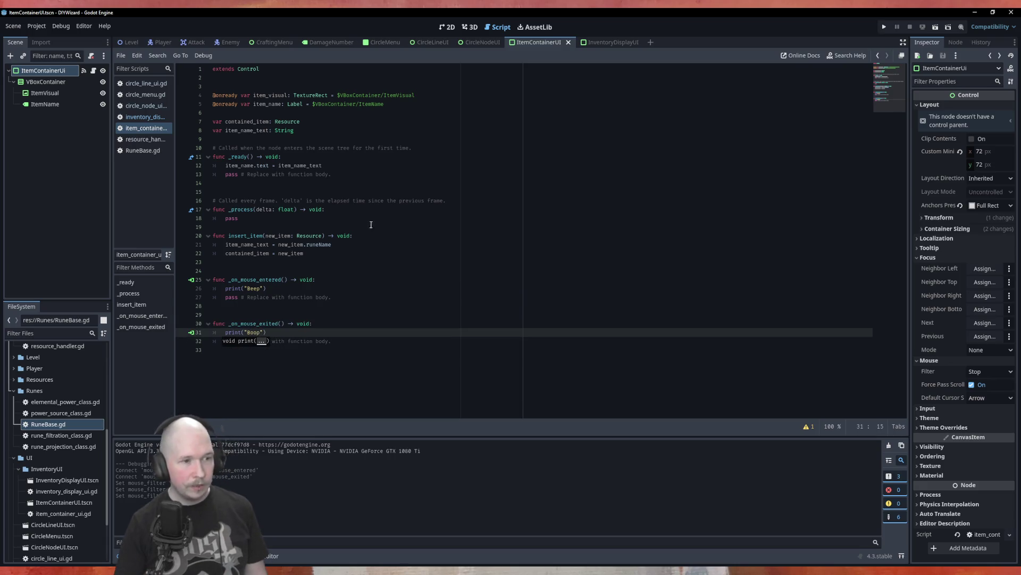
# Step: Save the script and run the CircleMenu scene with F6 to test hovering
pyautogui.click(419, 256)
pyautogui.hotkey('ctrl', 's')
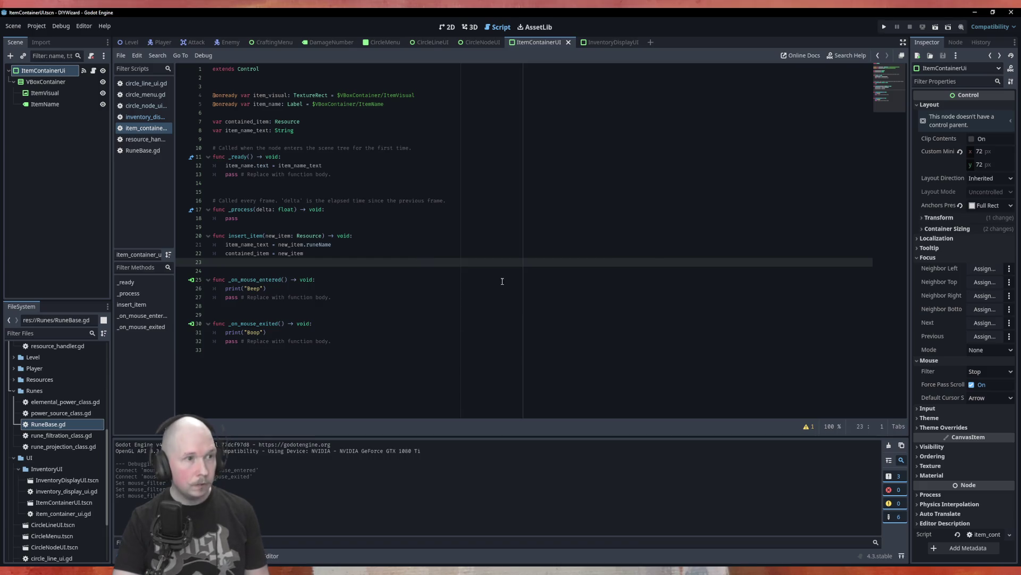
pyautogui.click(386, 42)
pyautogui.press('F6')
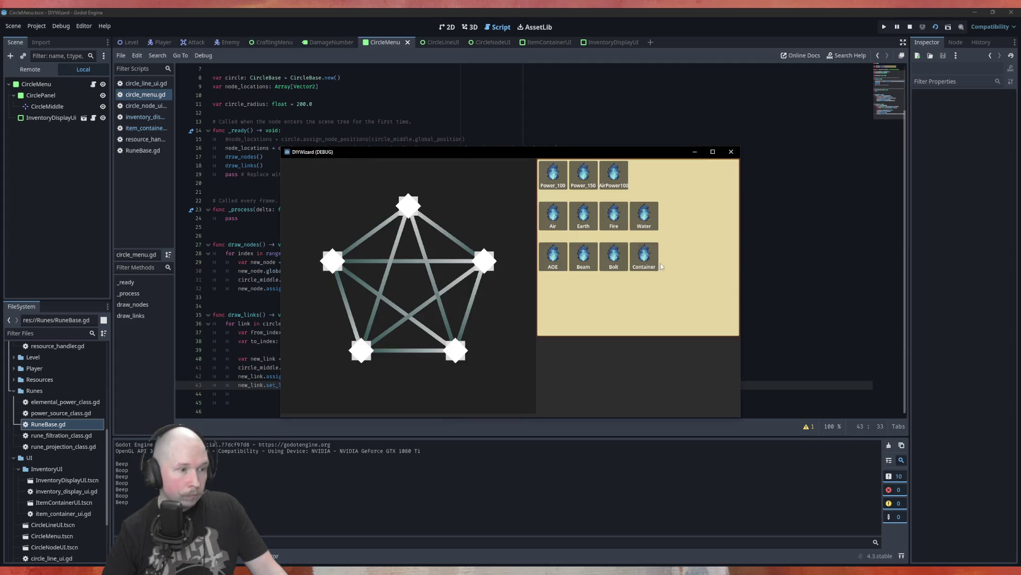
# Step: Close the DIYWizard debug window after the Beep/Boop test and bring up the CircleLineUI scene
pyautogui.click(725, 154)
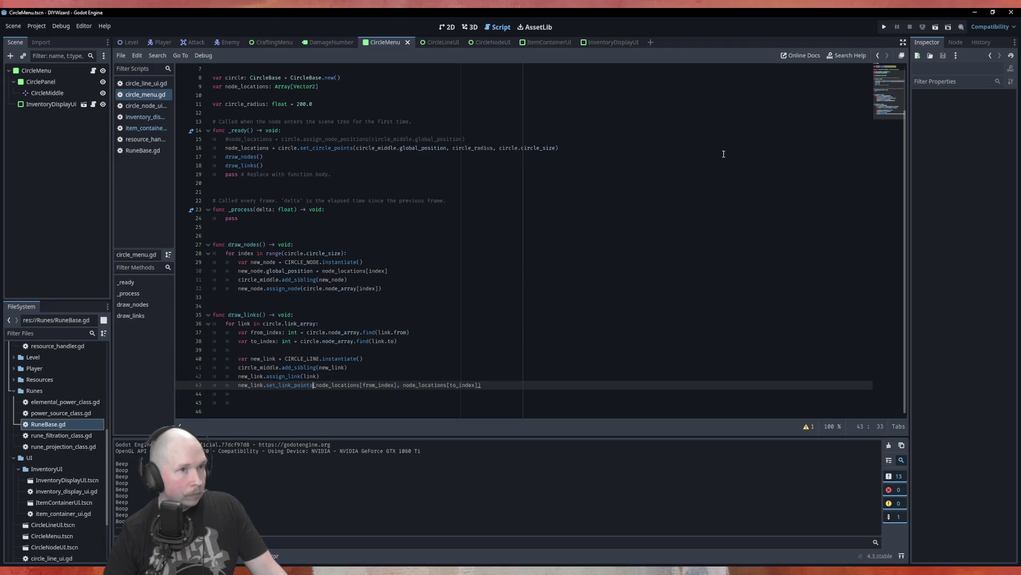
pyautogui.click(442, 43)
# Step: Show the ItemContainerUI scene in the 2D view with its flame icon and Item_Name label, nothing selected
pyautogui.click(449, 29)
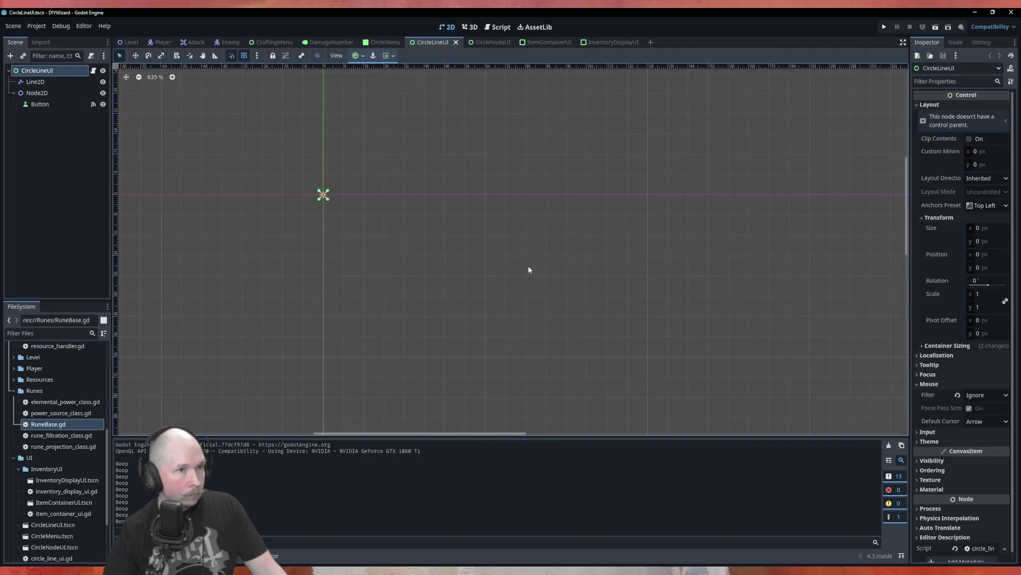
pyautogui.click(489, 42)
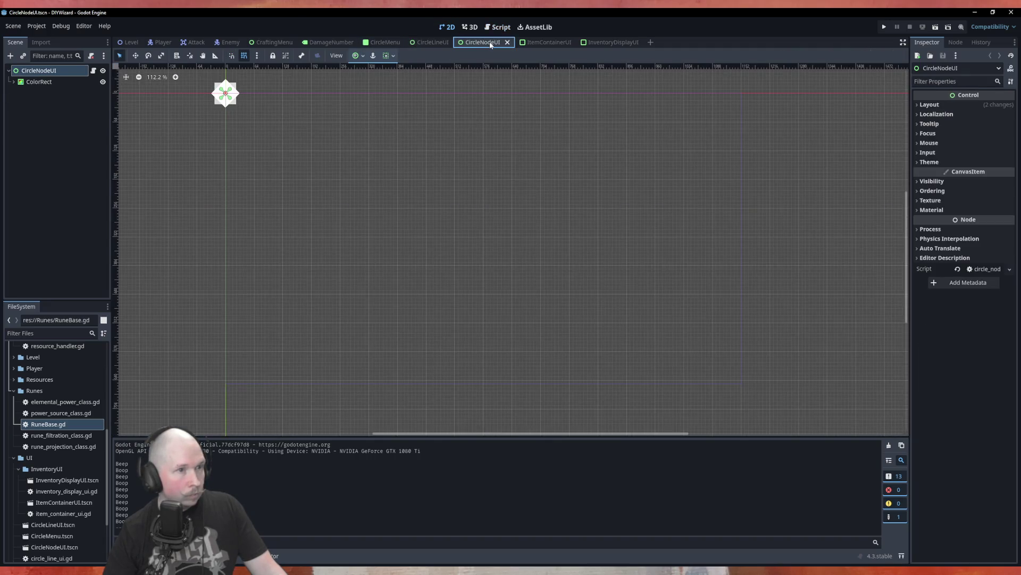
pyautogui.click(539, 42)
pyautogui.scroll(-1, 610, 278)
pyautogui.scroll(2, 366, 178)
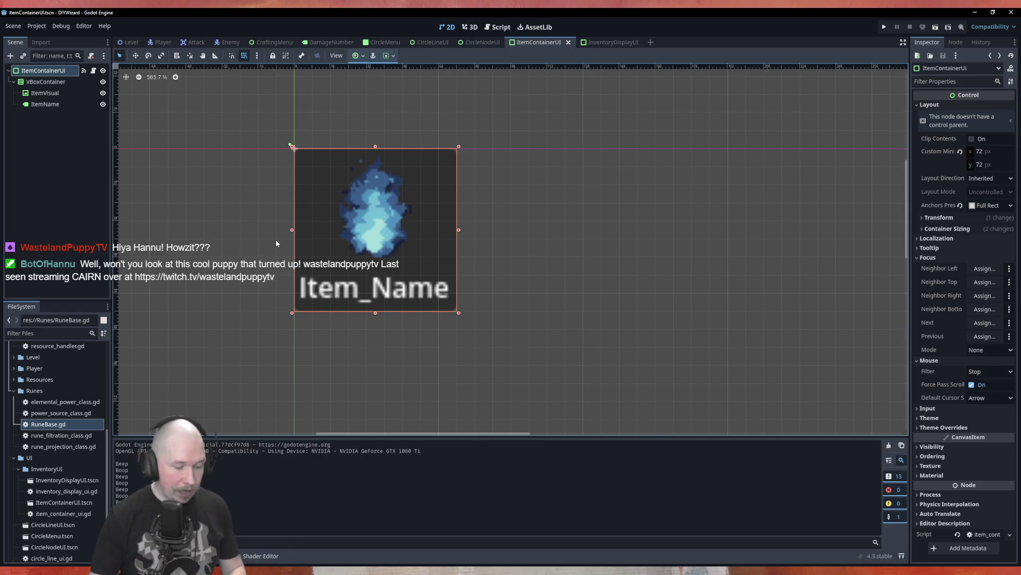
pyautogui.click(525, 185)
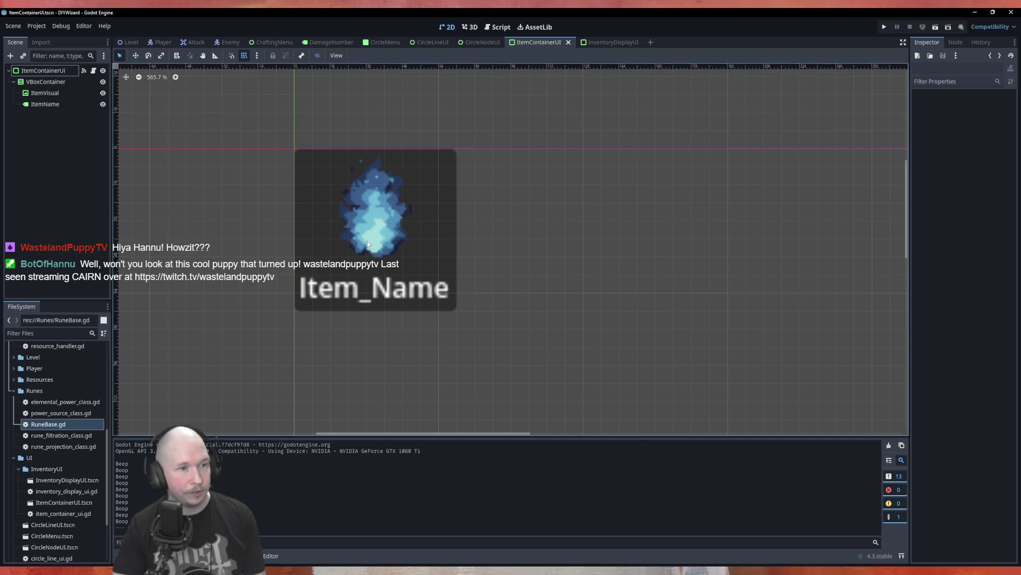
# Step: Run the CircleMenu scene with F6 and test hovering over the inventory item slots
pyautogui.click(331, 42)
pyautogui.click(385, 42)
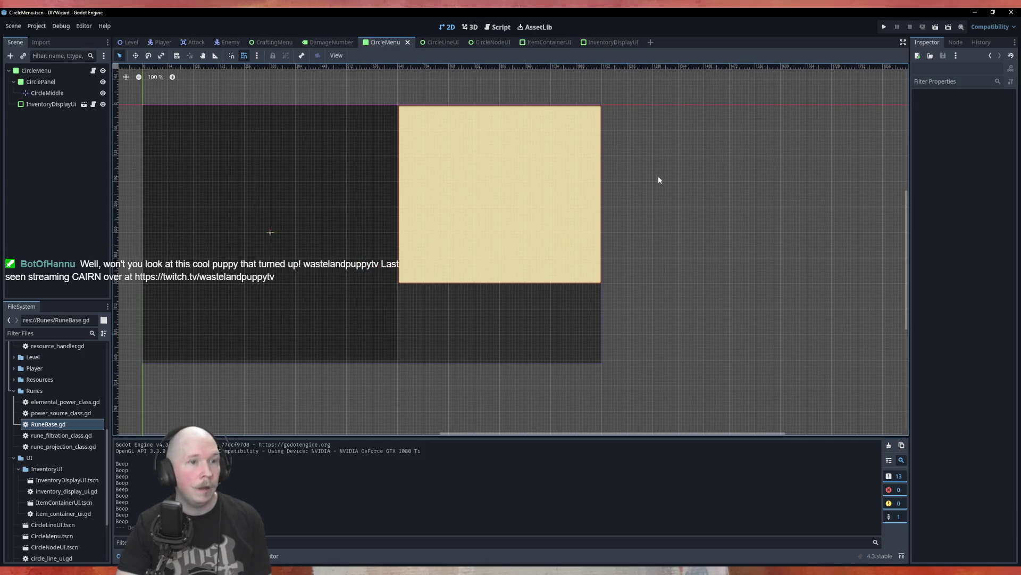
pyautogui.press('F6')
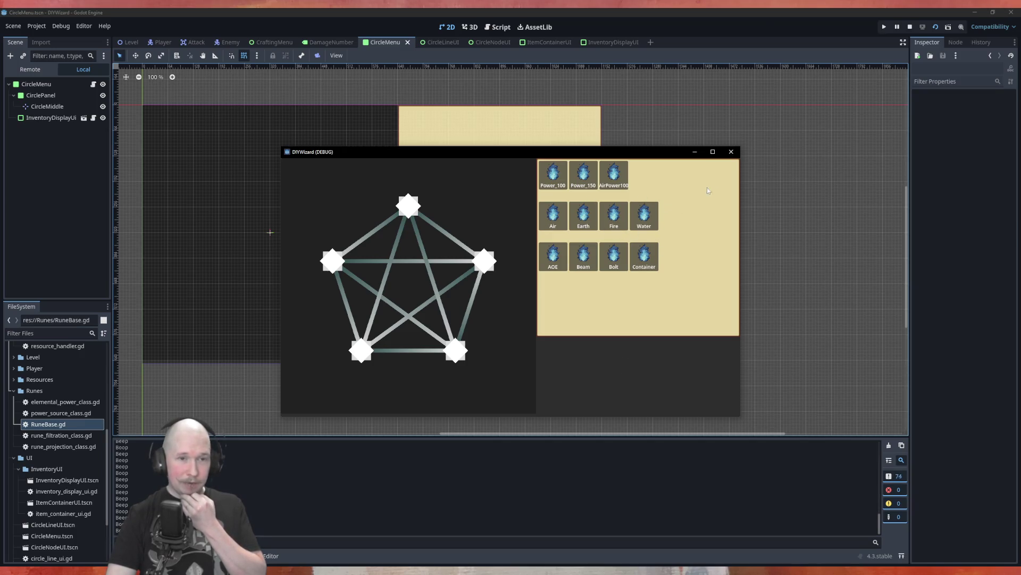
# Step: Close the debug game, return to the ItemContainerUI scene, and open ItemContainerUi's node context menu
pyautogui.click(731, 152)
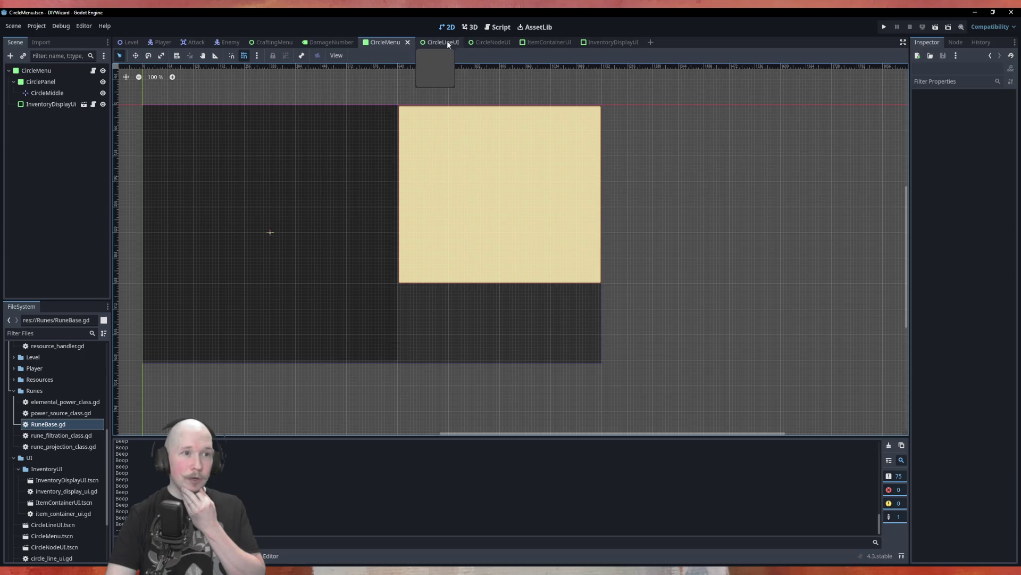
pyautogui.click(448, 44)
pyautogui.click(501, 43)
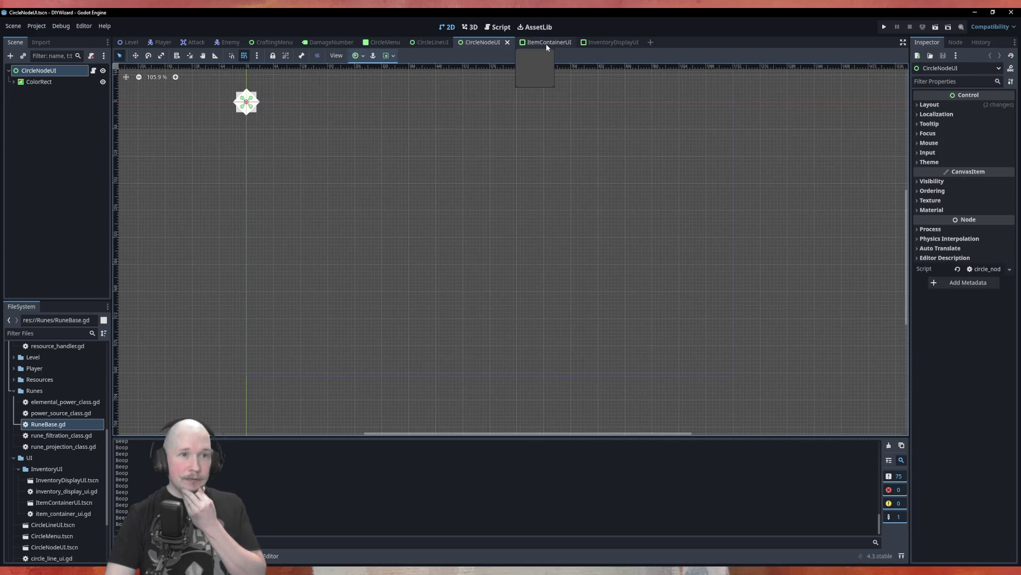
pyautogui.click(546, 44)
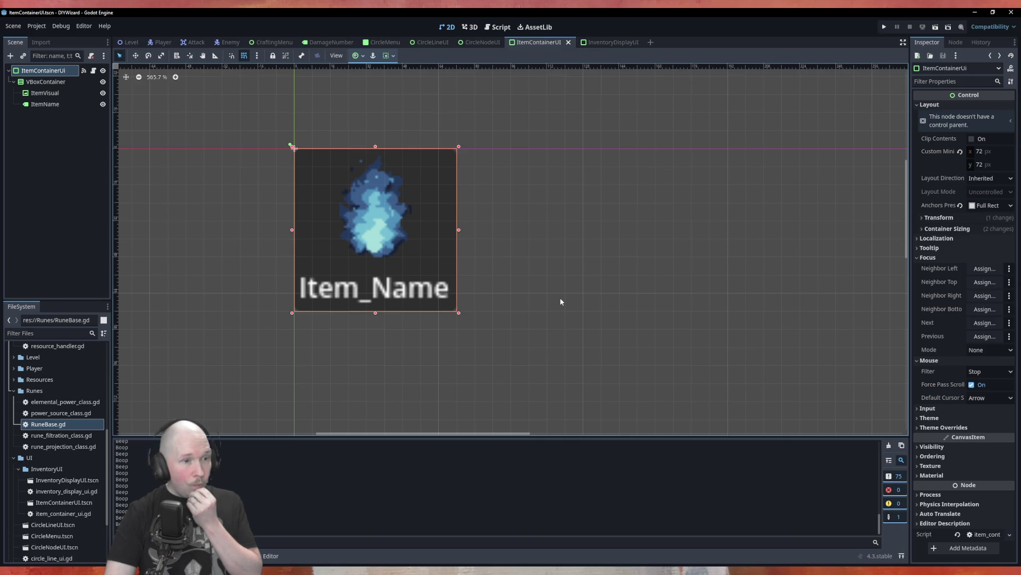
pyautogui.rightClick(30, 74)
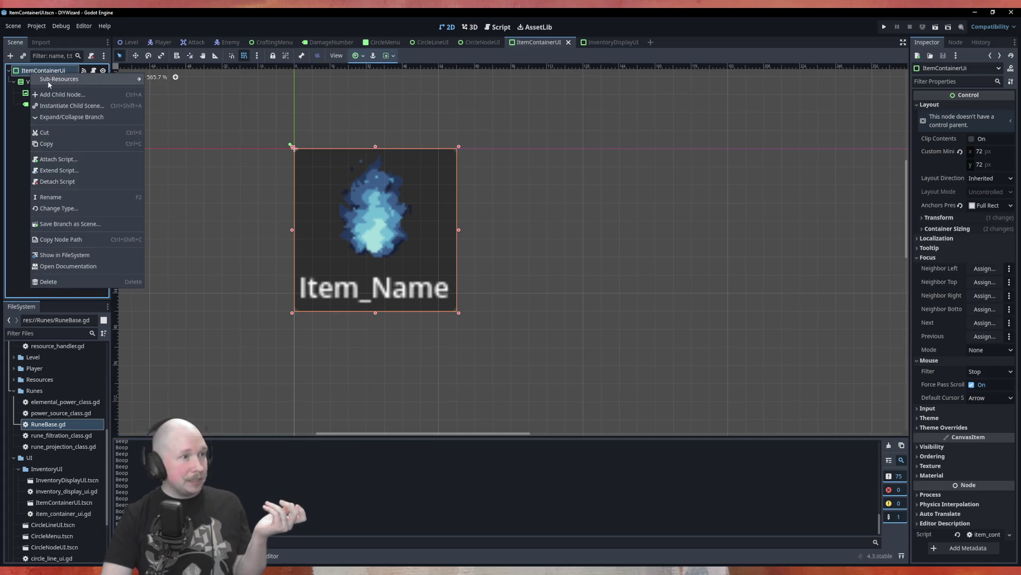
# Step: Add a ColorRect child to ItemContainerUi and move it above VBoxContainer so it draws behind
pyautogui.click(62, 95)
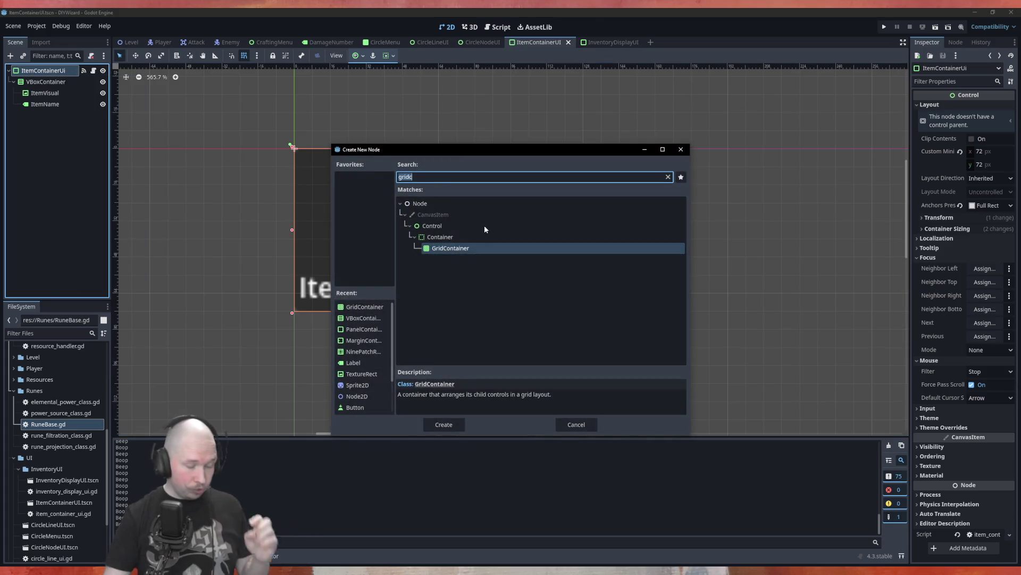
pyautogui.write('c')
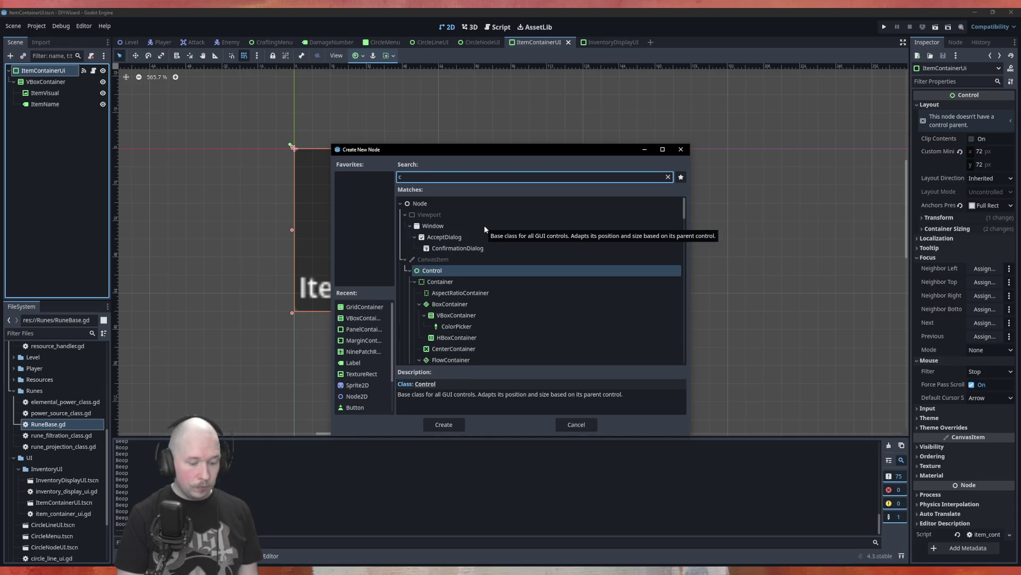
pyautogui.write('olor')
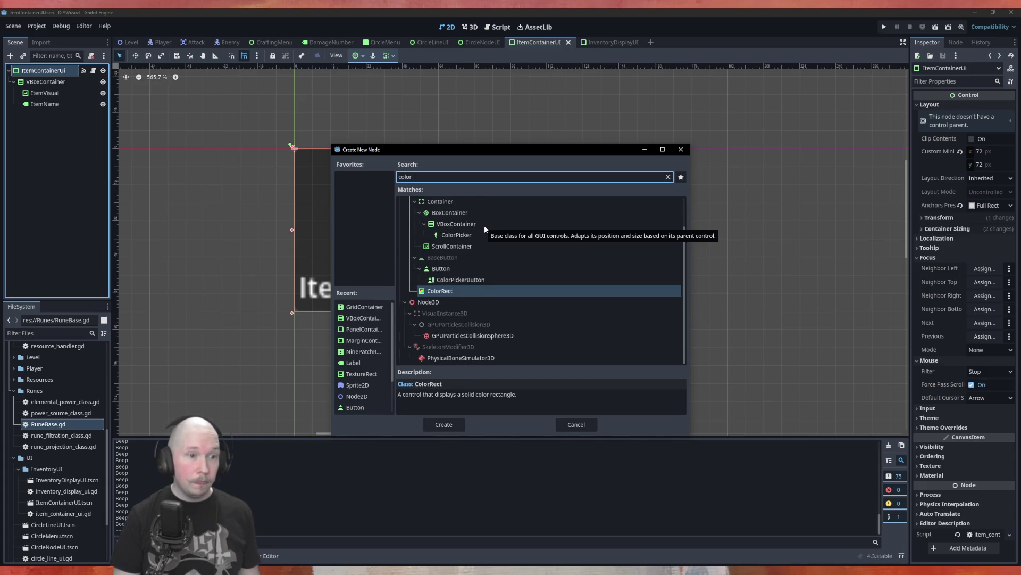
pyautogui.press('Return')
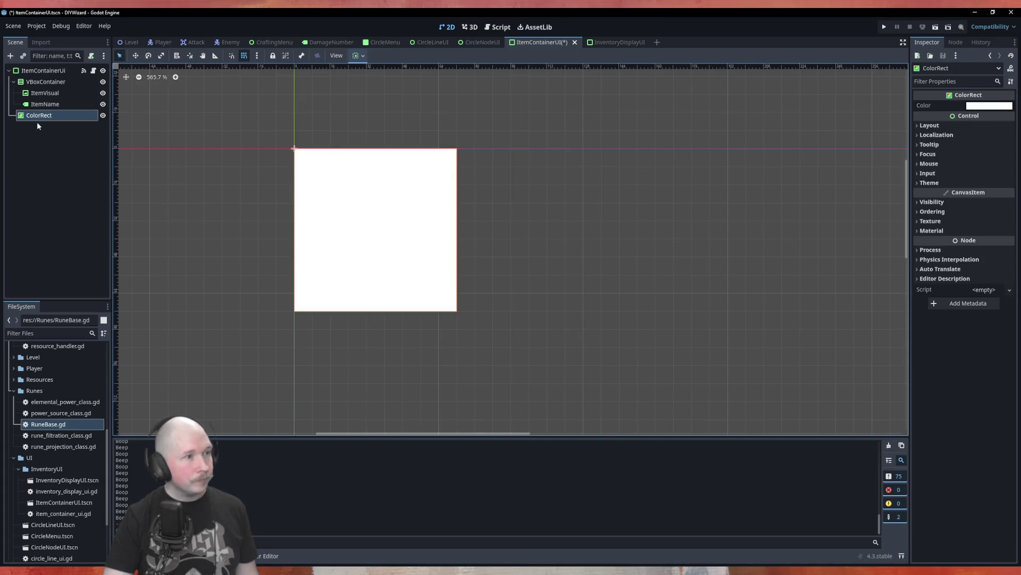
pyautogui.moveTo(39, 118); pyautogui.dragTo(53, 78)
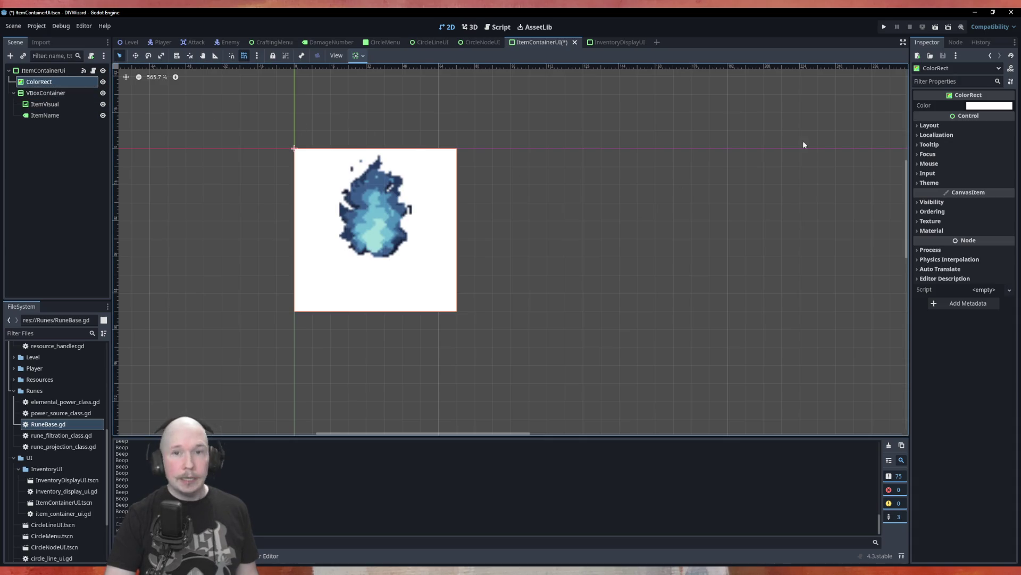
# Step: Make the ColorRect colour black with alpha 52
pyautogui.click(989, 105)
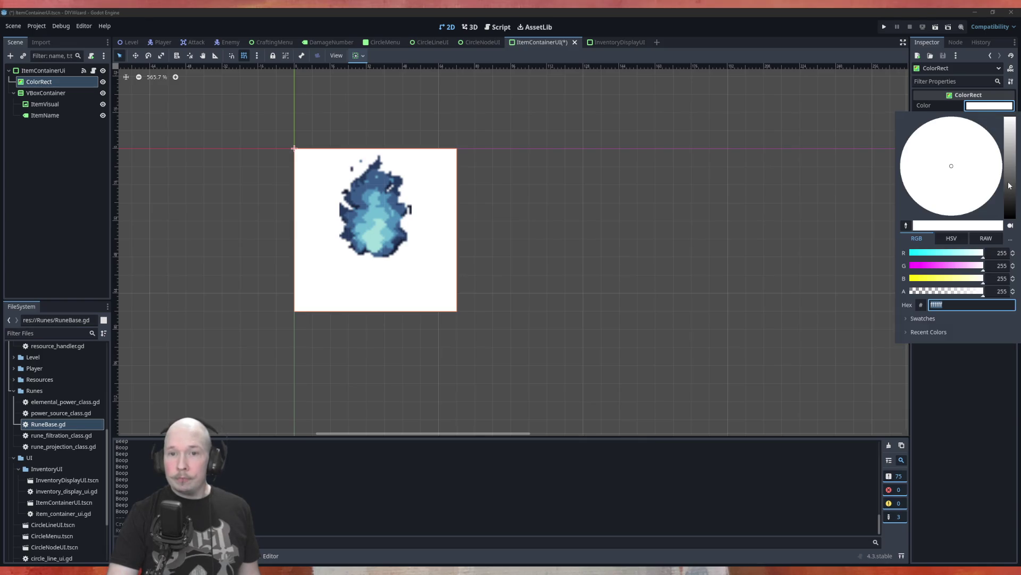
pyautogui.moveTo(1012, 179); pyautogui.dragTo(1013, 234)
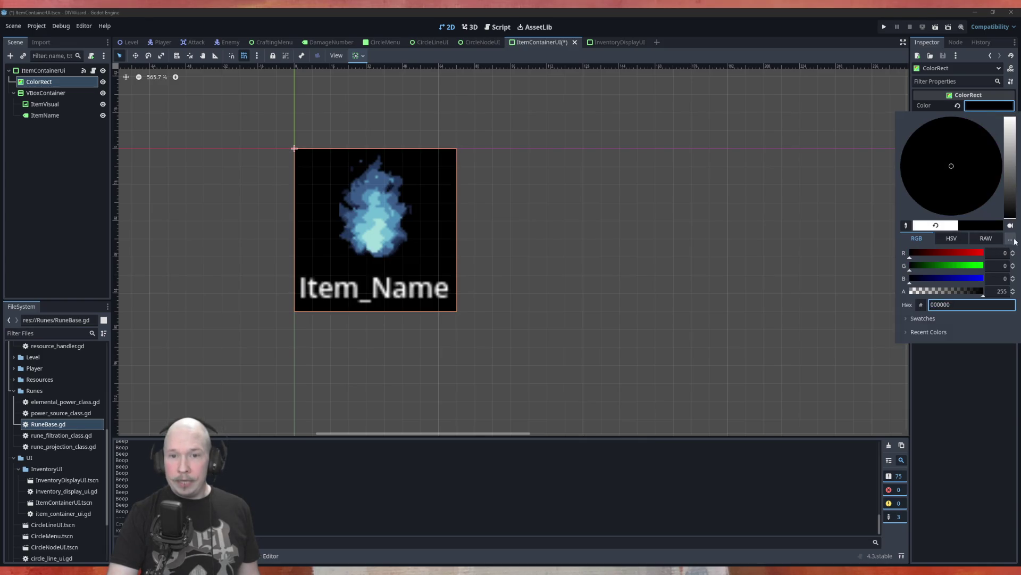
pyautogui.click(927, 292)
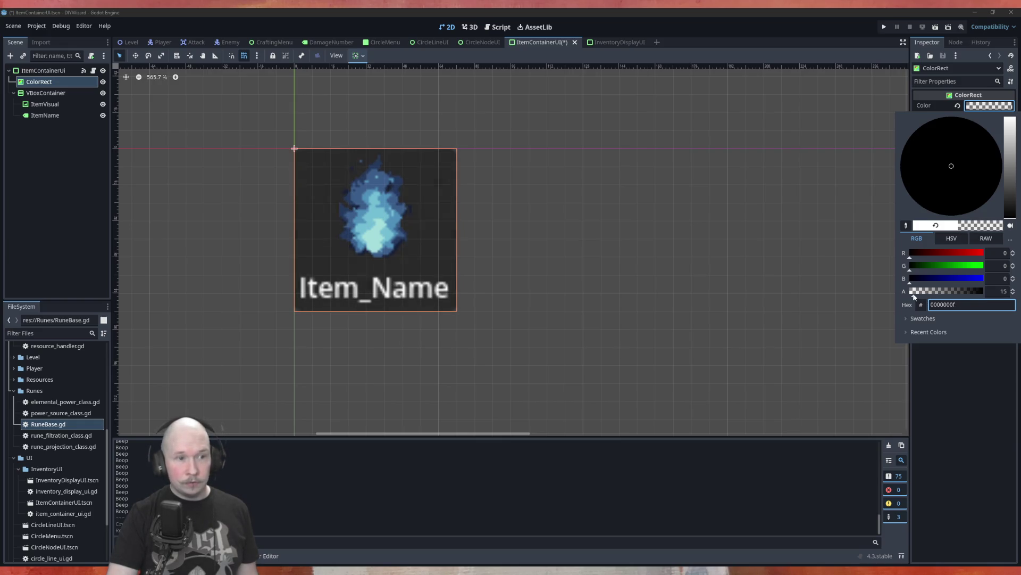
pyautogui.click(920, 292)
pyautogui.moveTo(919, 294); pyautogui.dragTo(925, 293)
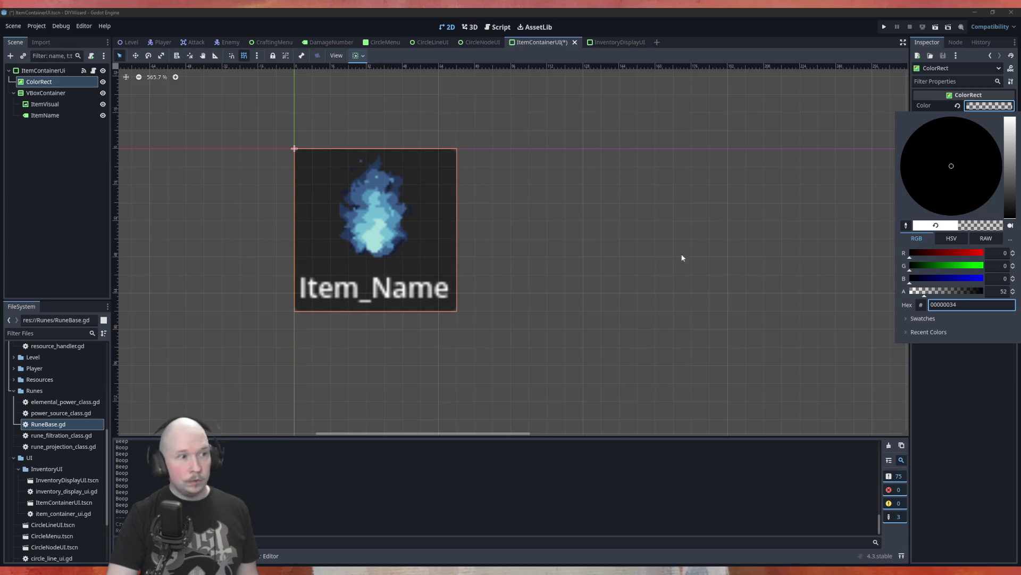
pyautogui.click(103, 83)
# Step: Preview the ColorRect, leave it hidden, and rename it Highlight
pyautogui.click(103, 83)
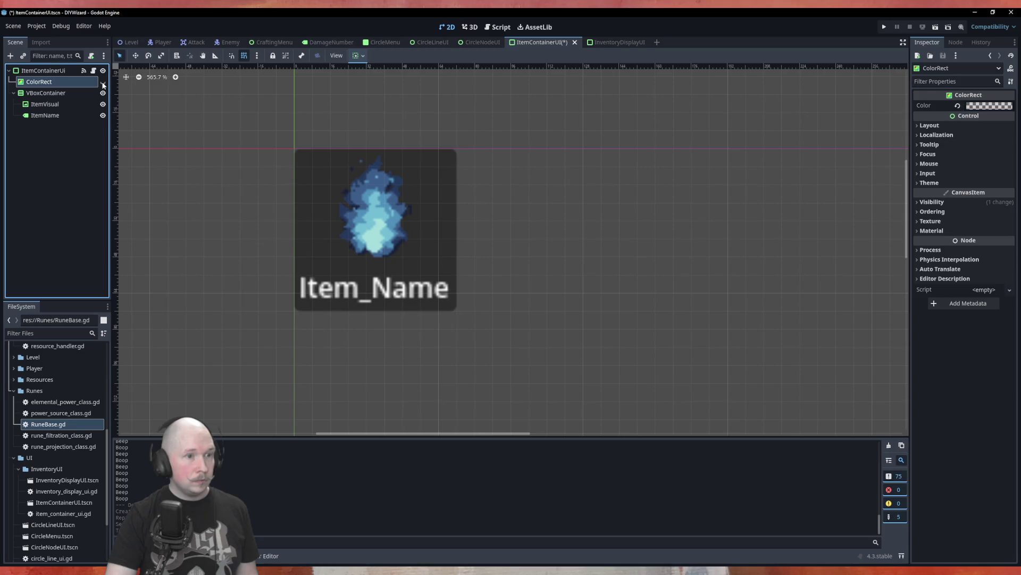
pyautogui.click(103, 83)
pyautogui.click(103, 83)
pyautogui.click(103, 83)
pyautogui.click(102, 83)
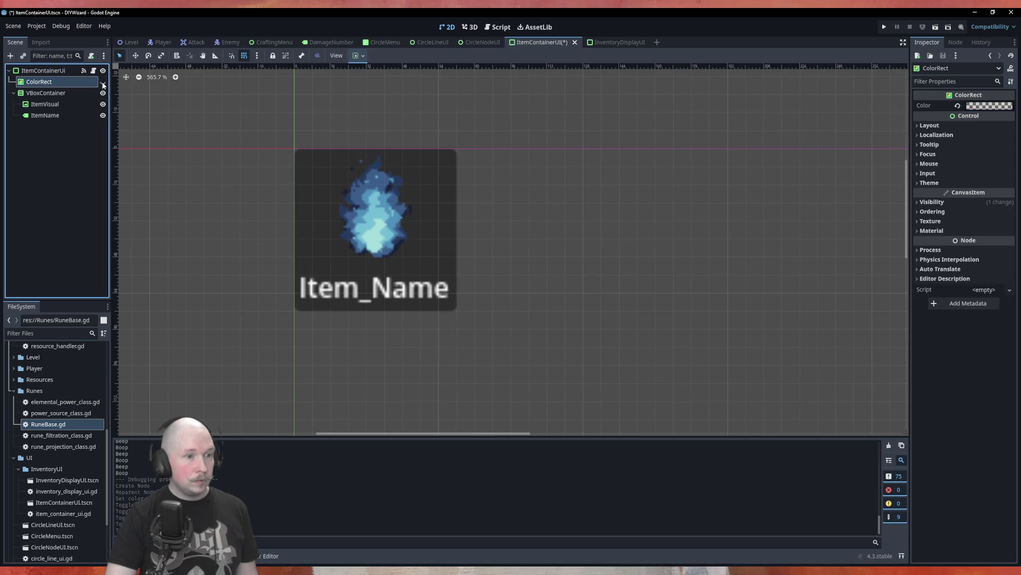
pyautogui.click(103, 83)
pyautogui.click(103, 84)
pyautogui.press('F2')
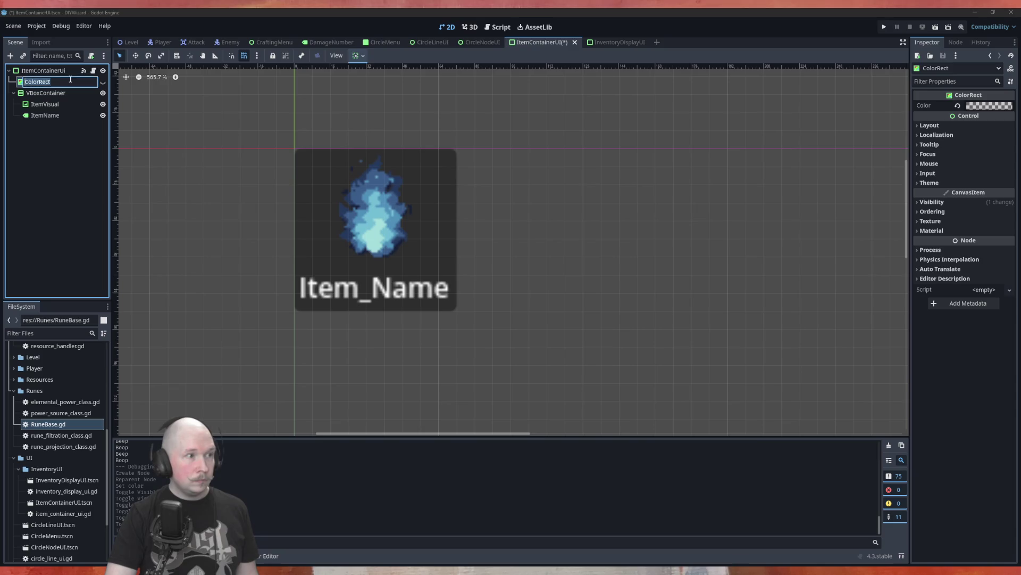
pyautogui.write('H')
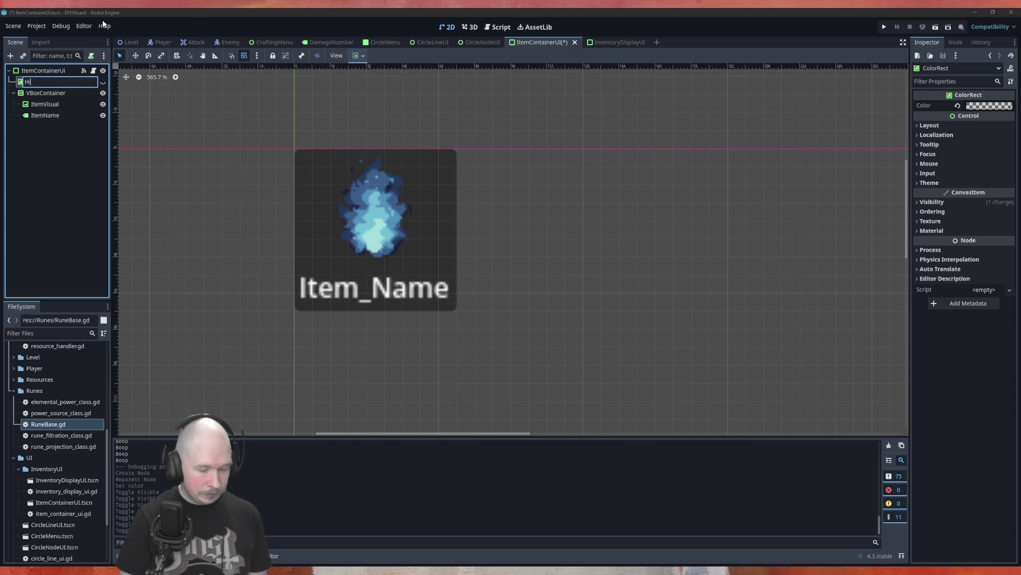
pyautogui.write('ighlight')
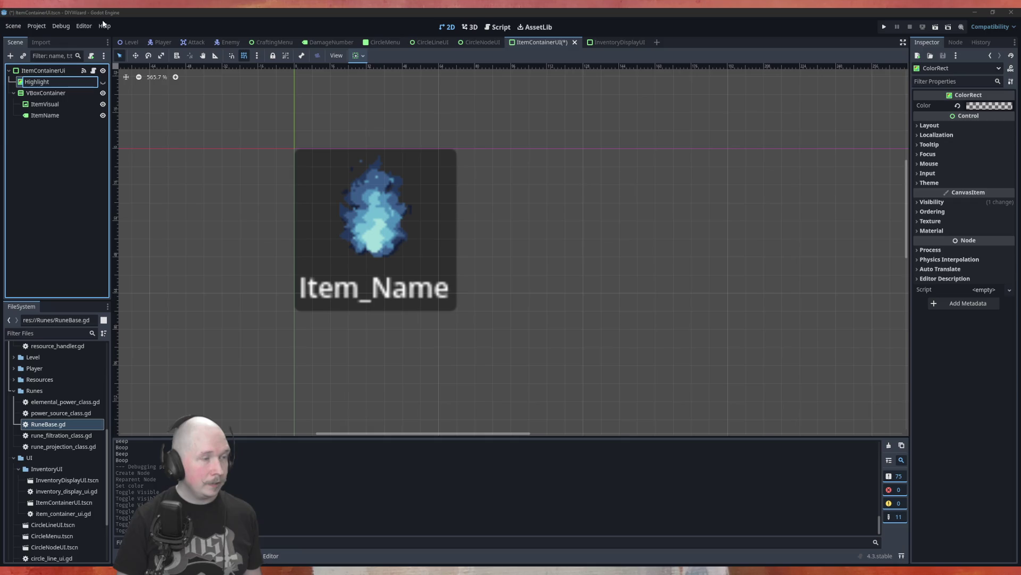
pyautogui.press('Return')
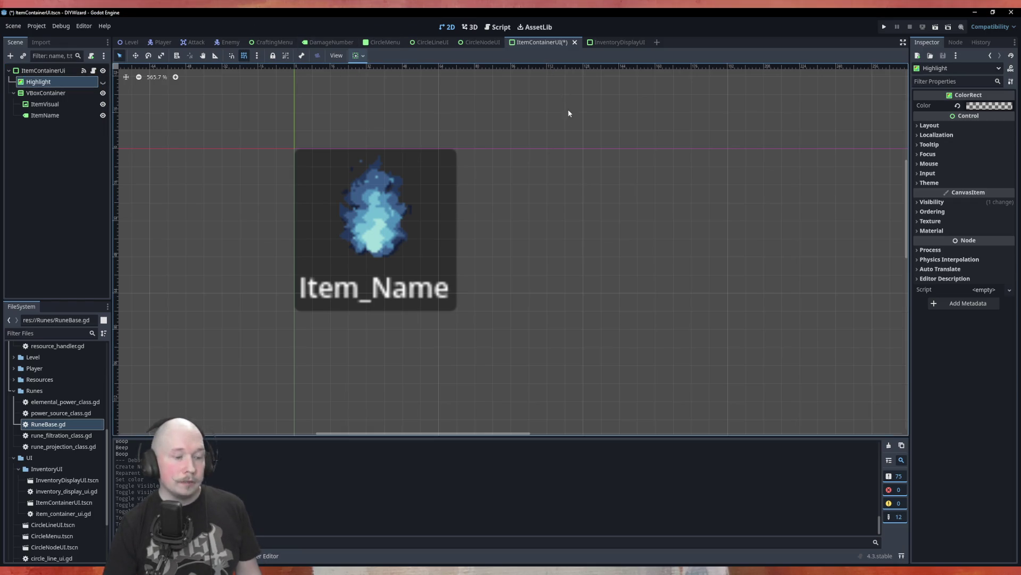
# Step: Return to the ItemContainerUI scene and open item_container_ui.gd
pyautogui.click(593, 42)
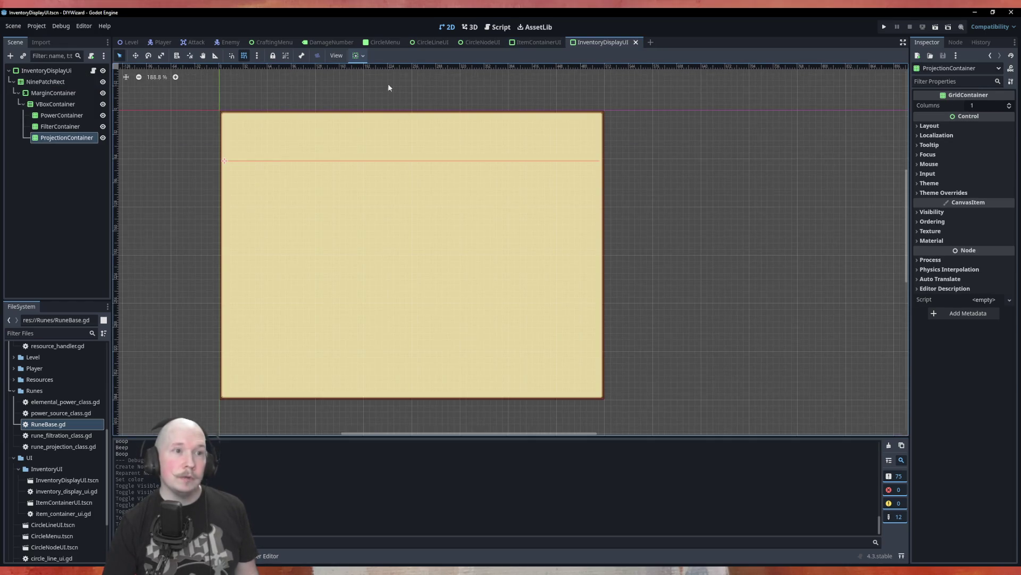
pyautogui.click(537, 42)
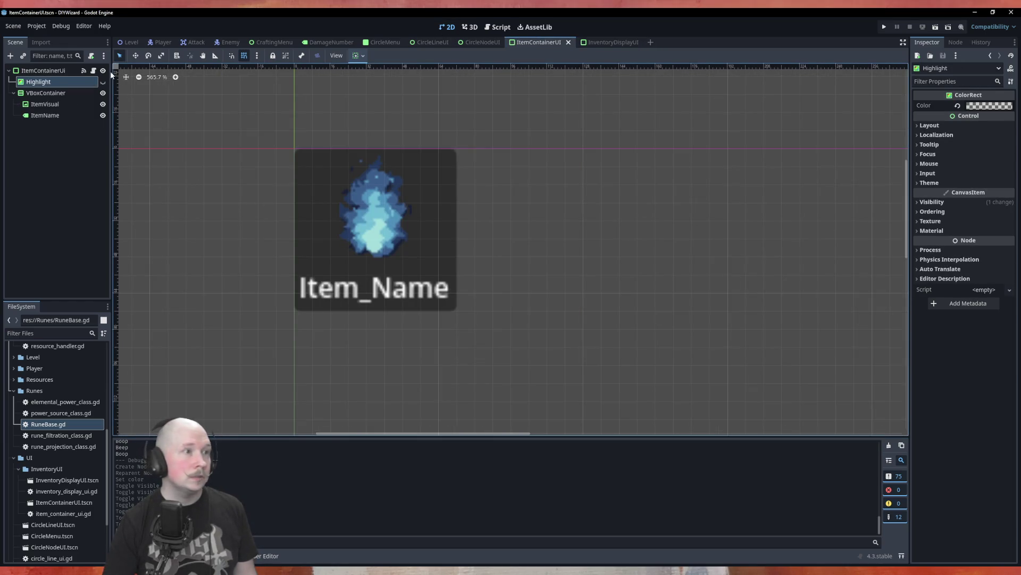
pyautogui.click(93, 71)
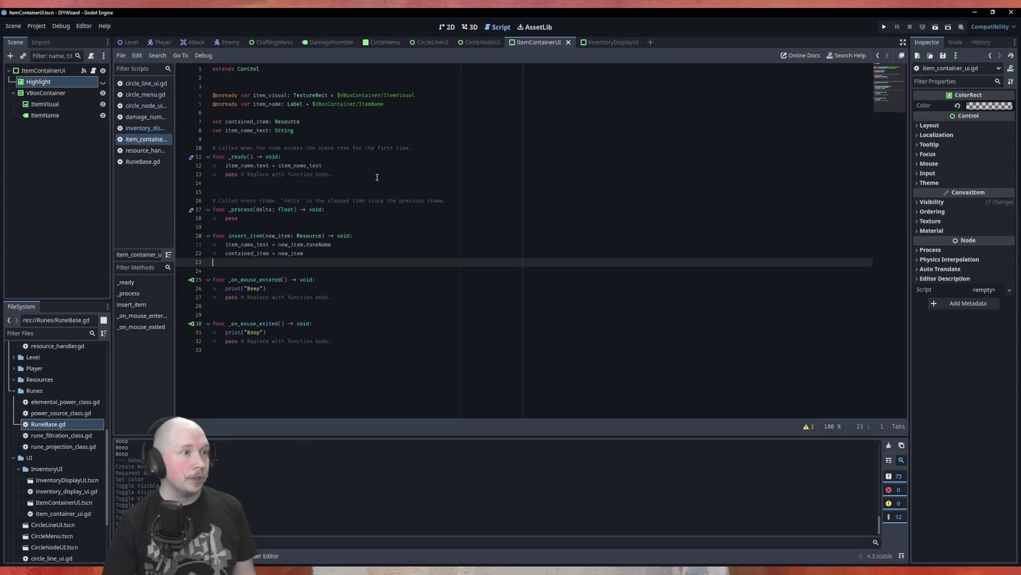
# Step: Declare 'var hoghlighted: bool' on line 9 of the script
pyautogui.click(356, 140)
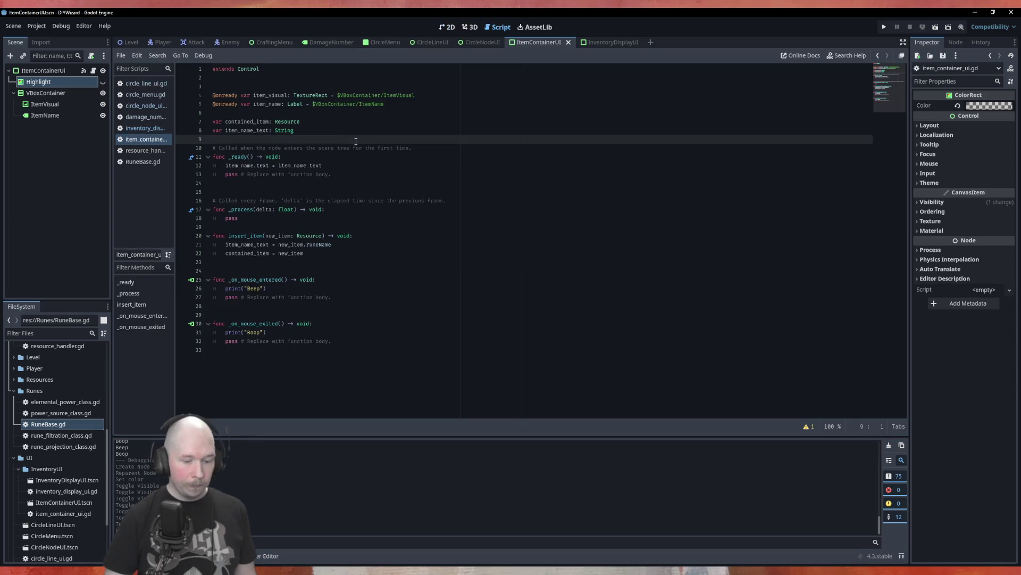
pyautogui.press('Return')
pyautogui.press('Up')
pyautogui.write('var')
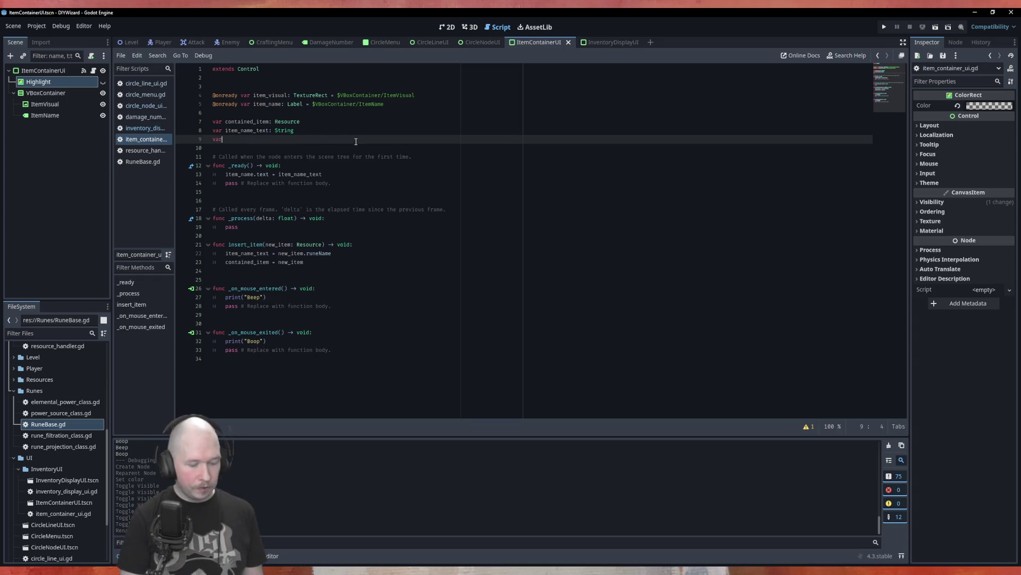
pyautogui.write(' bool')
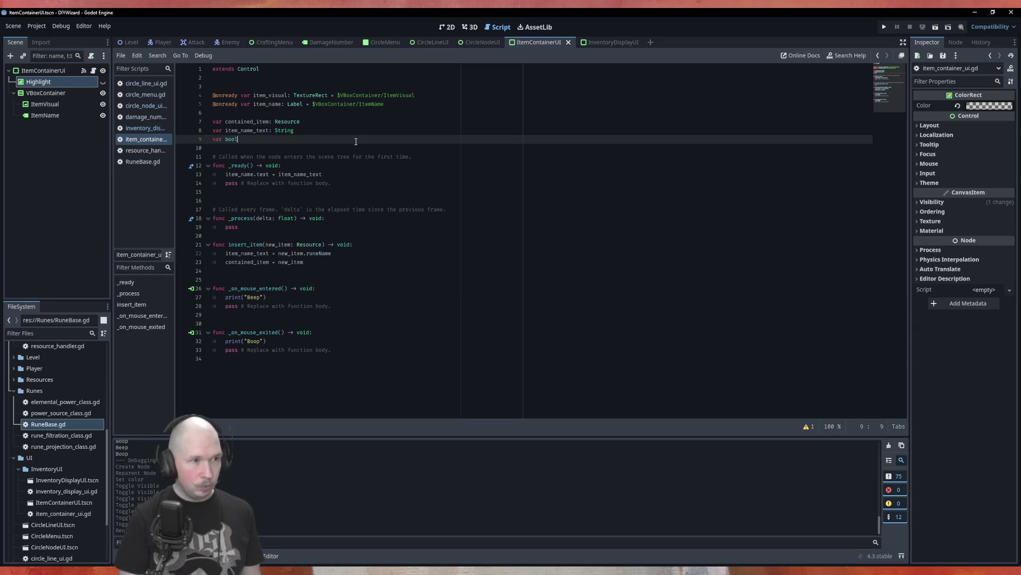
pyautogui.press('BackSpace')
pyautogui.press('BackSpace')
pyautogui.press('BackSpace')
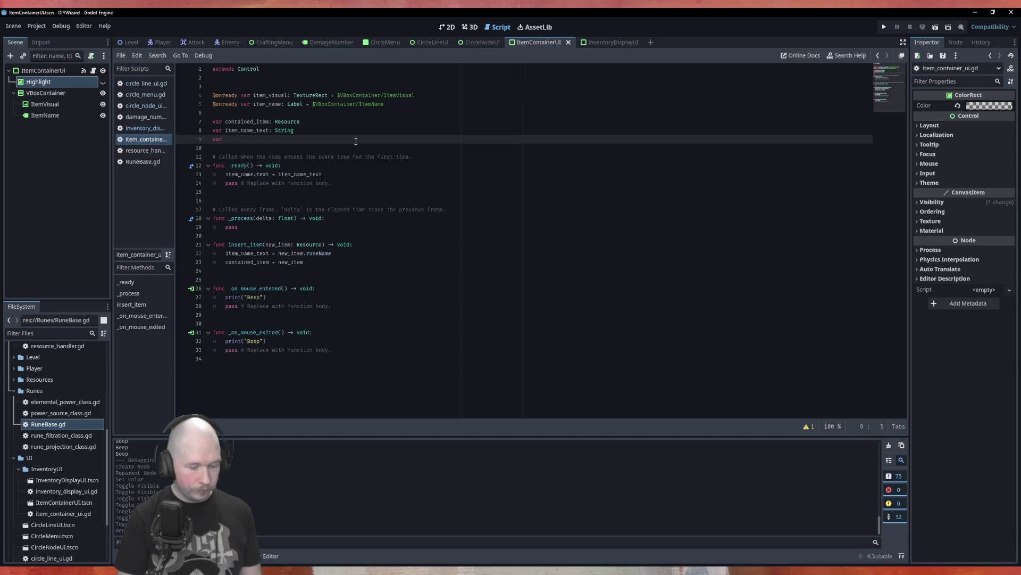
pyautogui.write('hoghlighted')
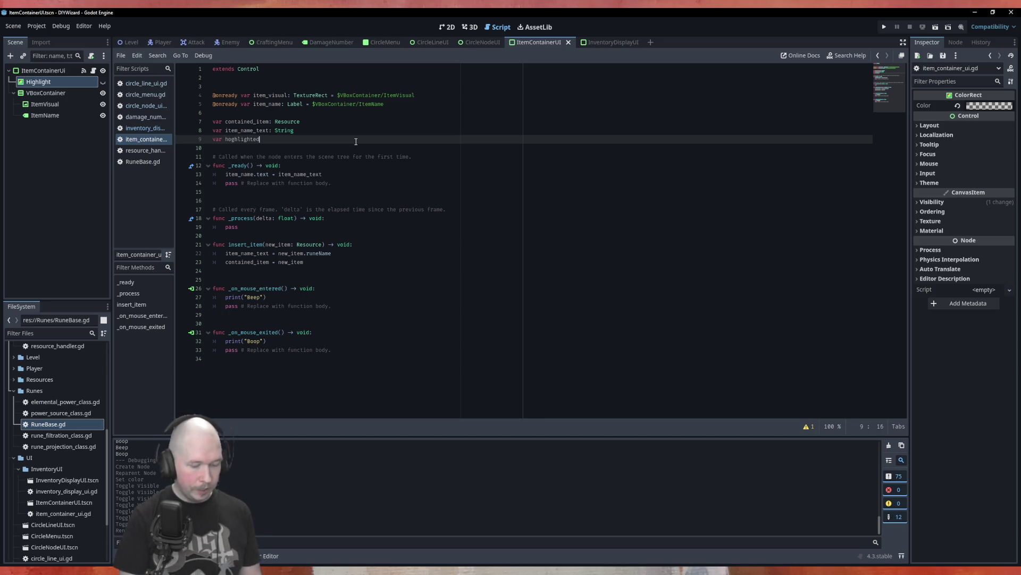
pyautogui.write(': ')
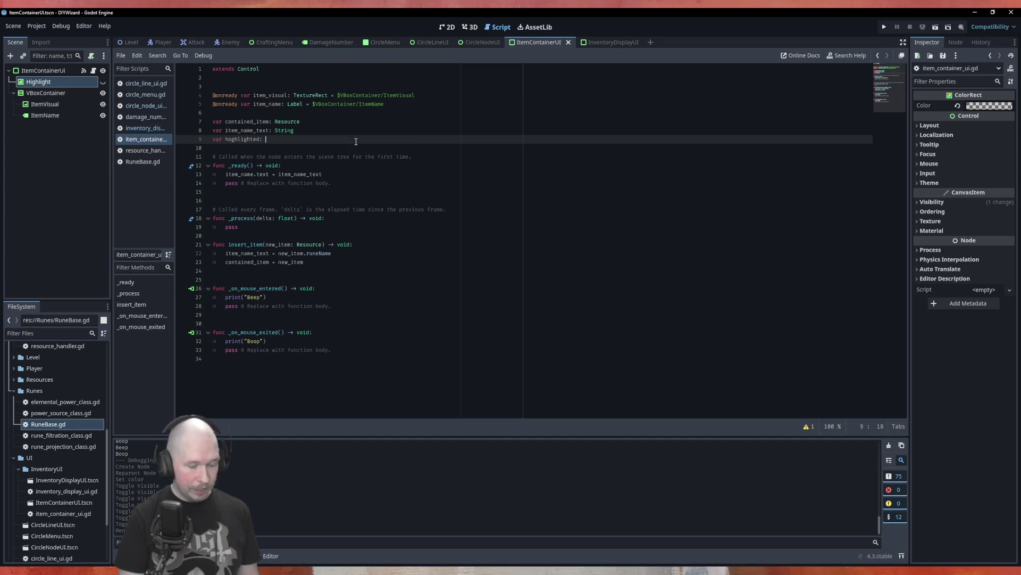
pyautogui.write('bool')
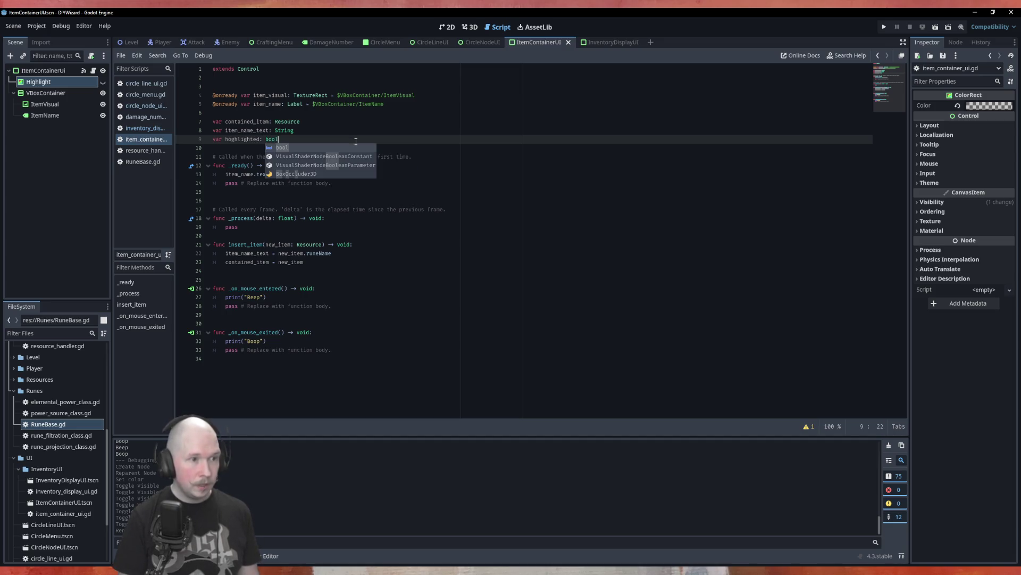
# Step: Add a new blank line at the end of the _on_mouse_entered line
pyautogui.click(352, 297)
pyautogui.click(352, 280)
pyautogui.click(352, 299)
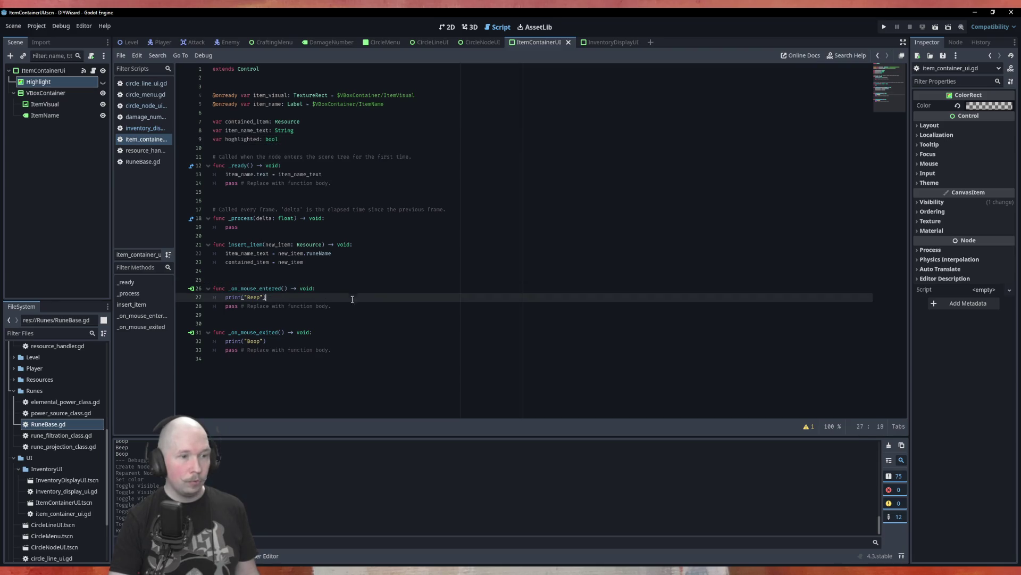
pyautogui.click(336, 288)
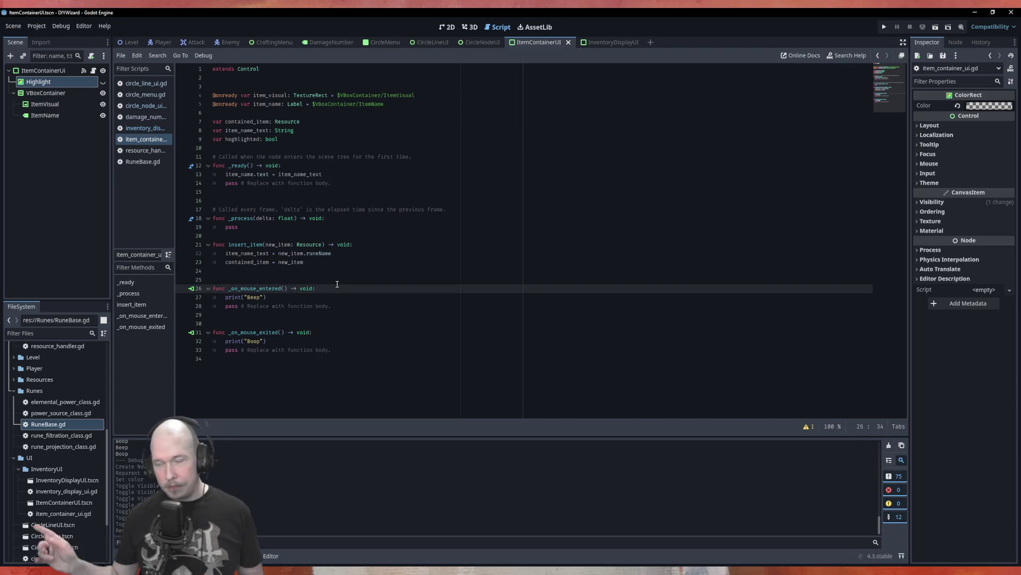
pyautogui.press('Return')
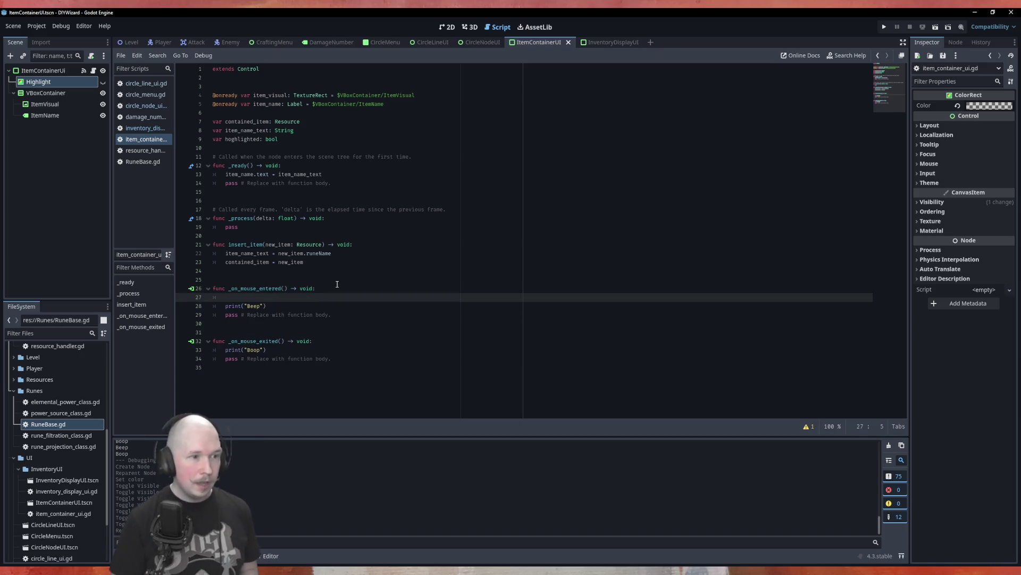
# Step: Fix the variable name to highlighted and write 'highlighted = true' in _on_mouse_entered
pyautogui.write('hi')
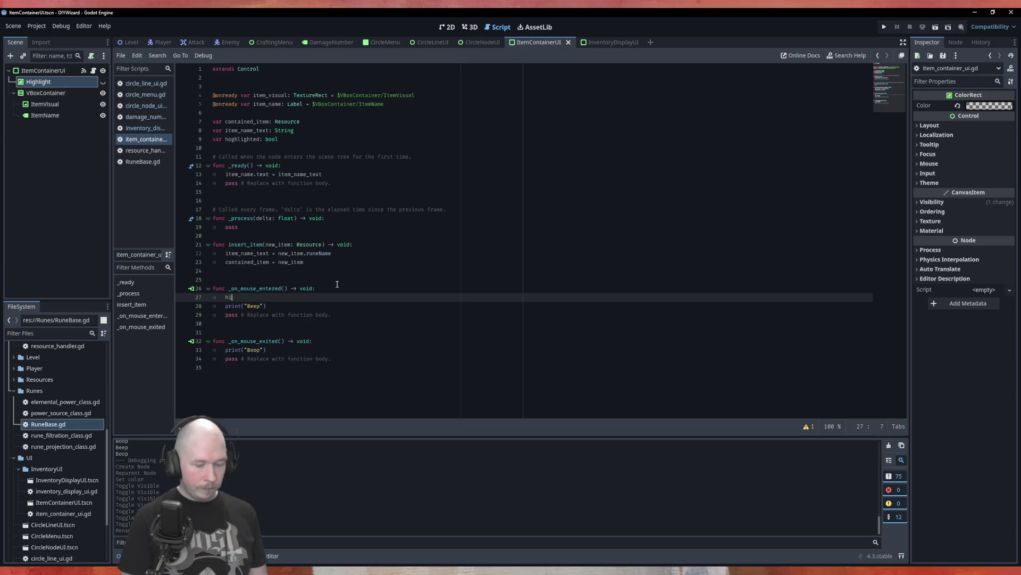
pyautogui.write('gh')
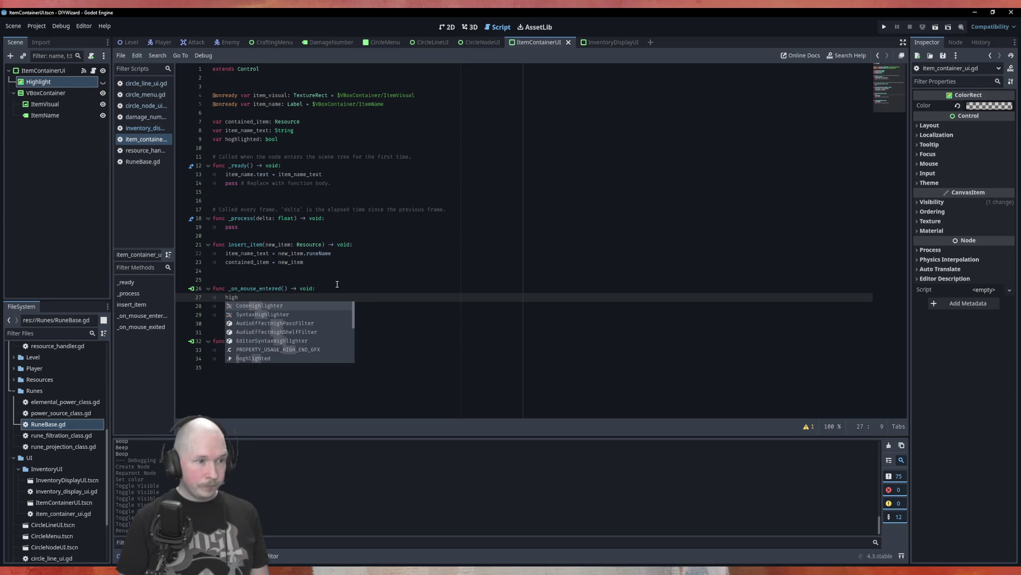
pyautogui.write('li')
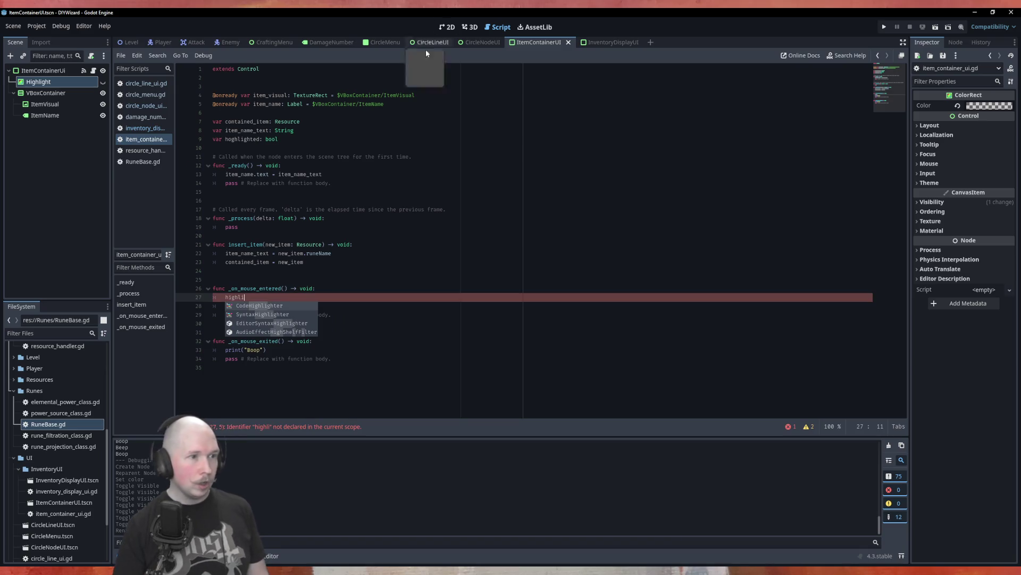
pyautogui.click(226, 139)
pyautogui.press('Right')
pyautogui.press('Delete')
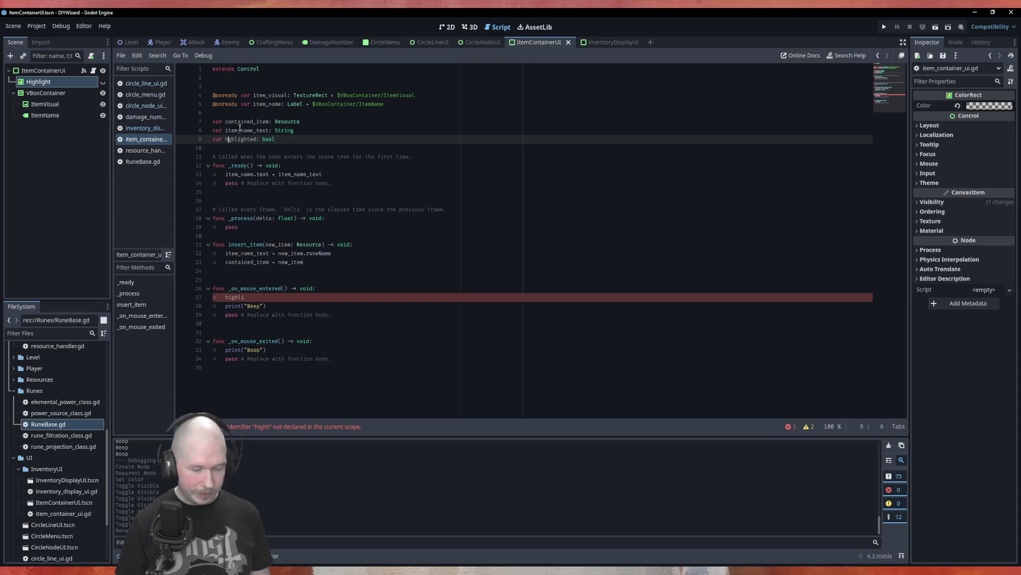
pyautogui.write('i')
pyautogui.click(274, 299)
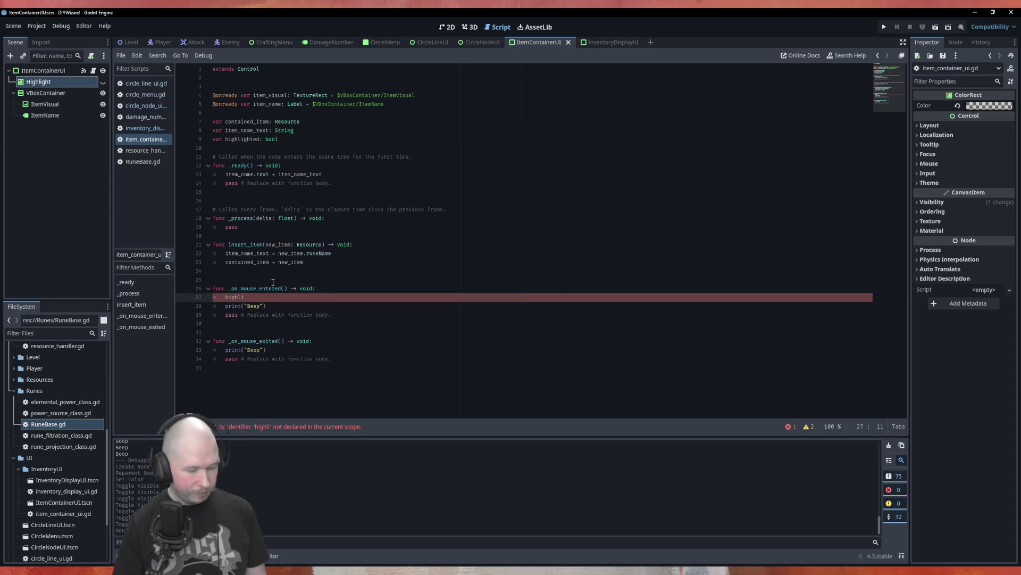
pyautogui.write('ghted ')
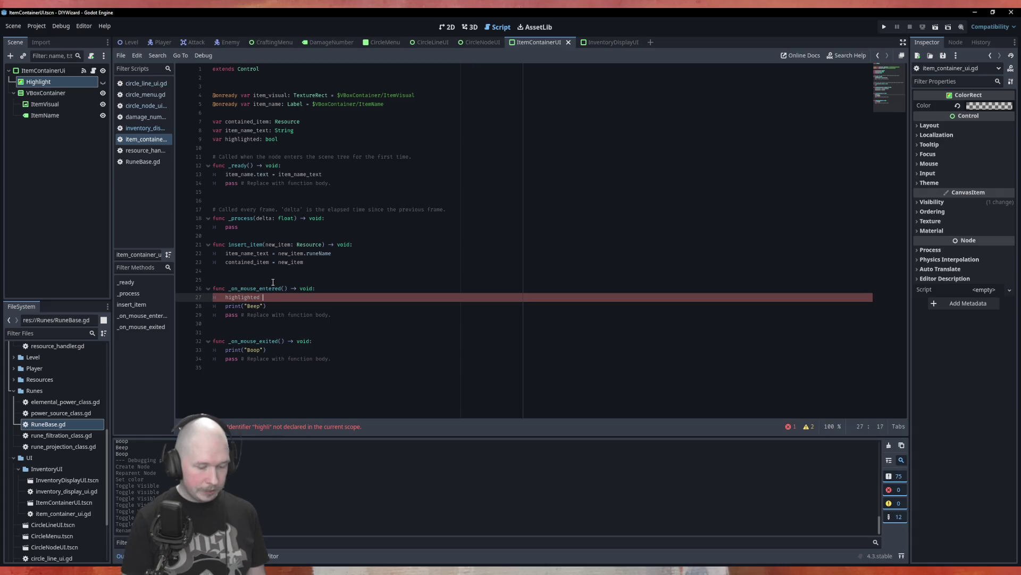
pyautogui.write('= true')
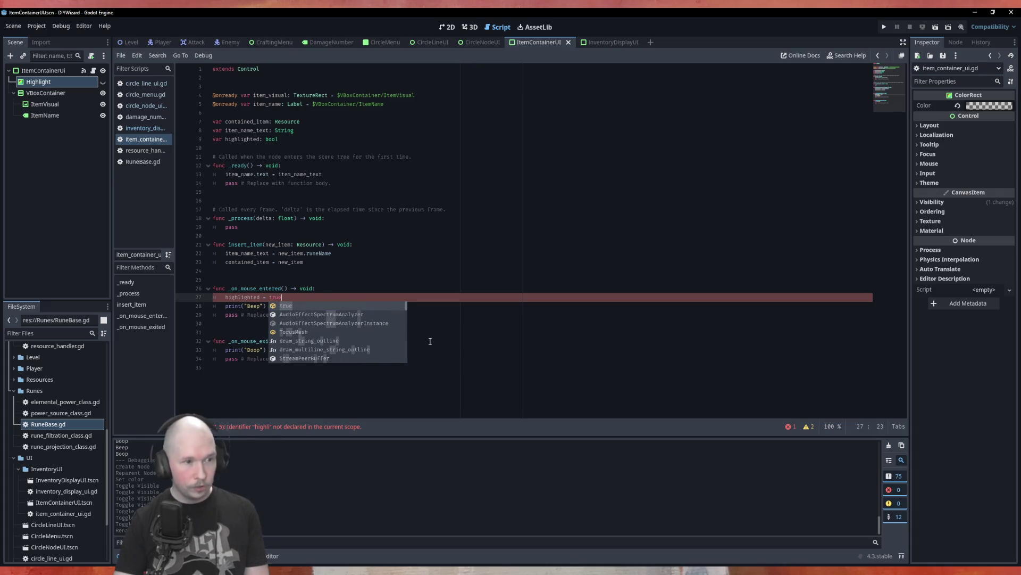
pyautogui.press('Escape')
# Step: Add 'highlighted = false' to the _on_mouse_exited handler
pyautogui.press('Down')
pyautogui.press('Down')
pyautogui.press('Down')
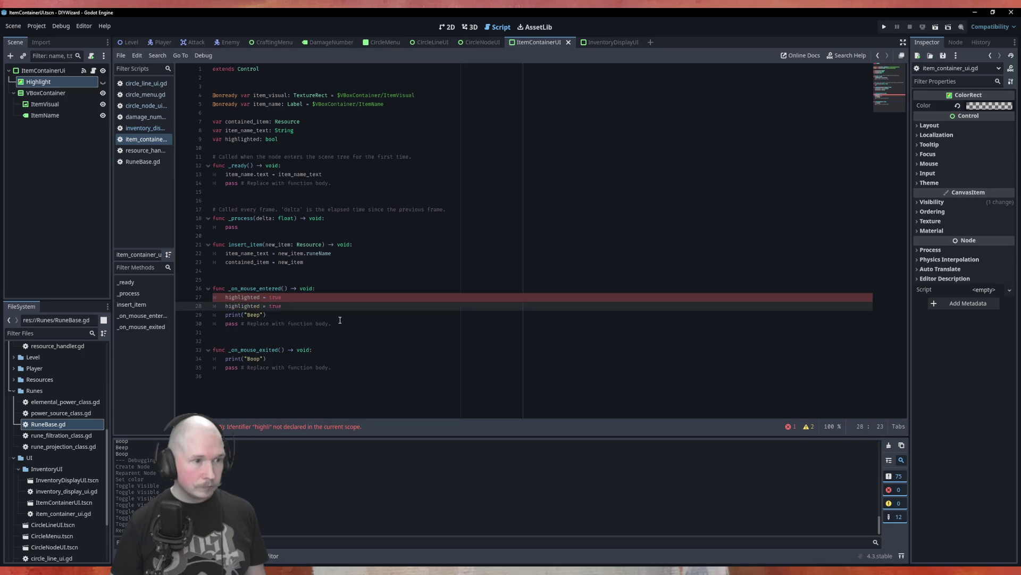
pyautogui.press('End')
pyautogui.press('Return')
pyautogui.write('highlighted = tru')
pyautogui.press('BackSpace')
pyautogui.press('BackSpace')
pyautogui.press('BackSpace')
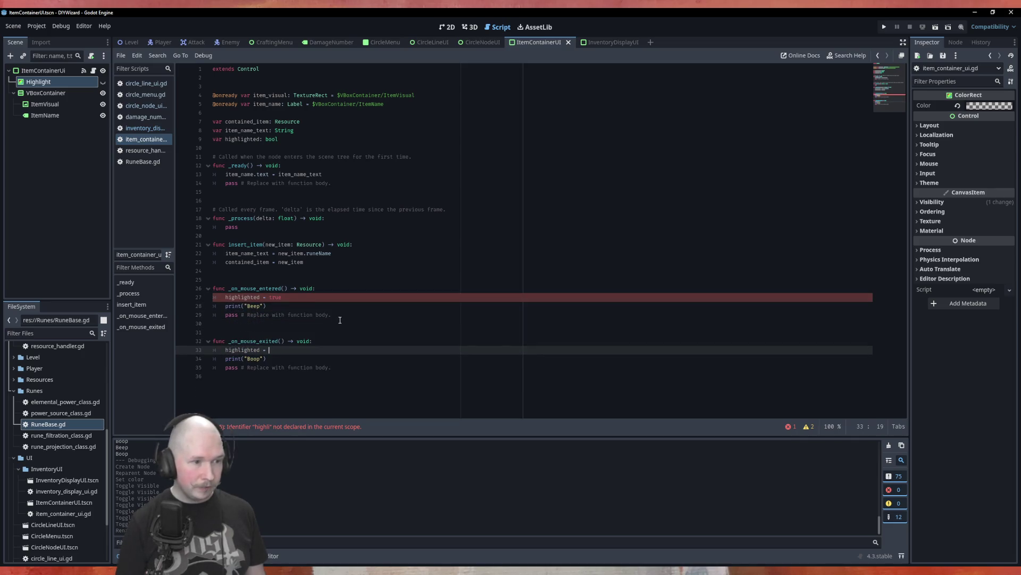
pyautogui.write('flase')
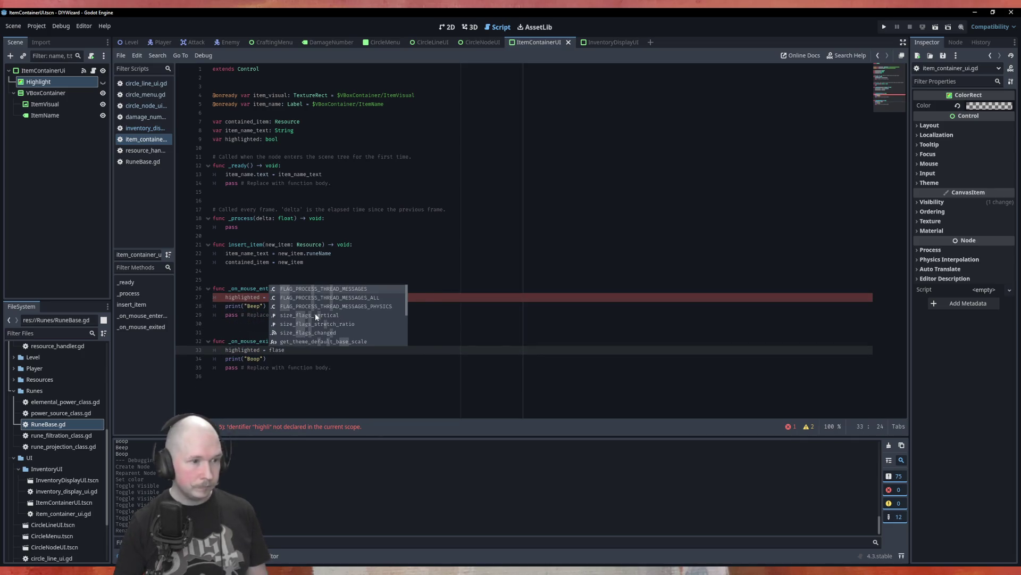
pyautogui.press('Left')
pyautogui.press('Left')
pyautogui.press('Left')
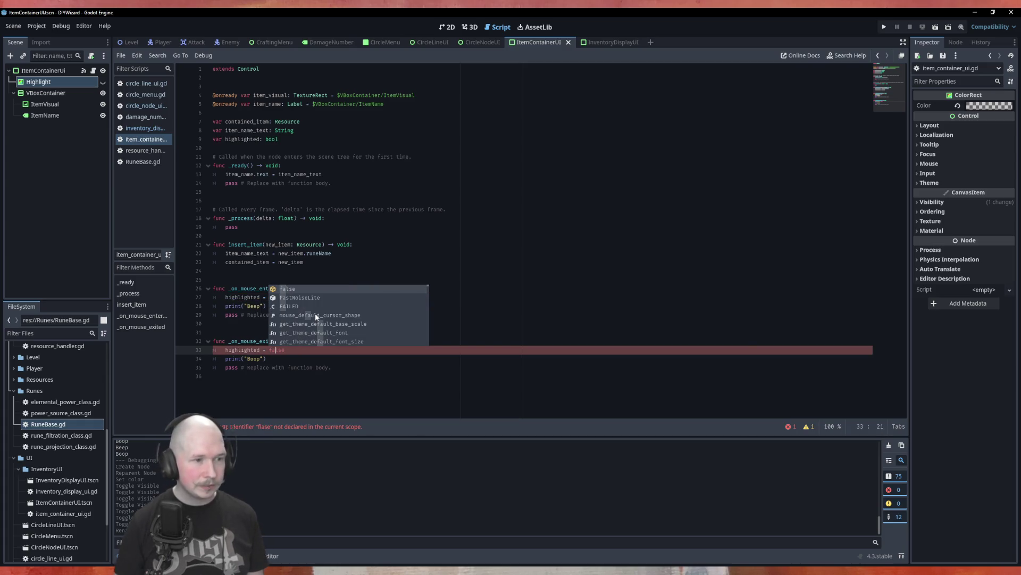
pyautogui.press('Tab')
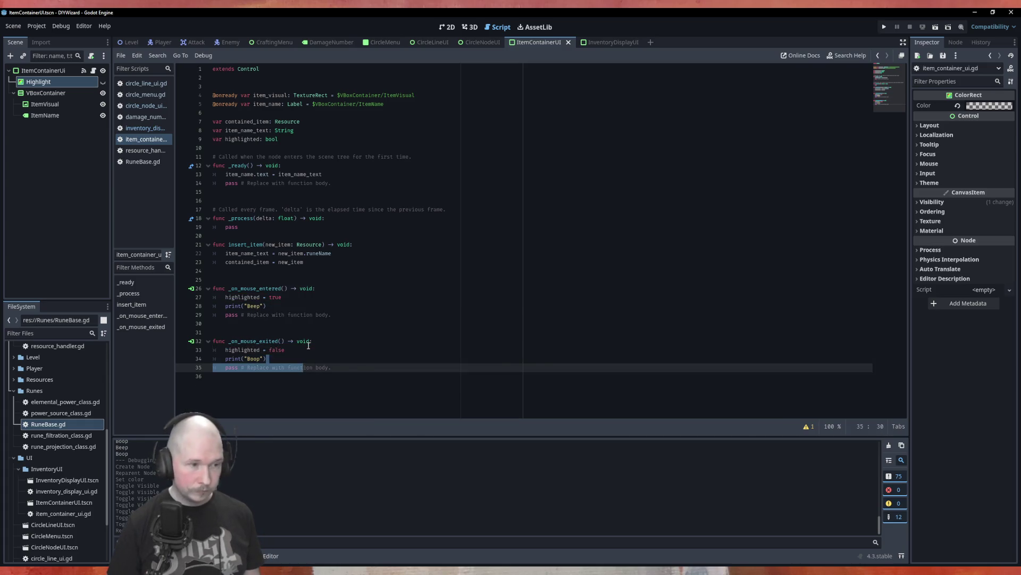
# Step: Delete the Boop and Beep print lines and save the script
pyautogui.press('Down')
pyautogui.hotkey('shift', 'Home')
pyautogui.press('BackSpace')
pyautogui.press('BackSpace')
pyautogui.press('BackSpace')
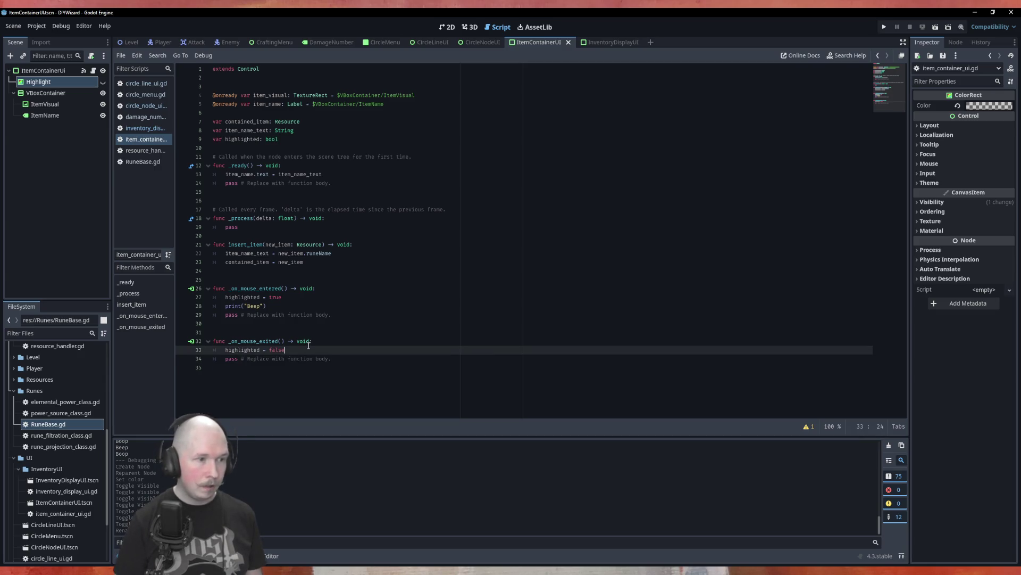
pyautogui.press('Up')
pyautogui.press('Up')
pyautogui.press('Up')
pyautogui.press('BackSpace')
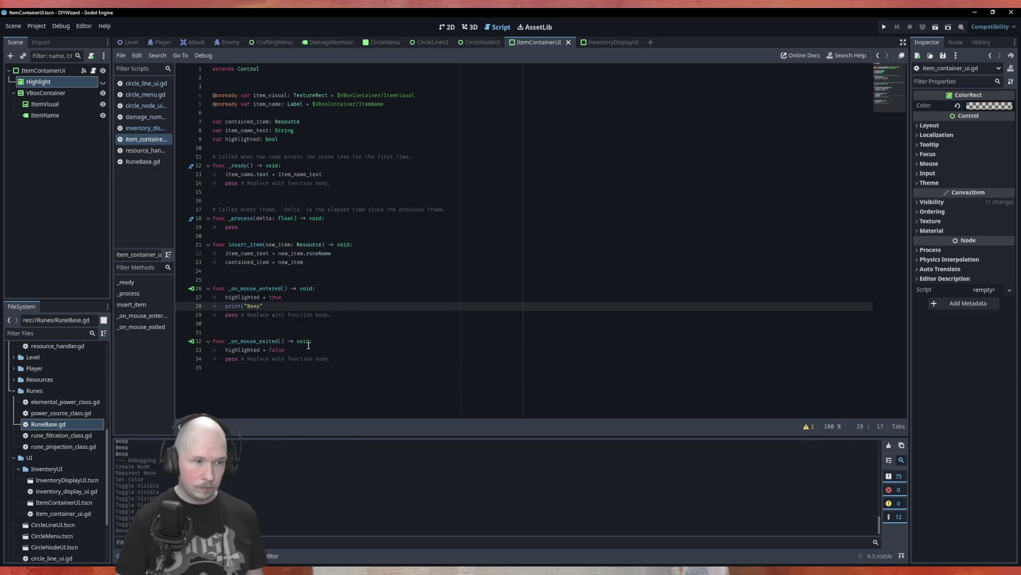
pyautogui.hotkey('shift', 'Home')
pyautogui.press('BackSpace')
pyautogui.press('BackSpace')
pyautogui.press('BackSpace')
pyautogui.hotkey('ctrl', 's')
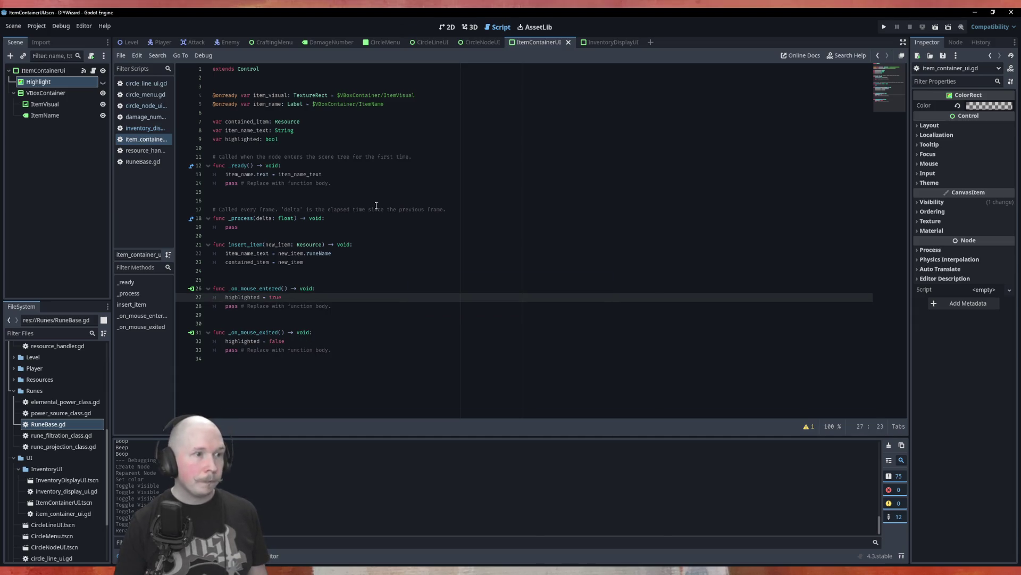
pyautogui.click(362, 147)
# Step: Change the declaration to 'var highlighted: bool = false' and save
pyautogui.click(381, 139)
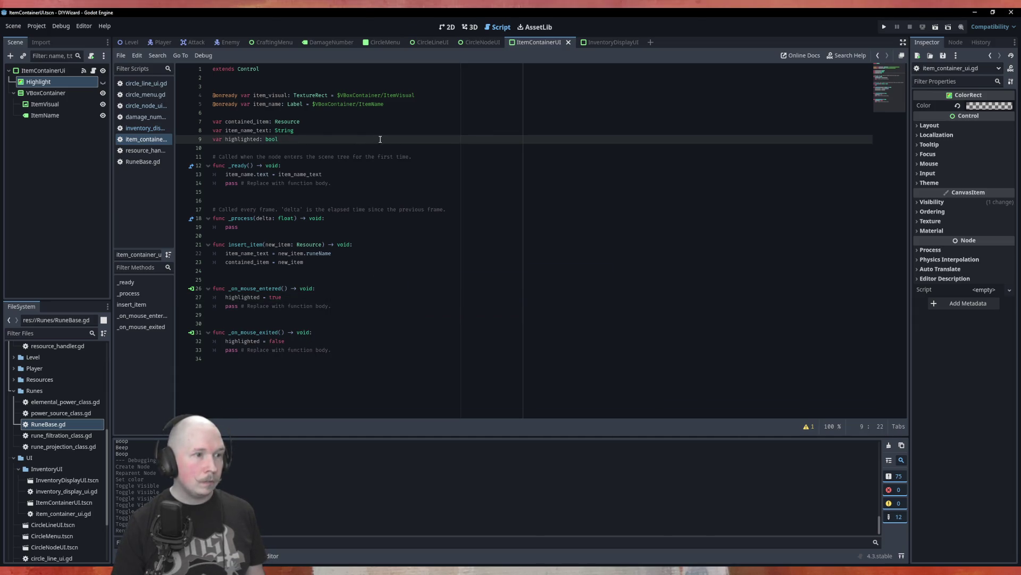
pyautogui.write(' = false')
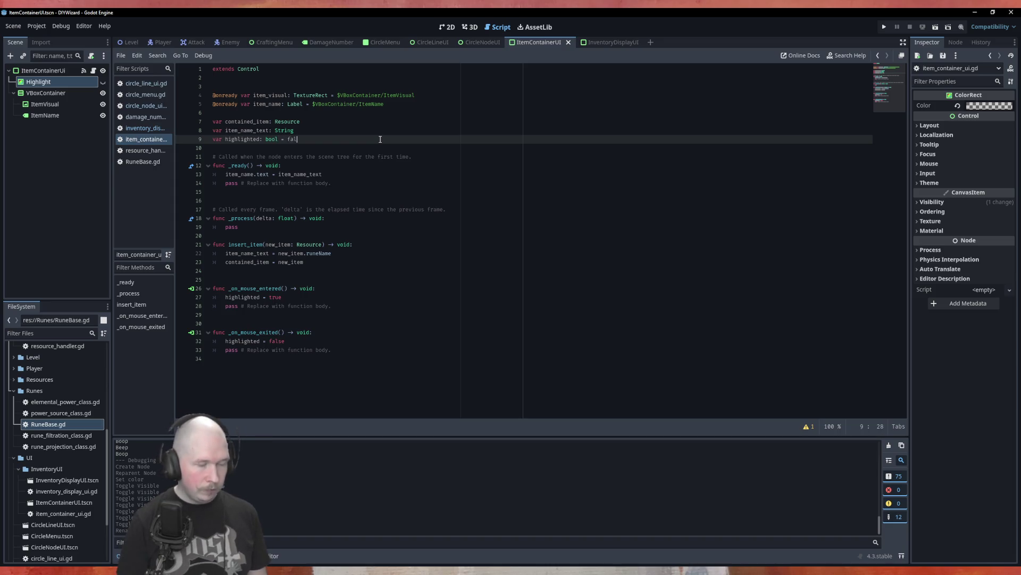
pyautogui.click(562, 202)
pyautogui.hotkey('ctrl', 's')
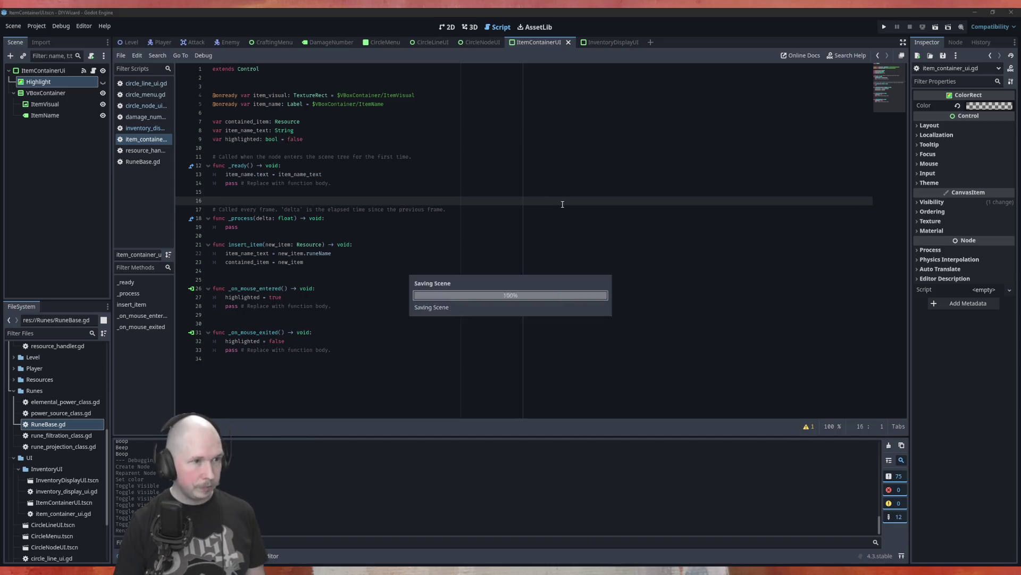
pyautogui.click(369, 218)
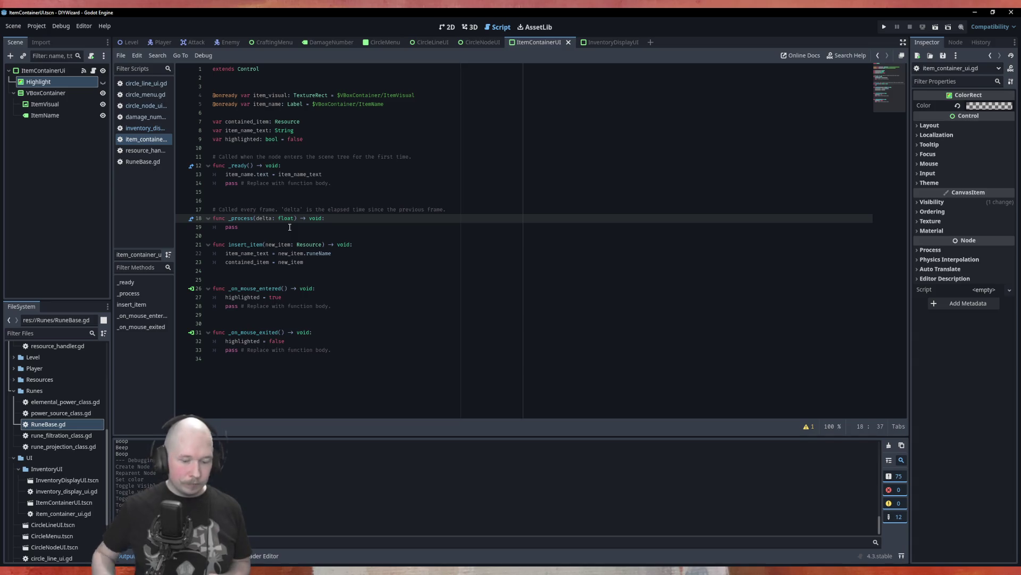
# Step: Drag the Highlight node into the script to add an onready reference
pyautogui.press('Return')
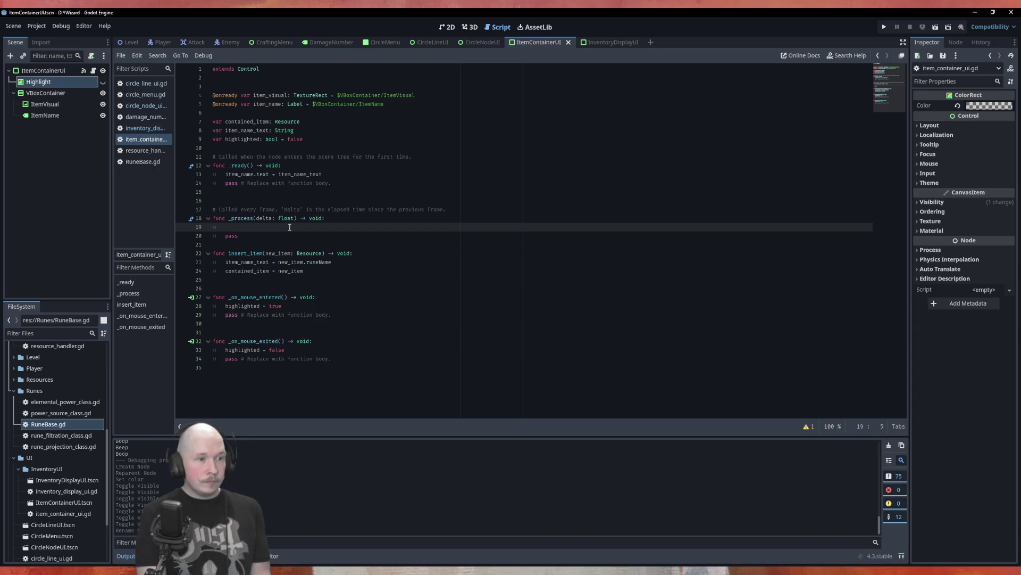
pyautogui.press('BackSpace')
pyautogui.press('BackSpace')
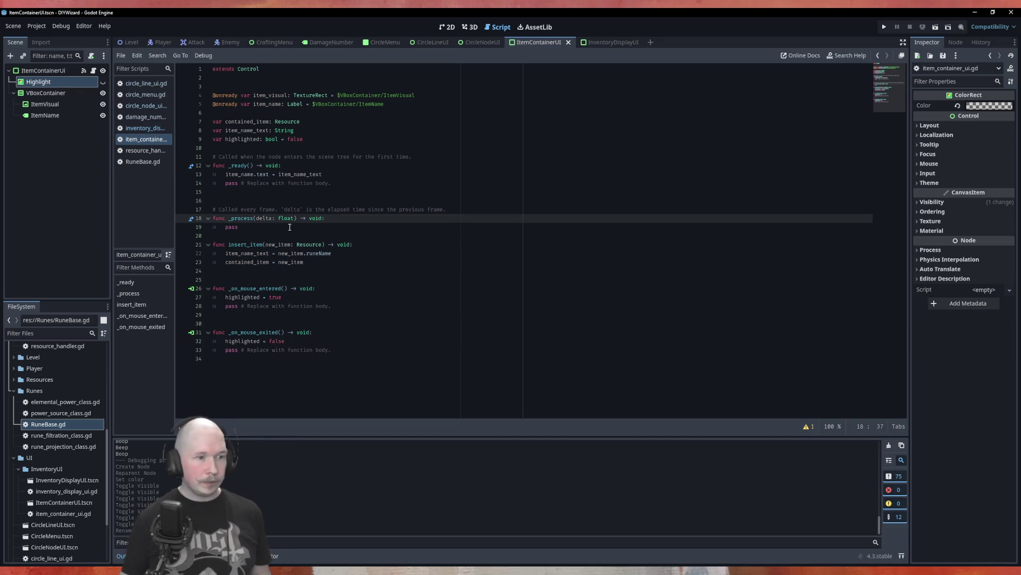
pyautogui.click(349, 297)
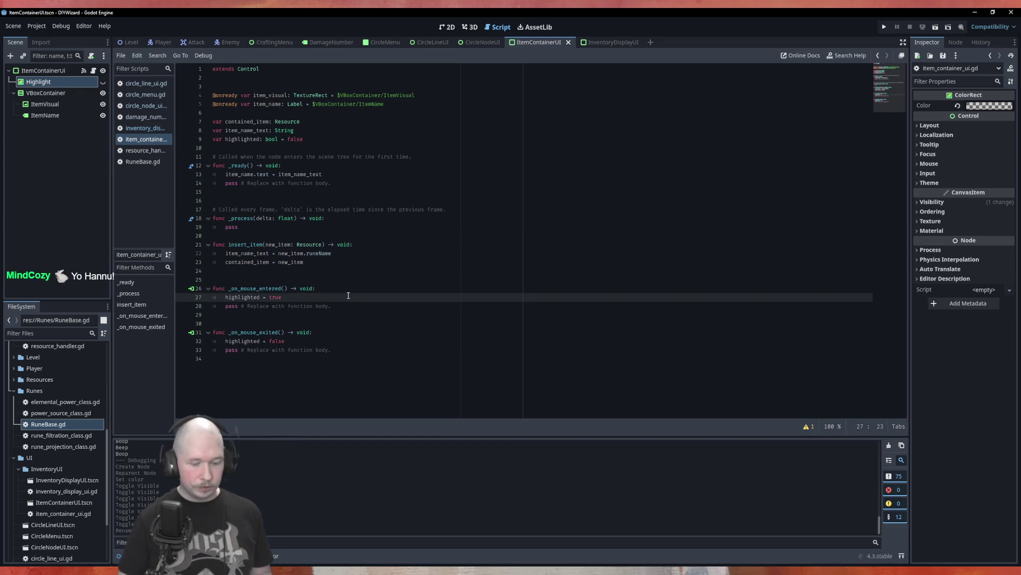
pyautogui.press('Return')
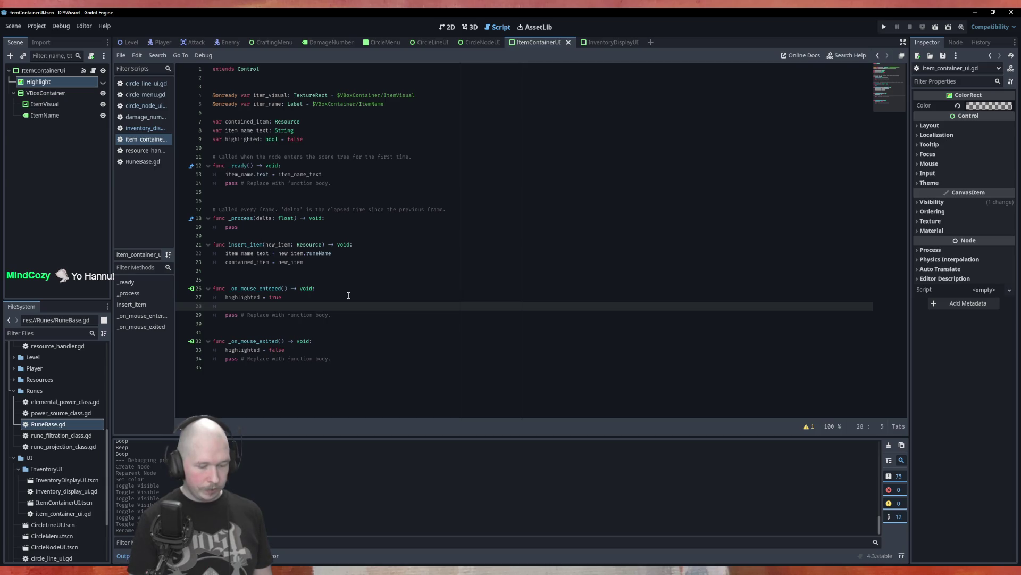
pyautogui.keyDown('ctrl'); pyautogui.moveTo(53, 81); pyautogui.dragTo(314, 113); pyautogui.keyUp('ctrl')
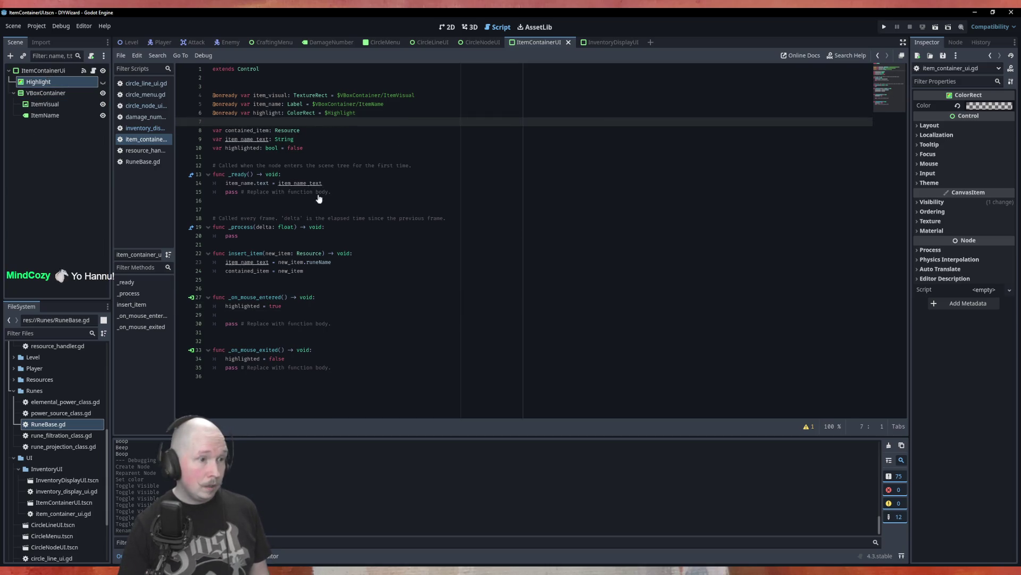
# Step: Write 'highlight = highlighted' in _on_mouse_entered and paste it into _on_mouse_exited
pyautogui.click(296, 314)
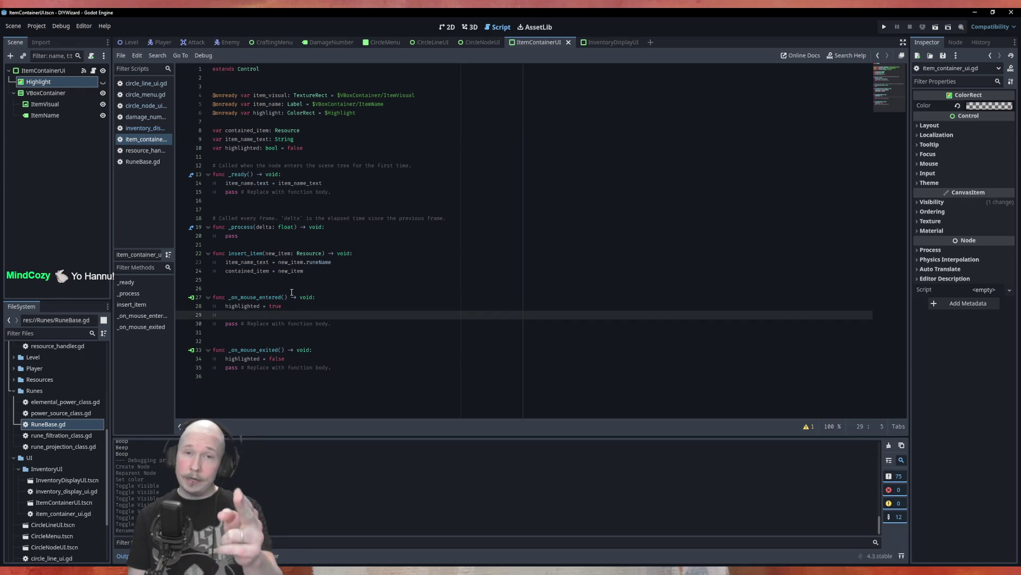
pyautogui.write('highlight')
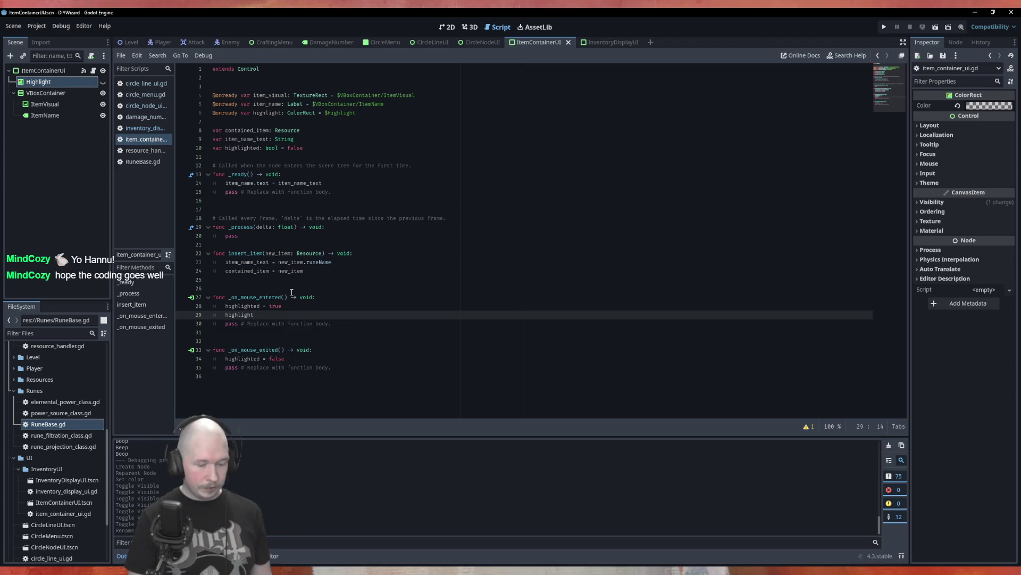
pyautogui.write(' = ')
pyautogui.write('highli')
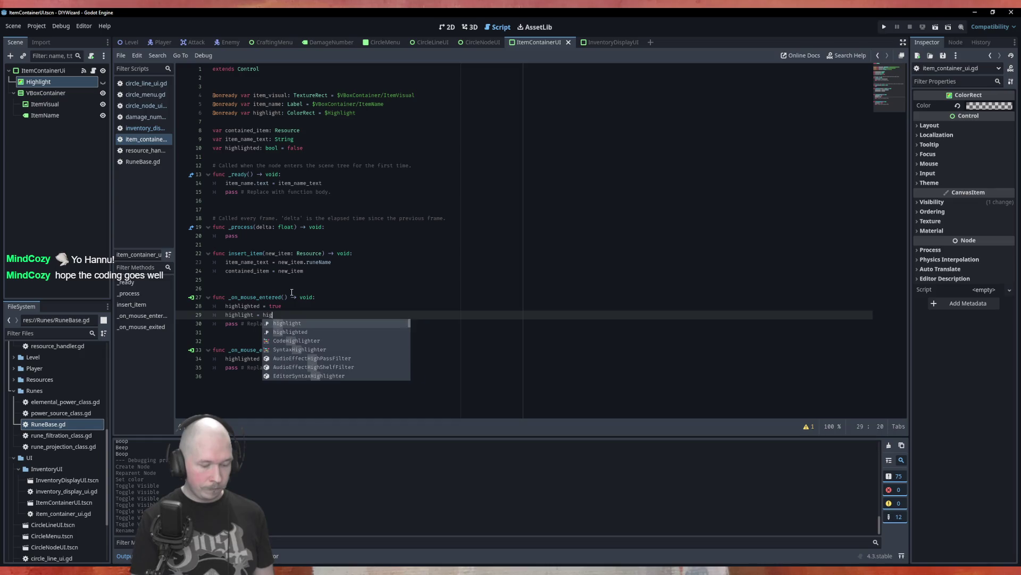
pyautogui.press('Down')
pyautogui.press('Return')
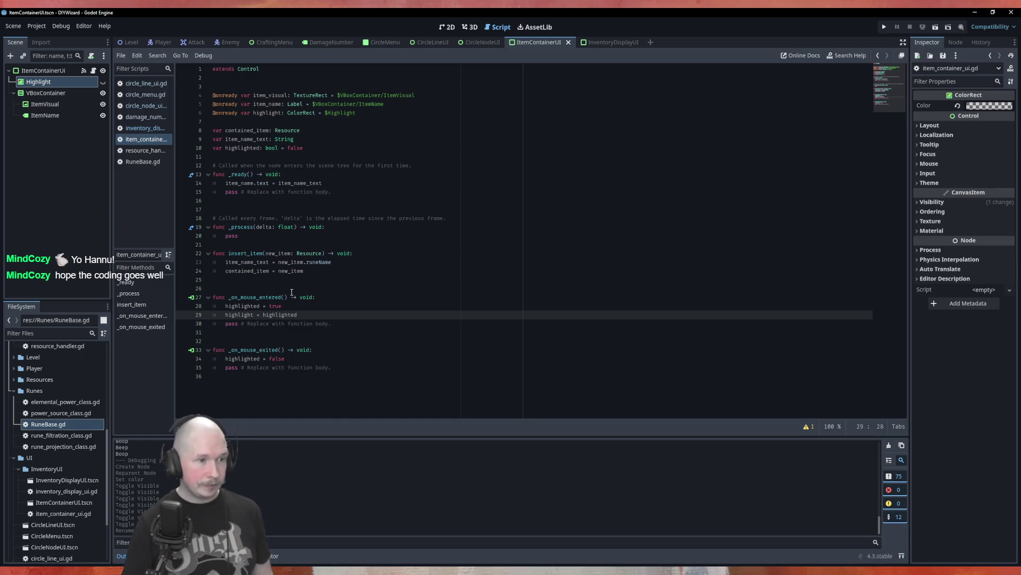
pyautogui.hotkey('ctrl', 'c')
pyautogui.press('Down')
pyautogui.press('Down')
pyautogui.press('Down')
pyautogui.hotkey('ctrl', 'v')
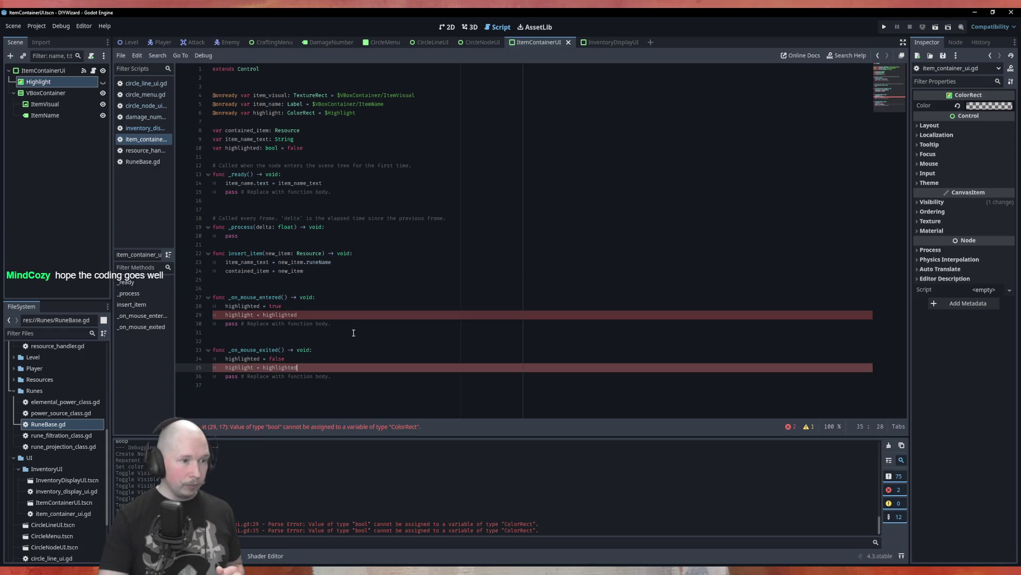
# Step: Change both lines to 'highlight.visible = highlighted' and save the script
pyautogui.click(252, 315)
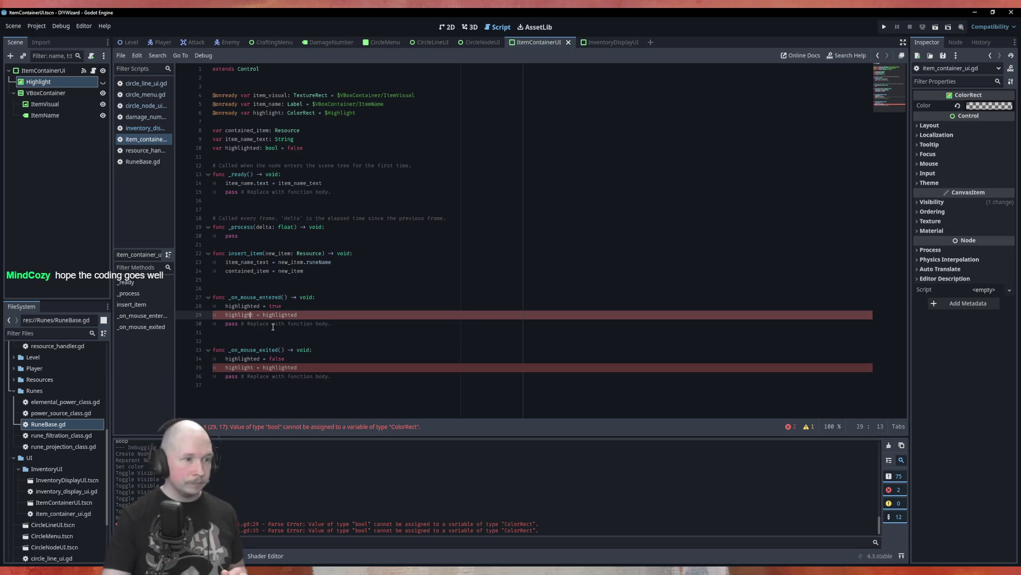
pyautogui.write('.vis')
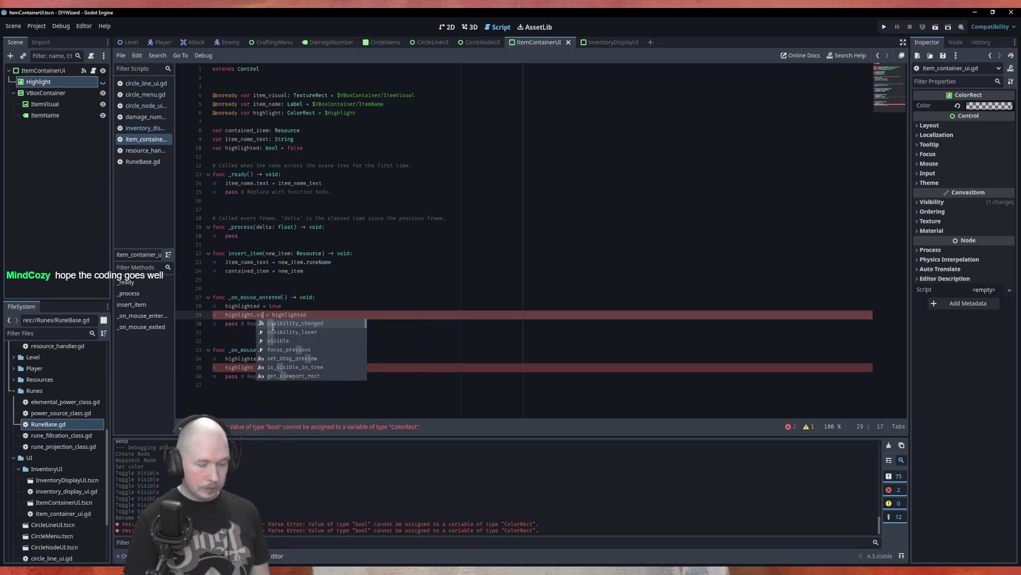
pyautogui.press('Down')
pyautogui.press('Down')
pyautogui.press('Return')
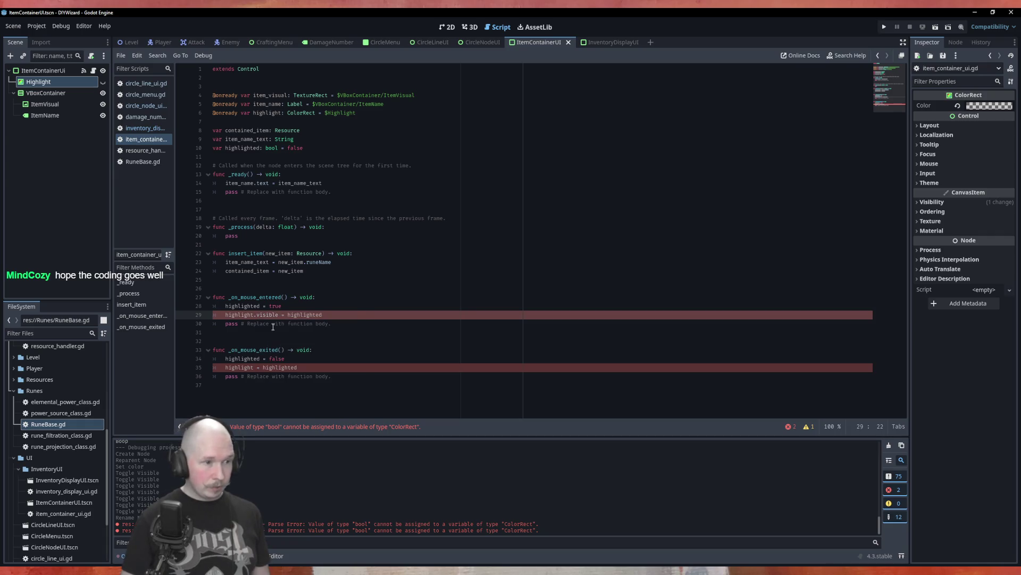
pyautogui.hotkey('shift', 'Left')
pyautogui.hotkey('shift', 'Left')
pyautogui.hotkey('shift', 'Left')
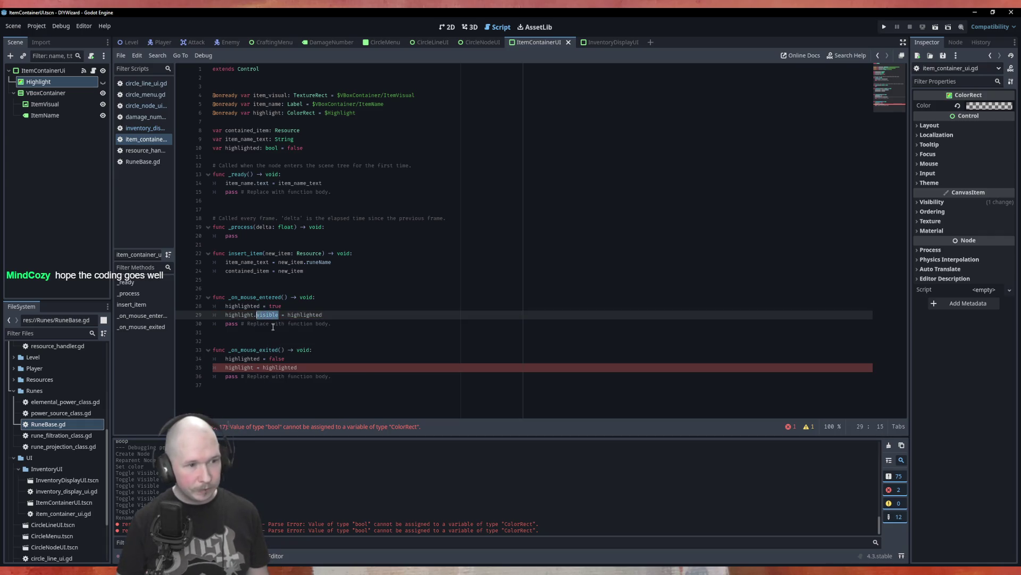
pyautogui.hotkey('ctrl', 'c')
pyautogui.press('Down')
pyautogui.press('Down')
pyautogui.press('Down')
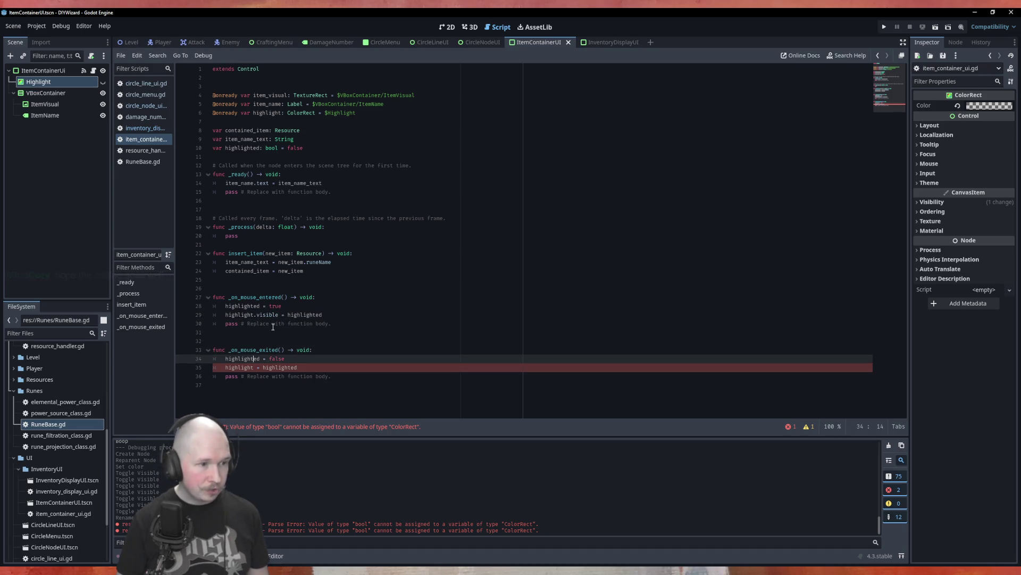
pyautogui.hotkey('ctrl', 'v')
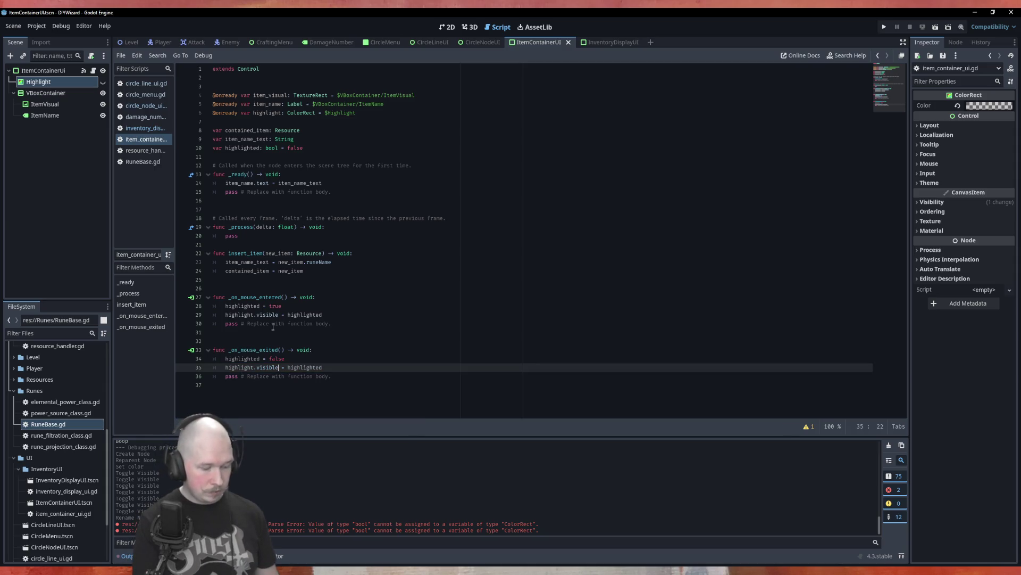
pyautogui.hotkey('ctrl', 's')
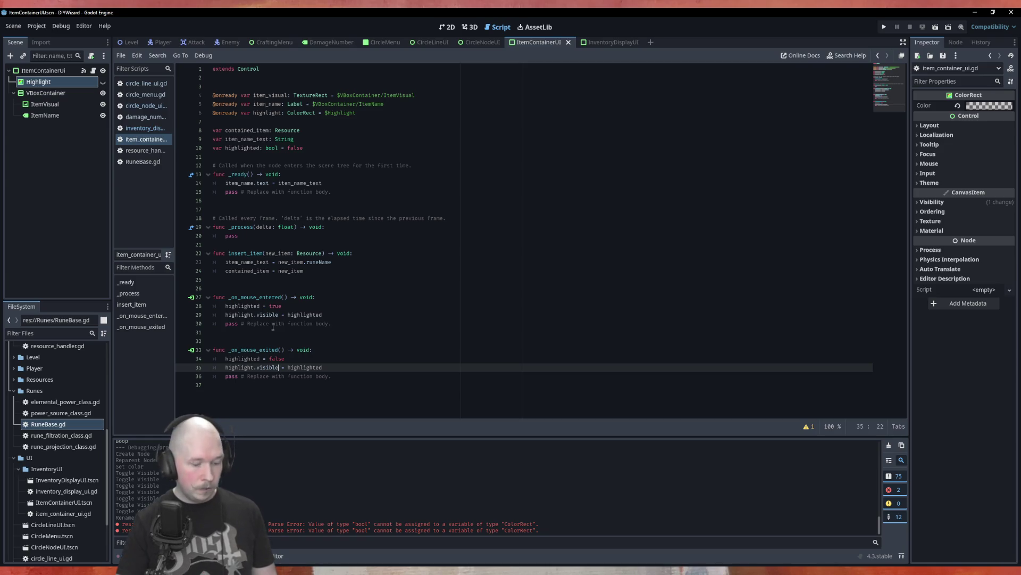
pyautogui.click(394, 46)
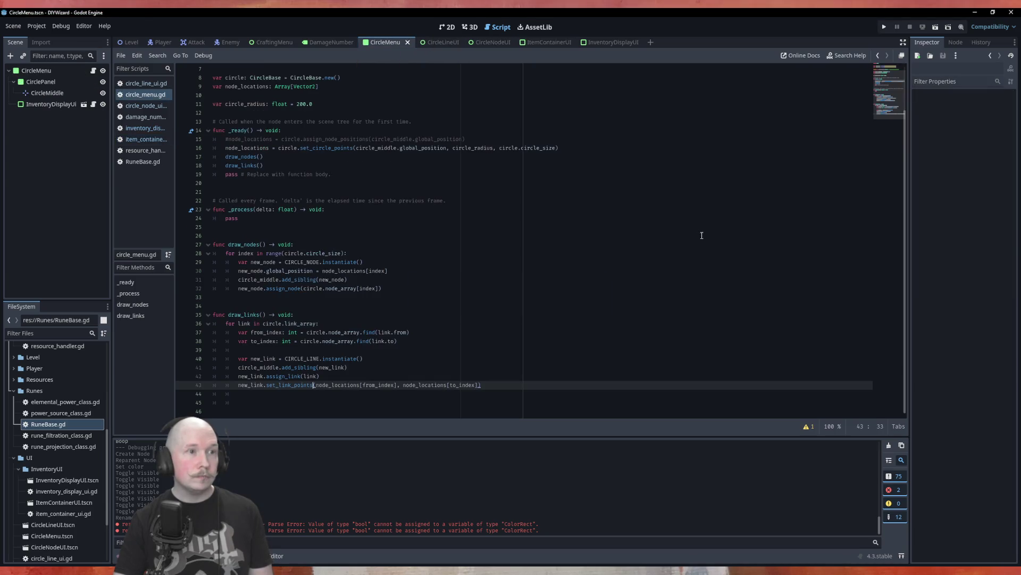
pyautogui.press('F6')
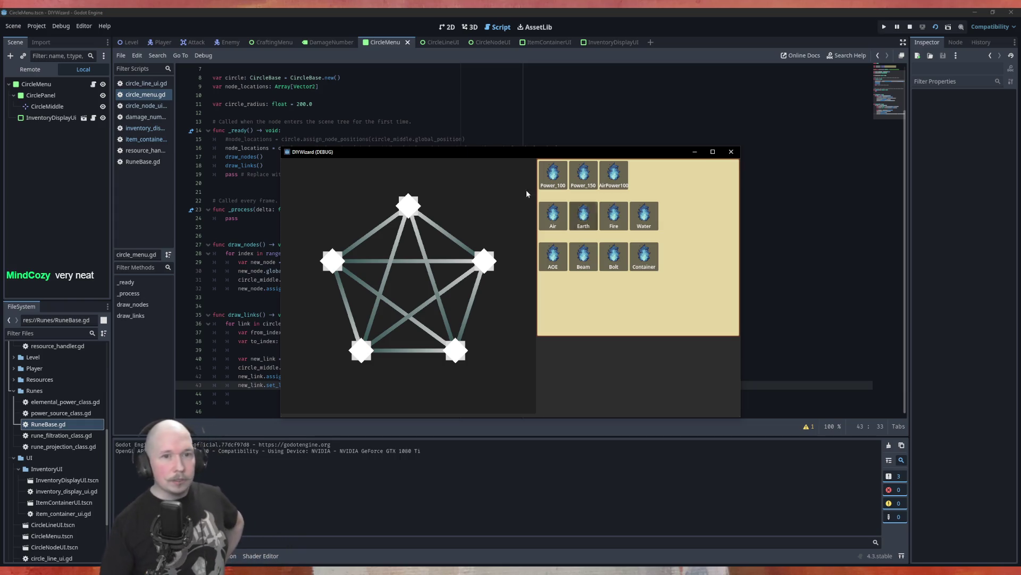
pyautogui.click(731, 152)
pyautogui.click(433, 314)
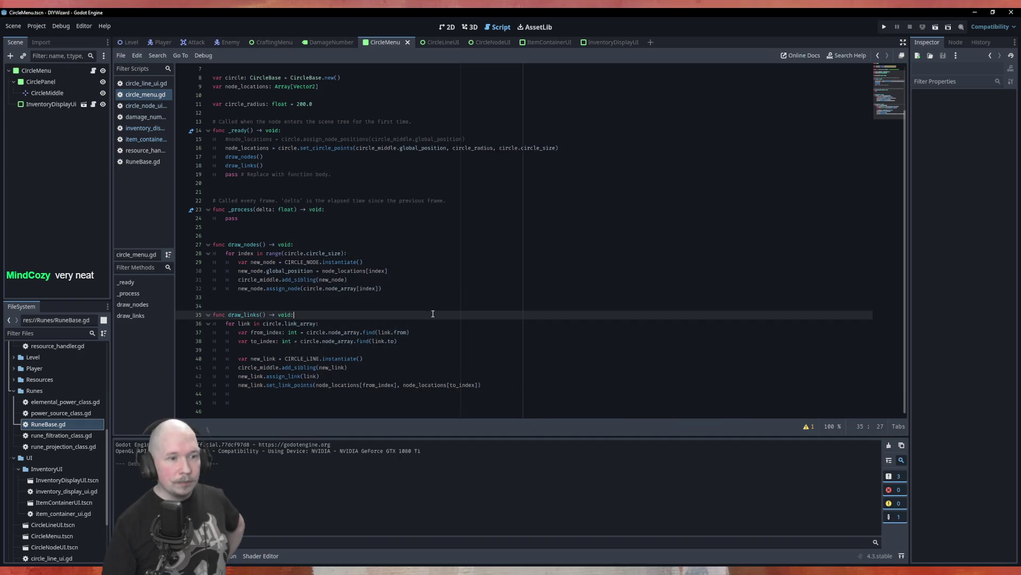
pyautogui.click(448, 298)
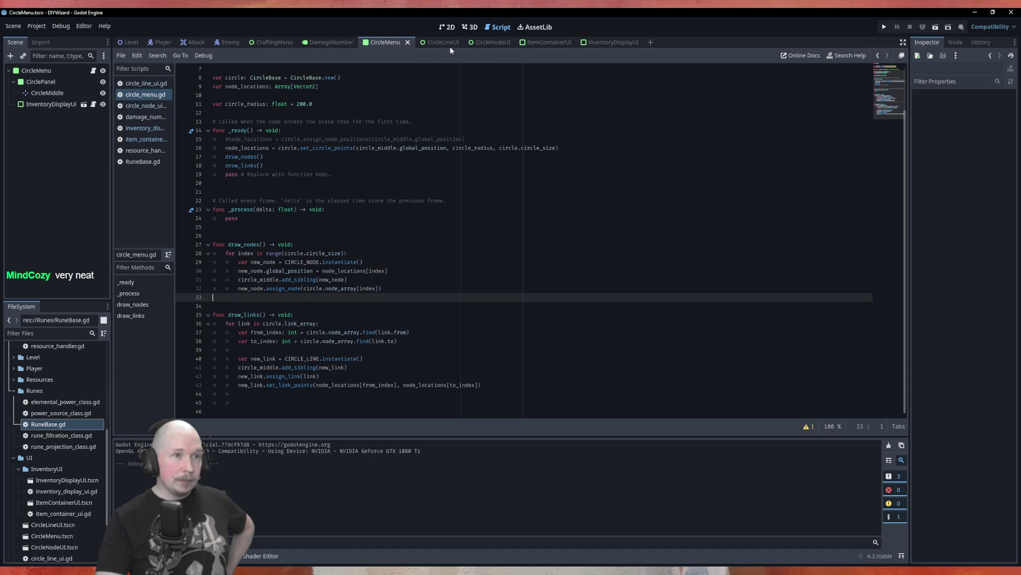
pyautogui.click(545, 42)
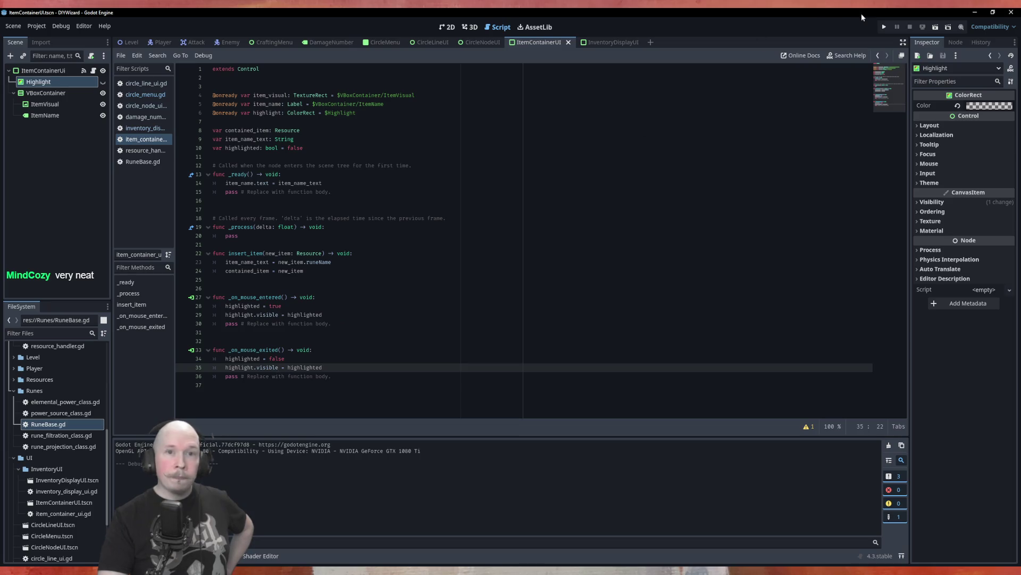
# Step: Preview the Highlight rect on the 2D canvas, leave it hidden, then go to InventoryDisplayUI
pyautogui.click(447, 27)
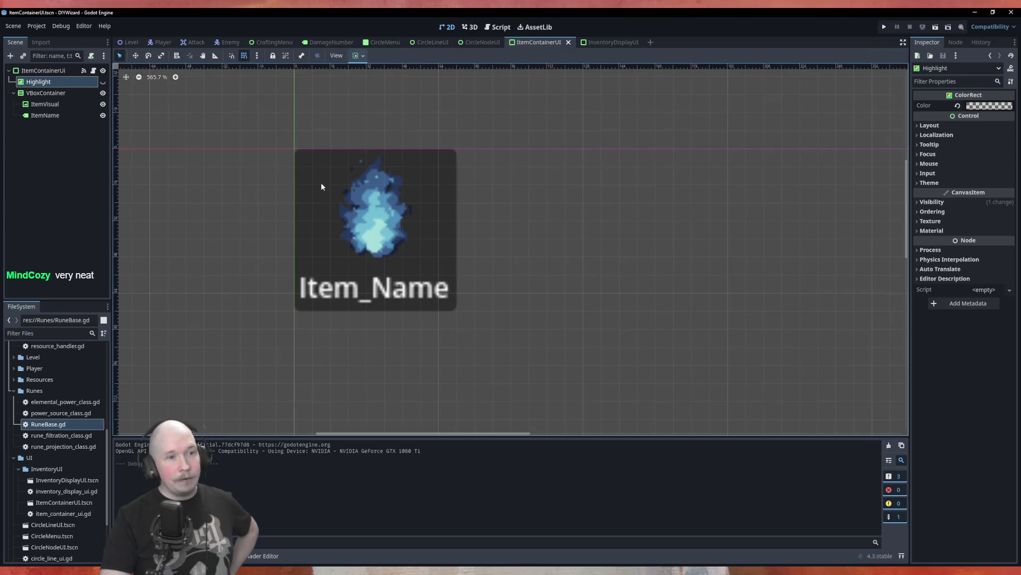
pyautogui.click(103, 83)
pyautogui.click(103, 82)
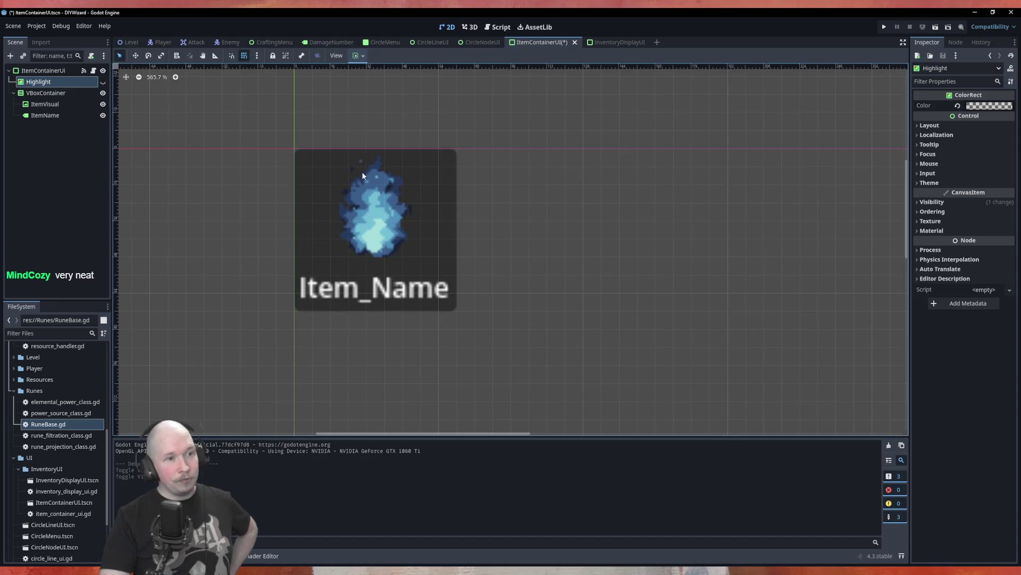
pyautogui.click(103, 82)
pyautogui.click(103, 82)
pyautogui.click(102, 83)
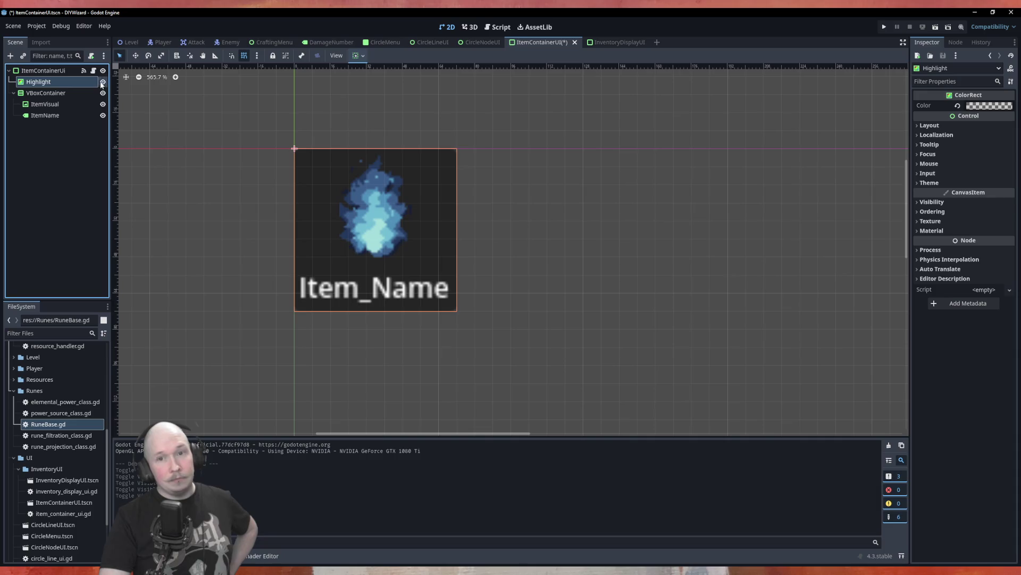
pyautogui.click(103, 82)
pyautogui.moveTo(974, 110)
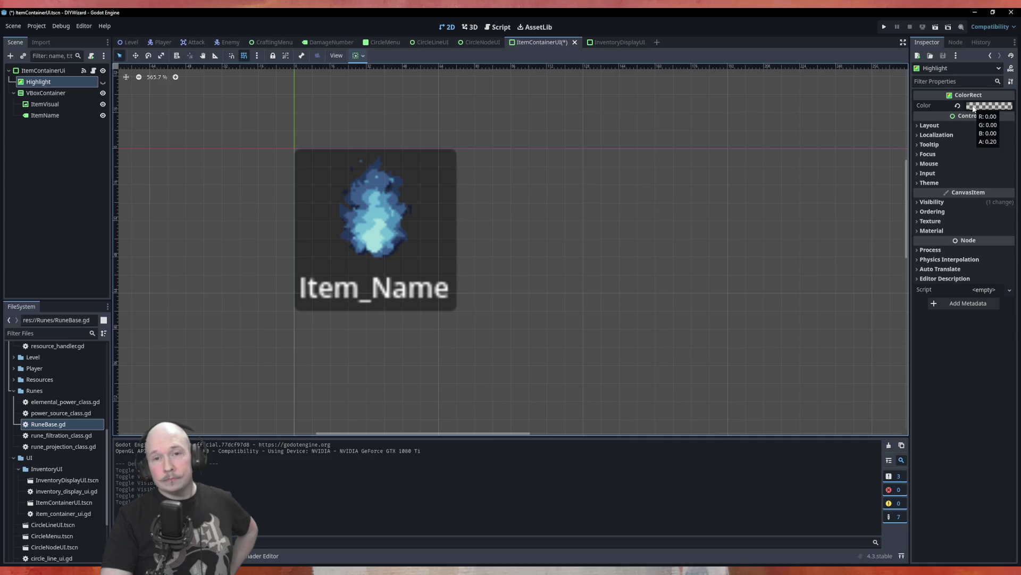
pyautogui.click(614, 43)
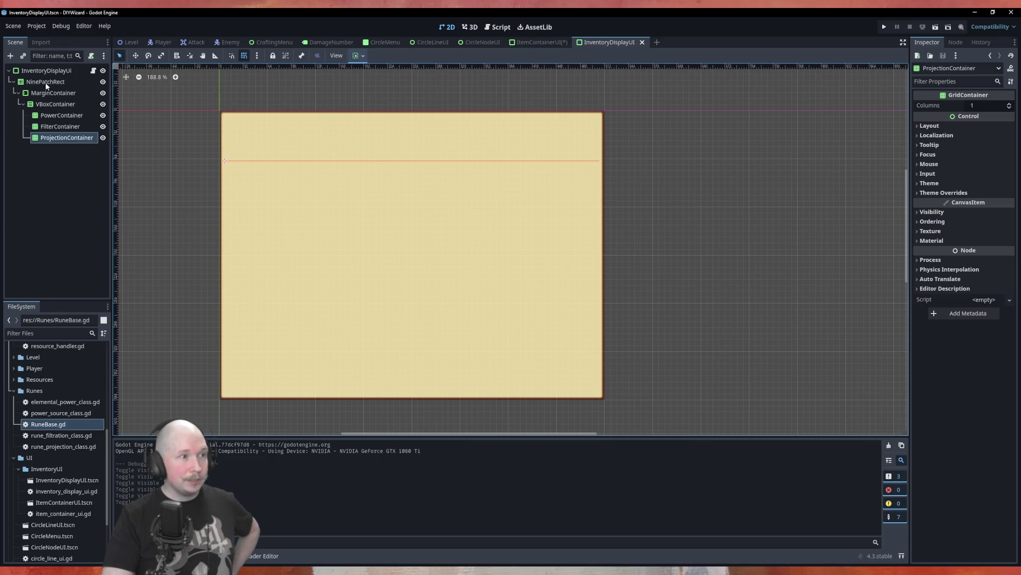
# Step: Select the root InventoryDisplayUi node and shrink the panel from its bottom-right corner
pyautogui.scroll(2, 606, 400)
pyautogui.scroll(3, 606, 399)
pyautogui.click(605, 385)
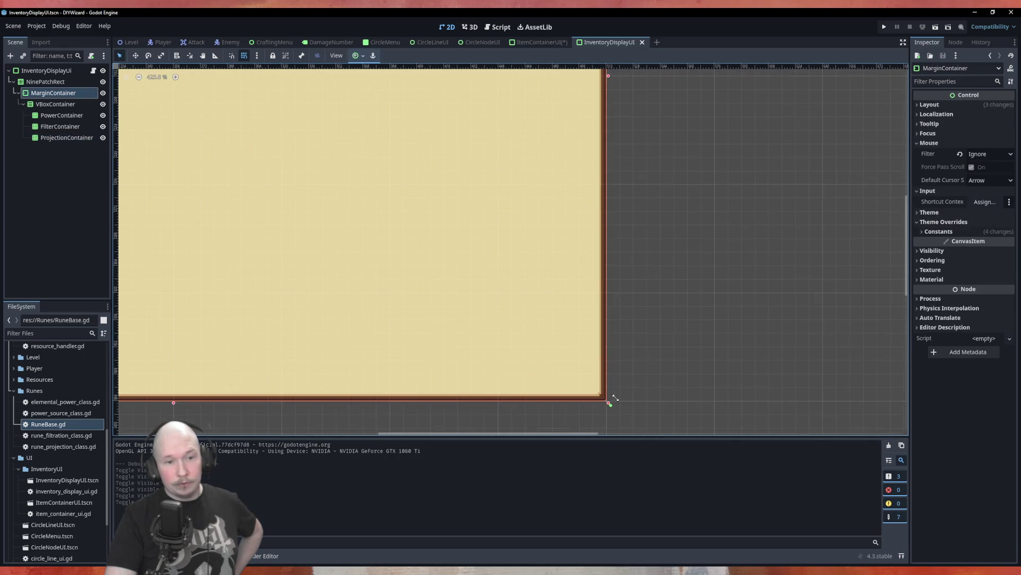
pyautogui.click(61, 71)
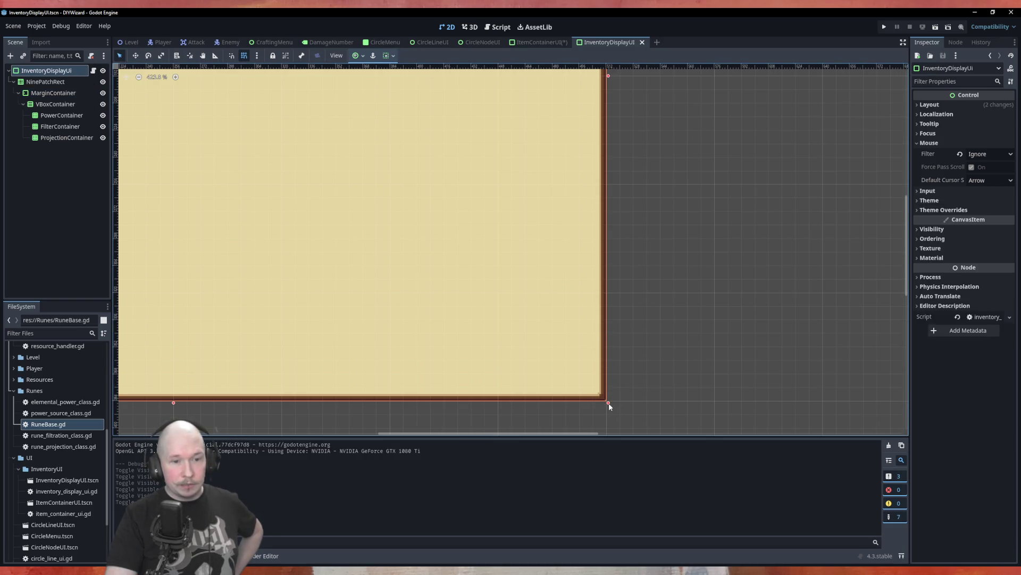
pyautogui.moveTo(609, 404)
pyautogui.mouseDown()
pyautogui.moveTo(606, 307)
pyautogui.moveTo(585, 333)
pyautogui.moveTo(471, 336)
pyautogui.moveTo(582, 358)
pyautogui.mouseUp()
# Step: Enlarge the panel from its bottom-right corner, then select the NinePatchRect node
pyautogui.scroll(-3, 637, 320)
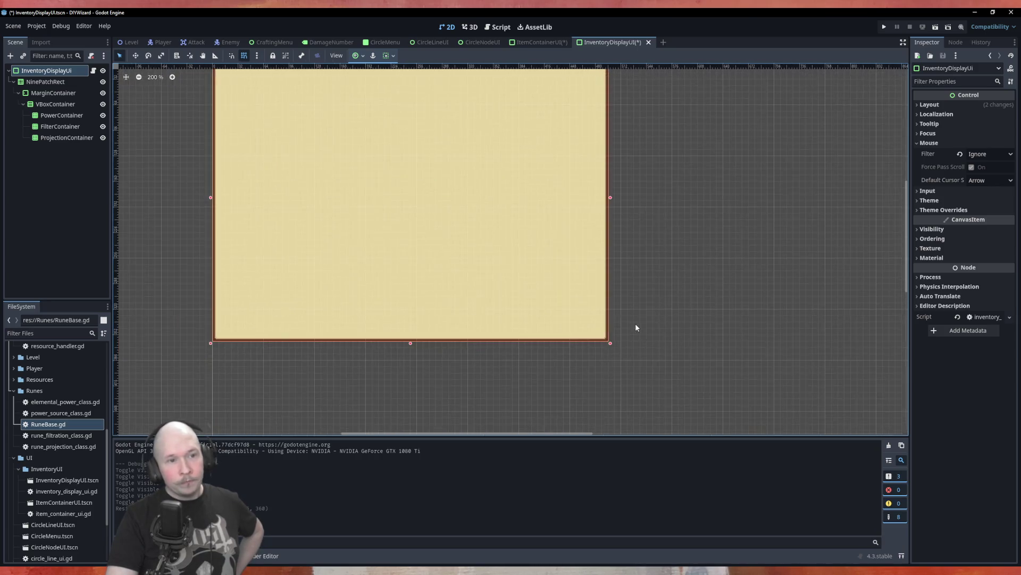
pyautogui.scroll(-1, 636, 327)
pyautogui.scroll(5, 614, 335)
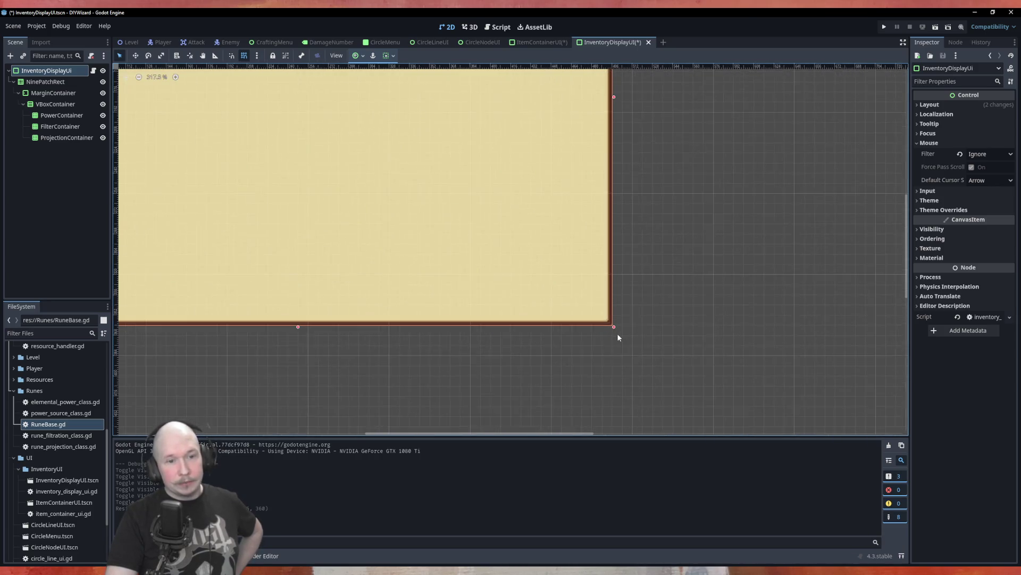
pyautogui.moveTo(612, 336)
pyautogui.mouseDown()
pyautogui.moveTo(663, 365)
pyautogui.moveTo(556, 289)
pyautogui.moveTo(369, 196)
pyautogui.moveTo(264, 282)
pyautogui.moveTo(463, 279)
pyautogui.moveTo(886, 346)
pyautogui.moveTo(497, 344)
pyautogui.moveTo(536, 360)
pyautogui.moveTo(713, 362)
pyautogui.mouseUp()
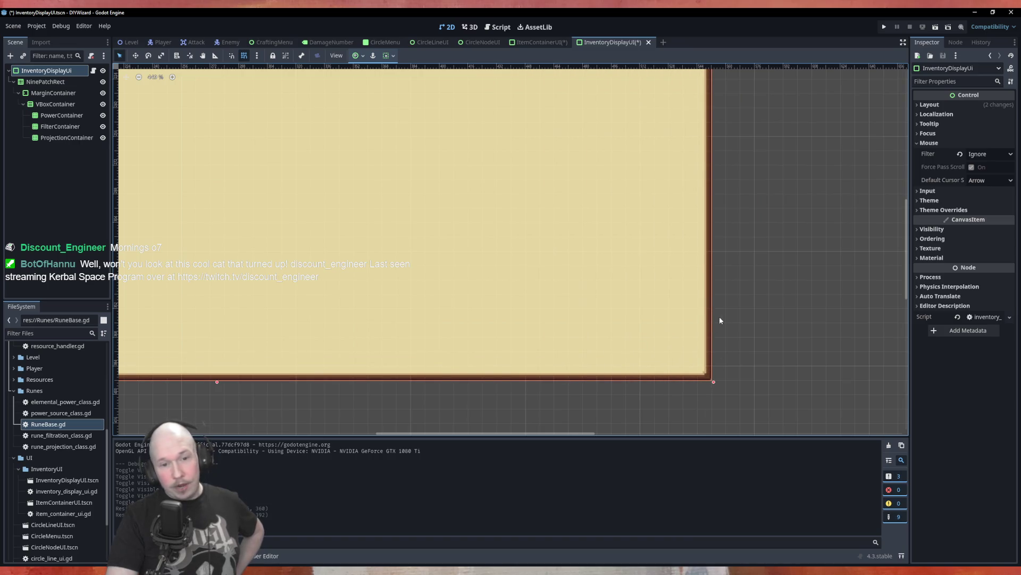
pyautogui.scroll(-4, 719, 316)
pyautogui.scroll(-2, 627, 269)
pyautogui.scroll(2, 691, 269)
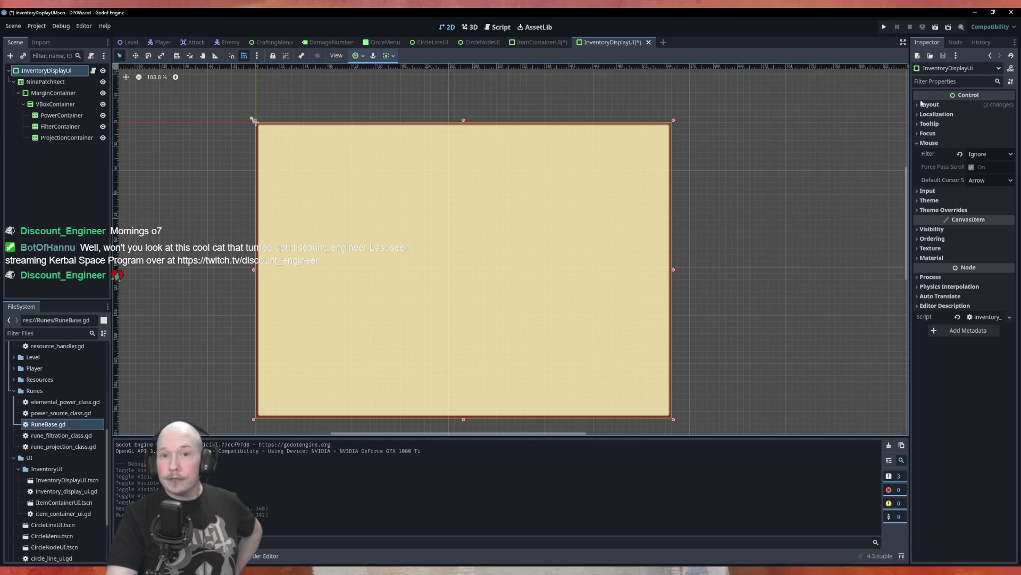
pyautogui.click(36, 83)
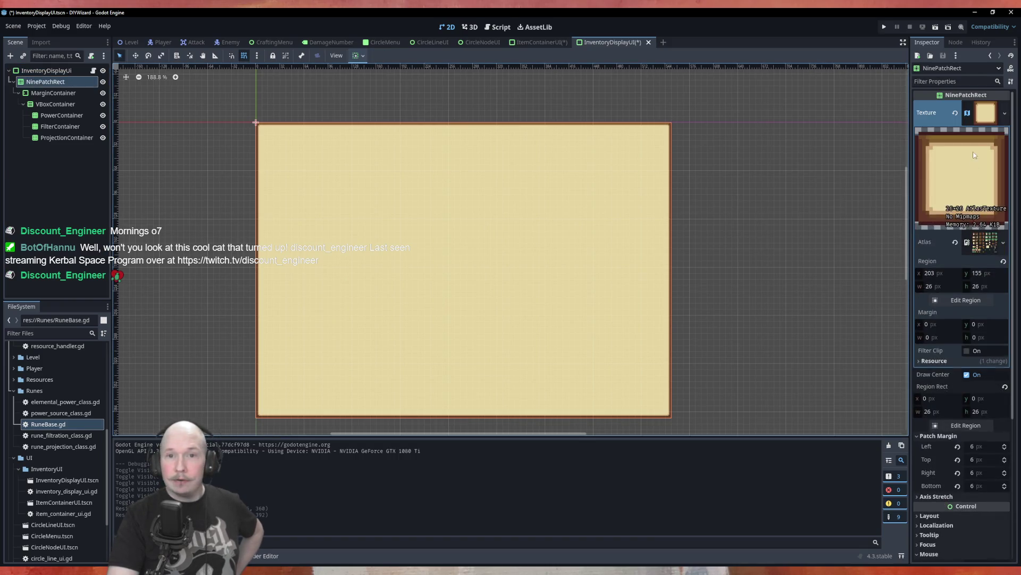
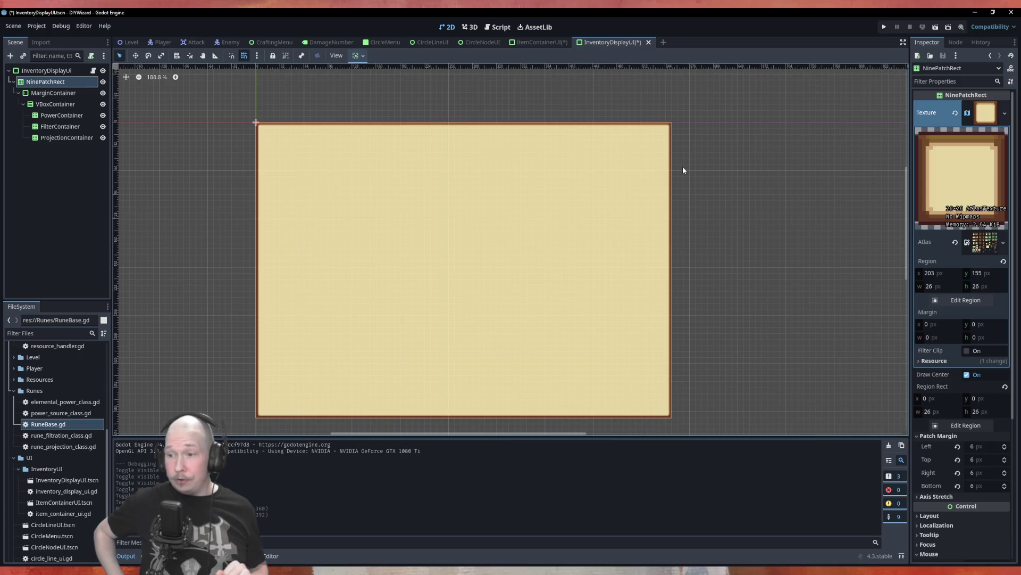
# Step: Save the InventoryDisplayUI and ItemContainerUI scenes, then switch to the CircleMenu scene
pyautogui.hotkey('ctrl', 's')
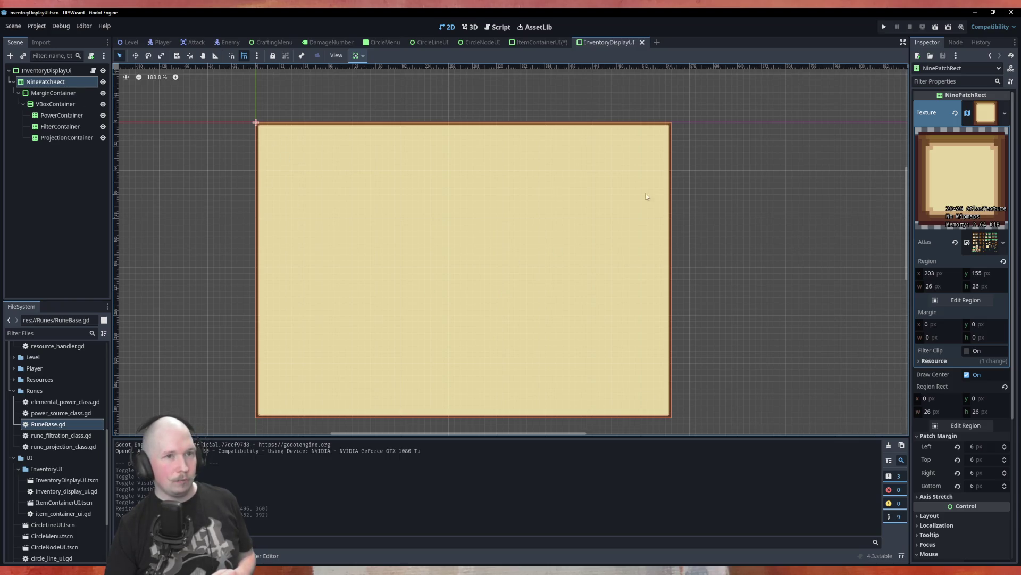
pyautogui.click(538, 42)
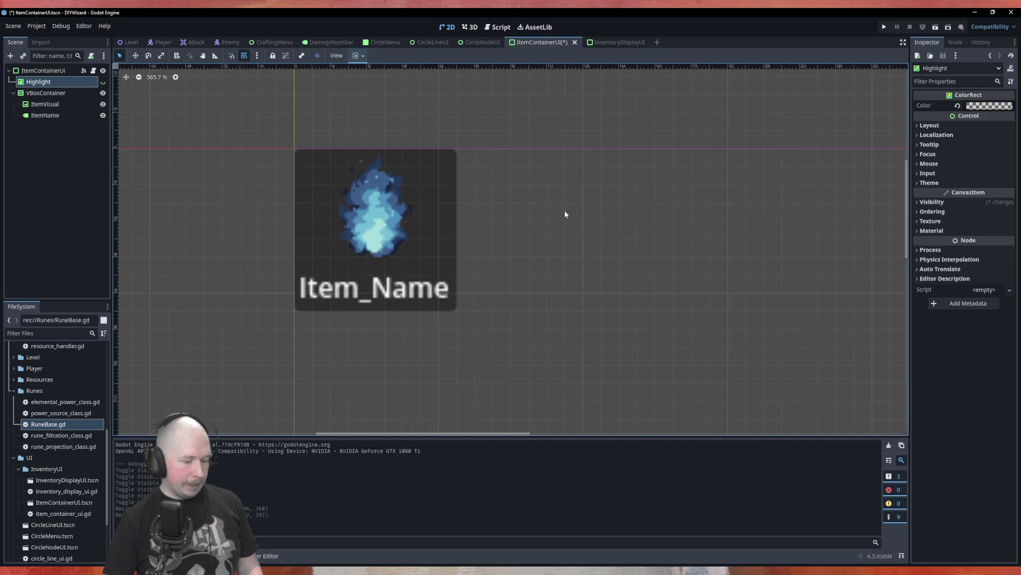
pyautogui.hotkey('ctrl', 's')
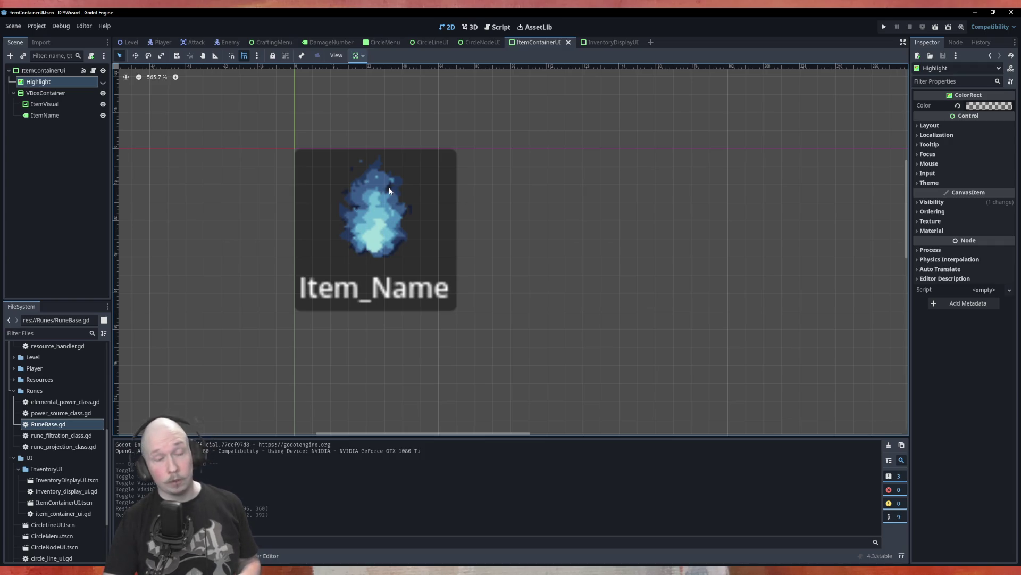
pyautogui.click(375, 42)
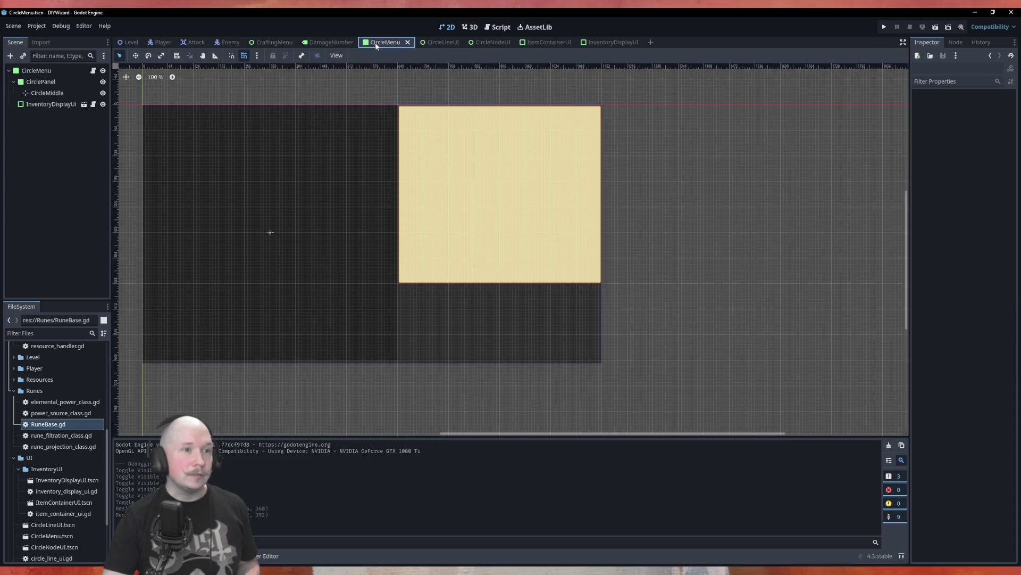
pyautogui.press('F5')
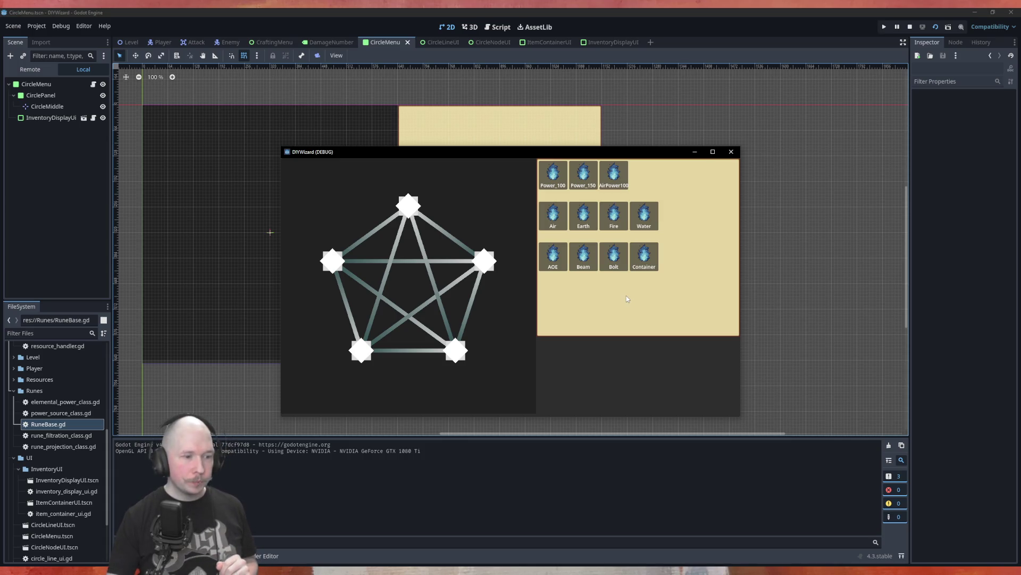
pyautogui.press('F8')
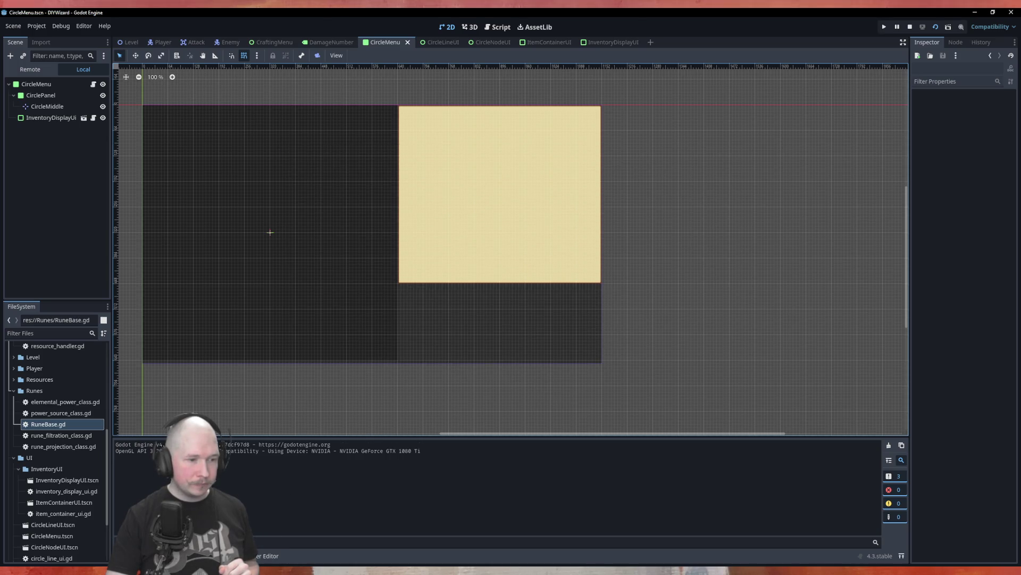
pyautogui.moveTo(314, 564)
pyautogui.click(303, 514)
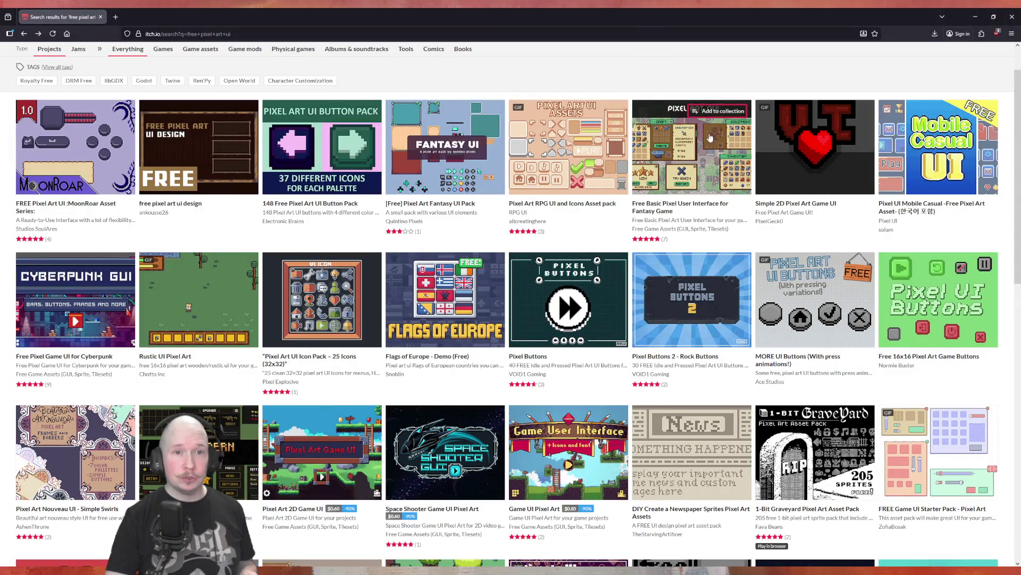
# Step: Browse itch.io's Free Basic Pixel User Interface for Fantasy Game page, then close Firefox
pyautogui.click(662, 155)
pyautogui.scroll(-3, 596, 220)
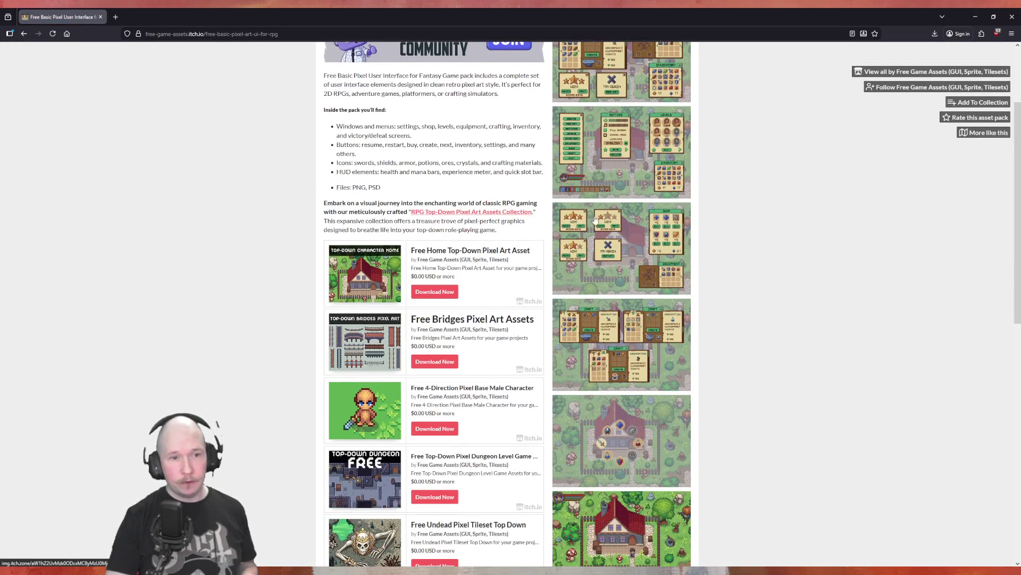
pyautogui.scroll(-3, 595, 220)
pyautogui.scroll(4, 599, 330)
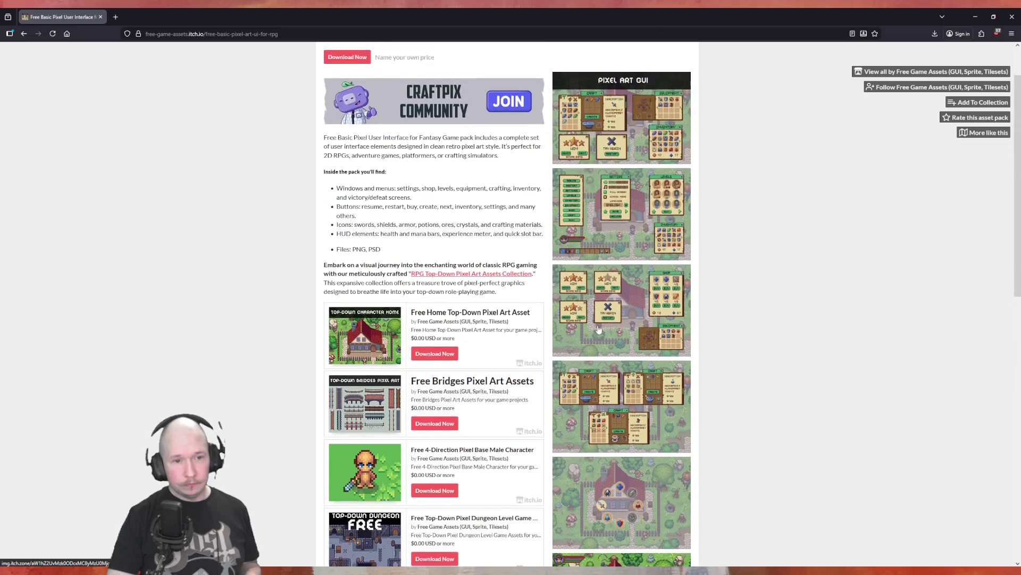
pyautogui.scroll(2, 590, 154)
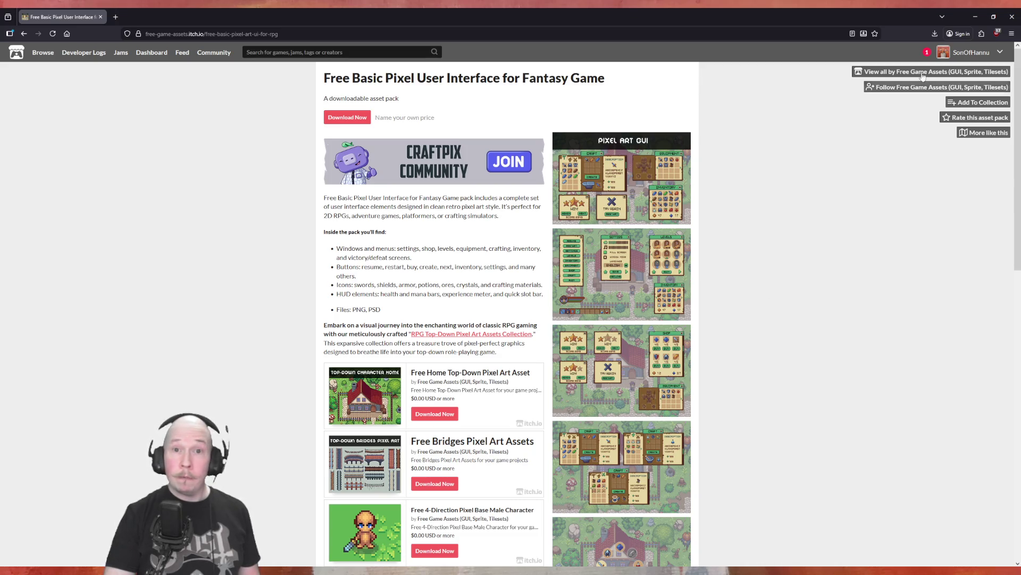
pyautogui.click(1012, 16)
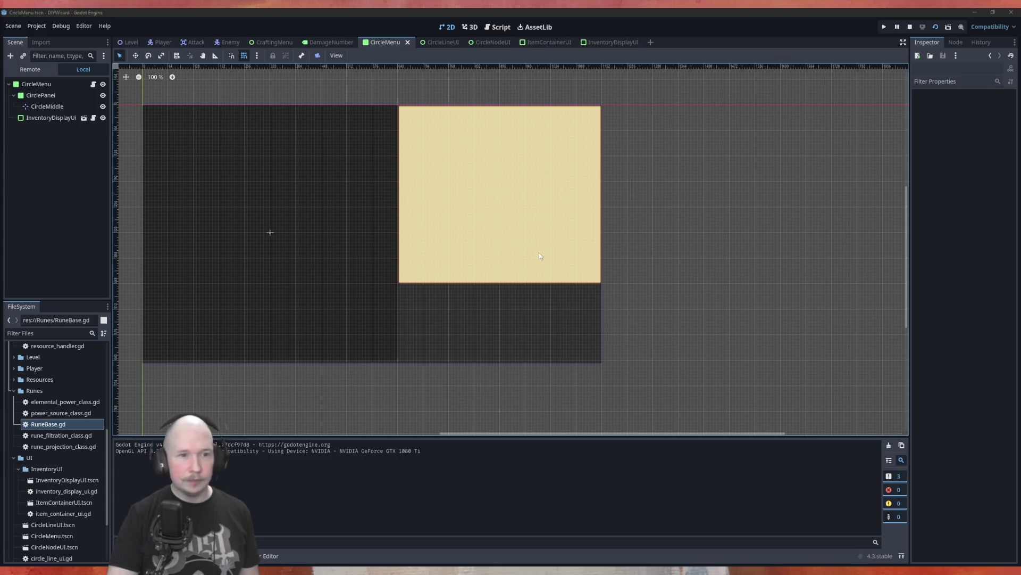
# Step: Stop the running game, review CircleLineUI's Line2D, Node2D and Button nodes, and return to CircleMenu
pyautogui.click(628, 217)
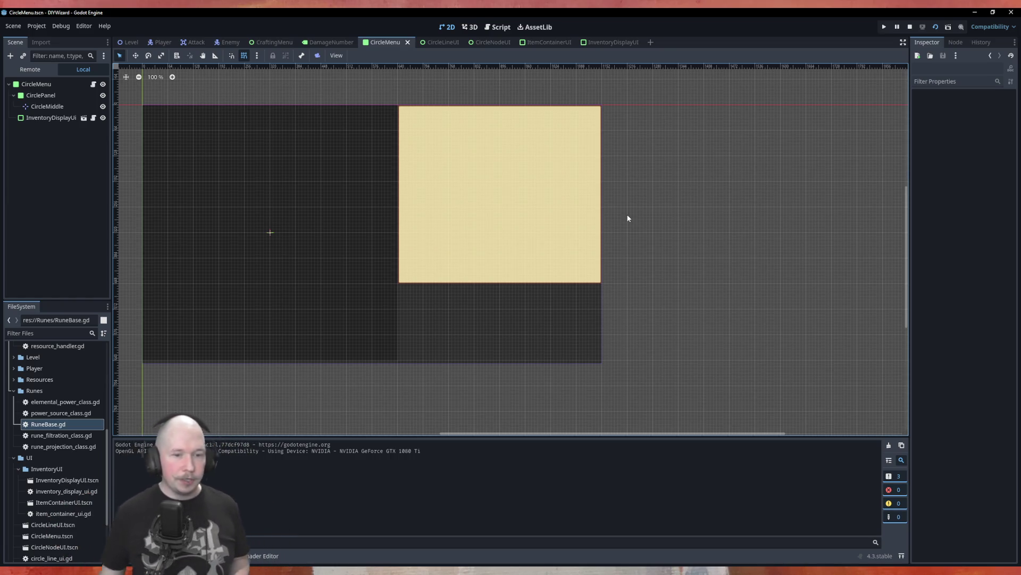
pyautogui.click(912, 29)
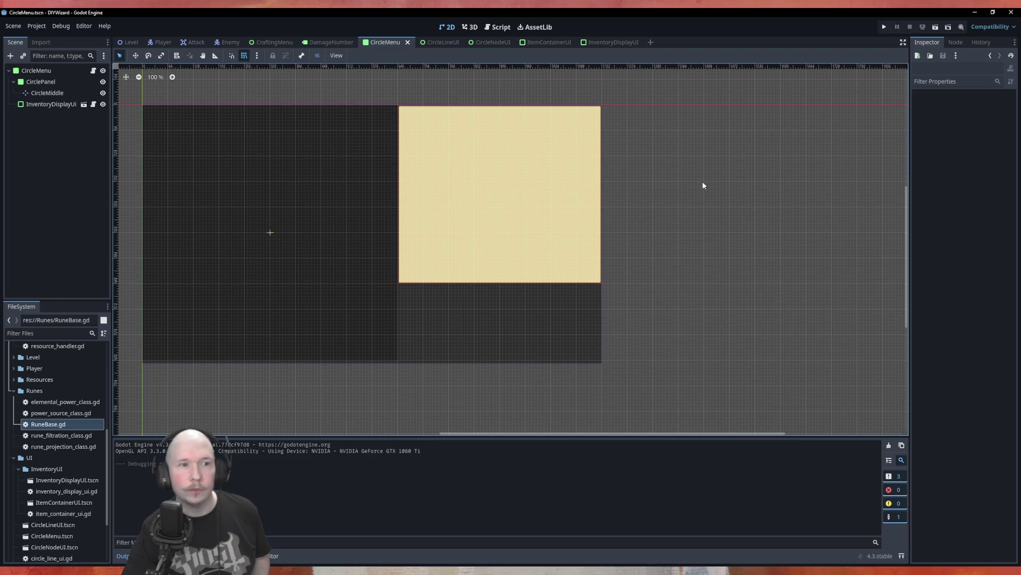
pyautogui.click(443, 42)
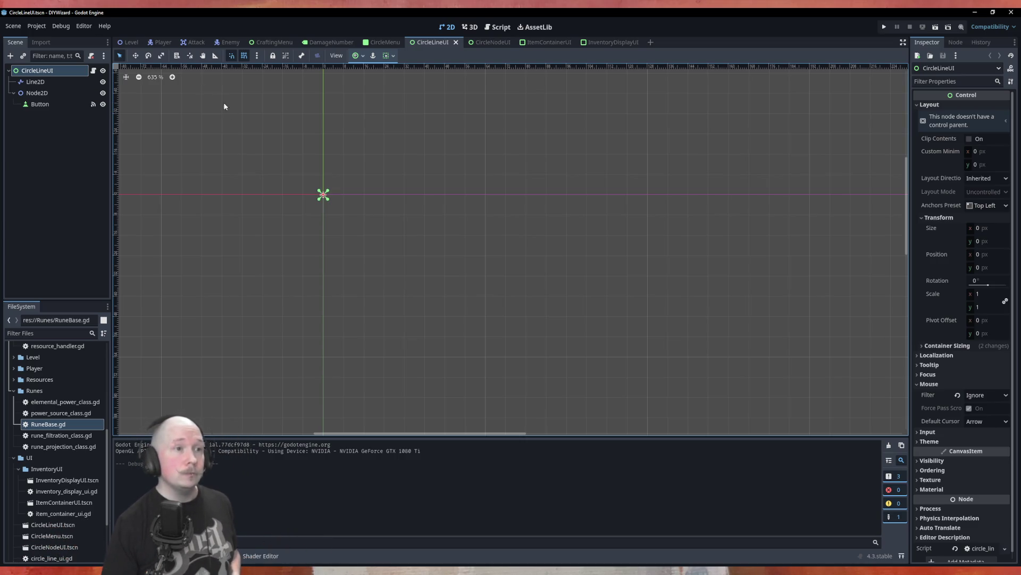
pyautogui.click(384, 42)
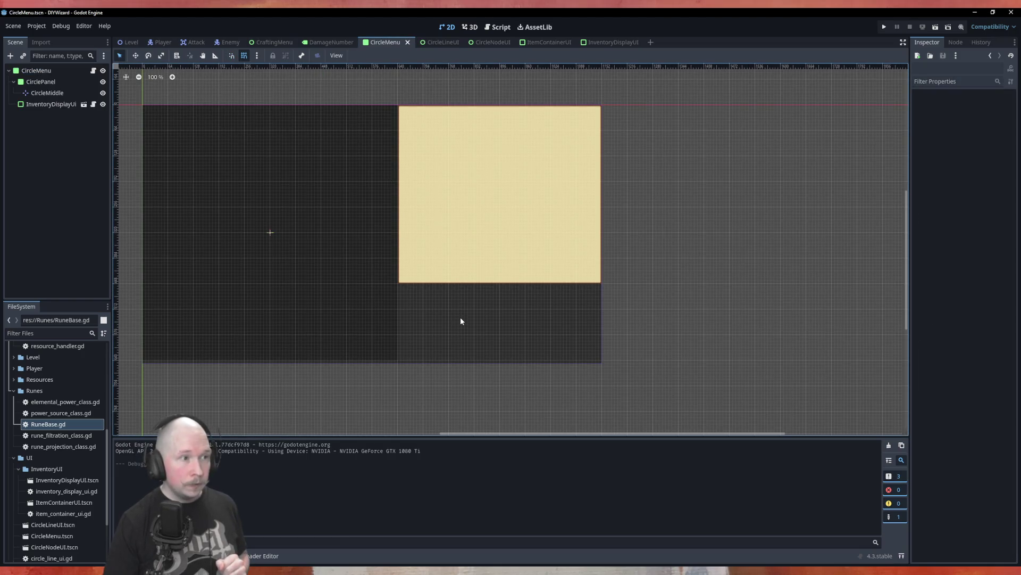
# Step: Add an HBoxContainer child node under CircleMenu
pyautogui.rightClick(36, 73)
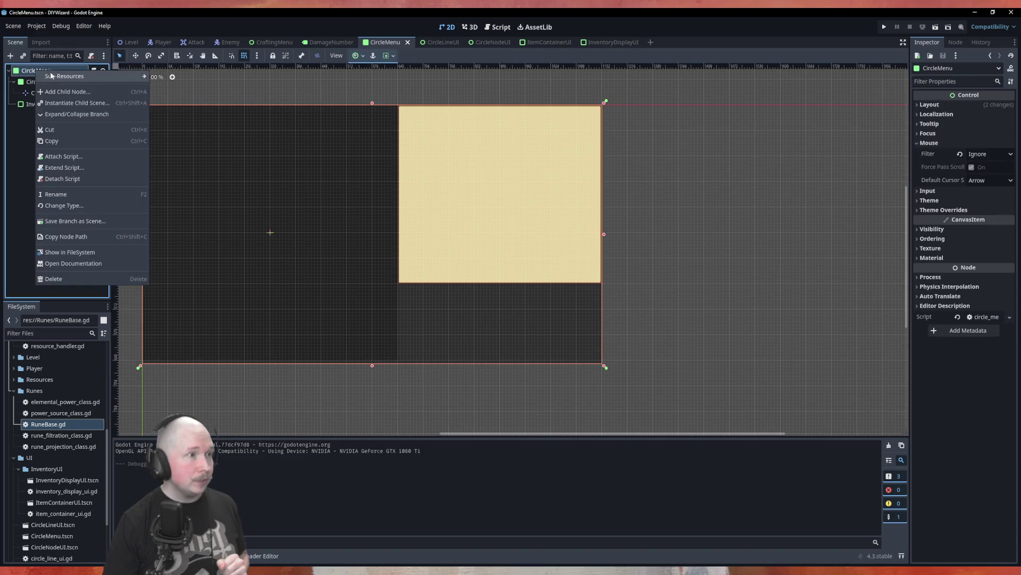
pyautogui.click(53, 76)
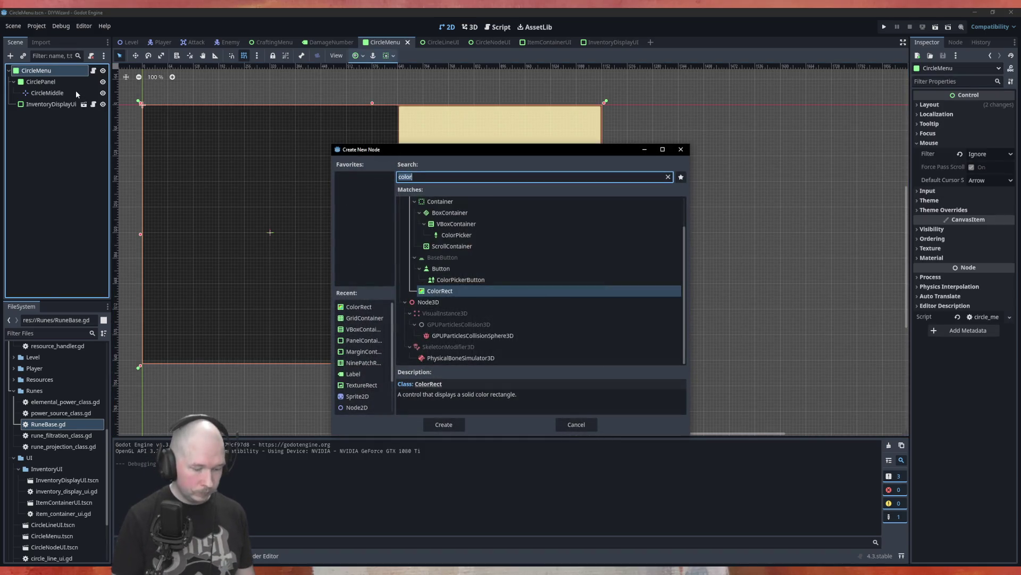
pyautogui.write('butt')
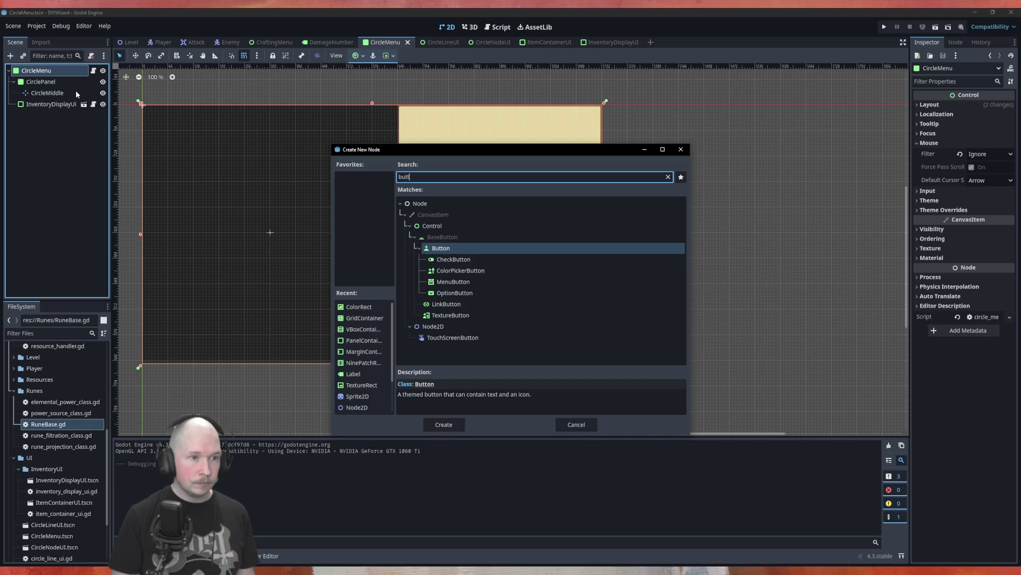
pyautogui.press('BackSpace')
pyautogui.press('BackSpace')
pyautogui.press('BackSpace')
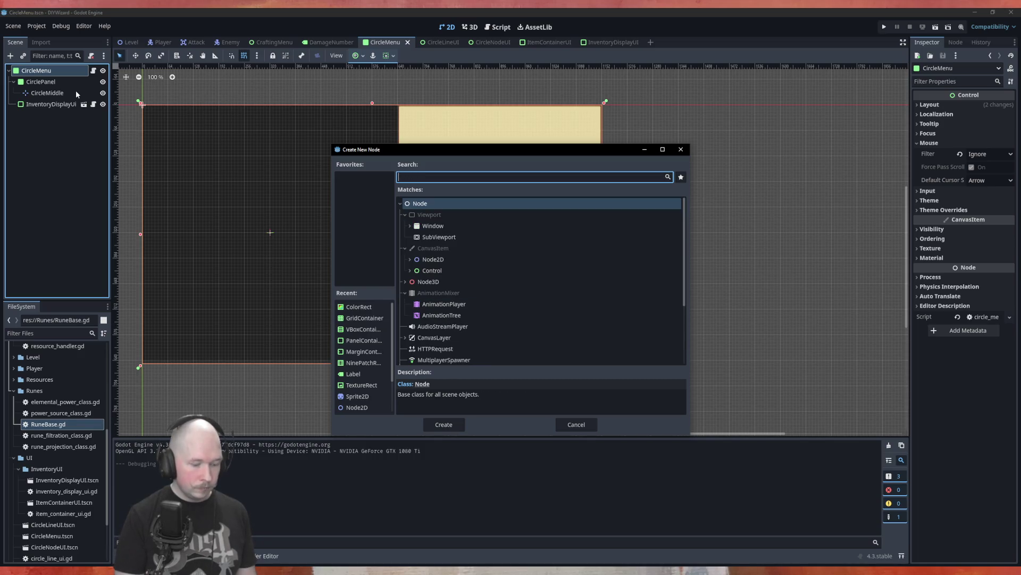
pyautogui.write('hb')
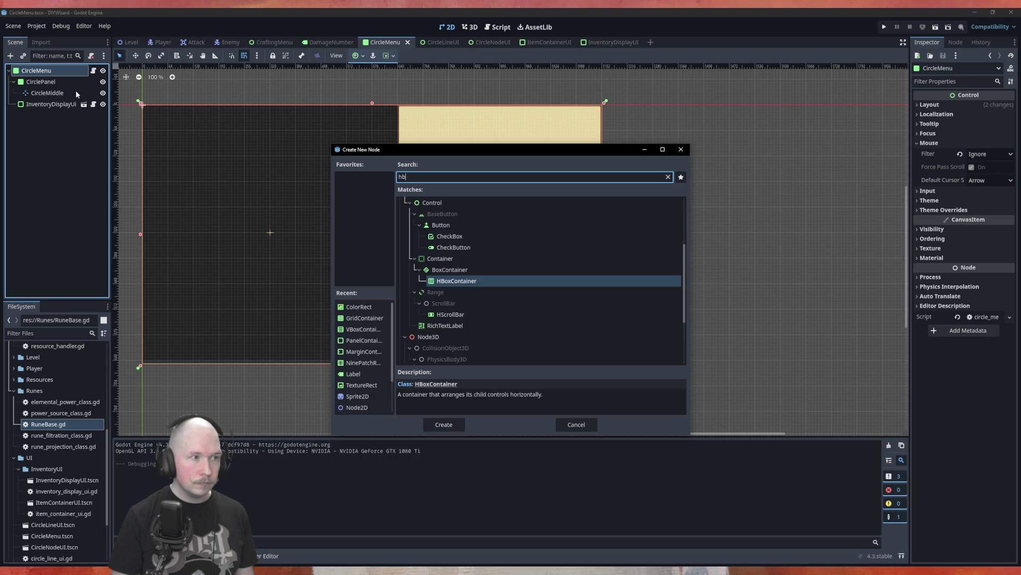
pyautogui.press('Return')
# Step: Add three Buttons (Button, Button2, Button3) inside the HBoxContainer
pyautogui.rightClick(59, 115)
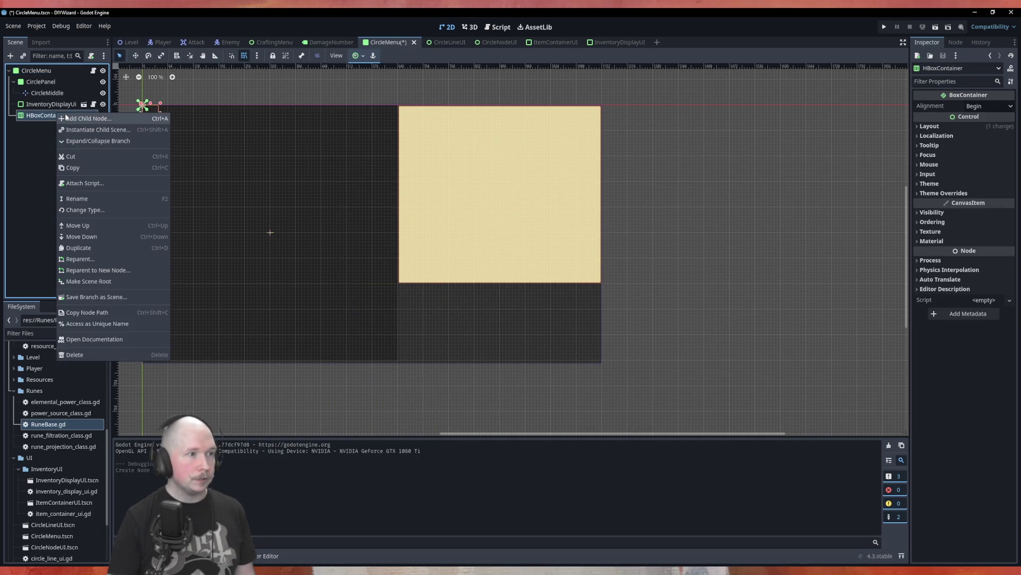
pyautogui.click(85, 120)
pyautogui.write('butt')
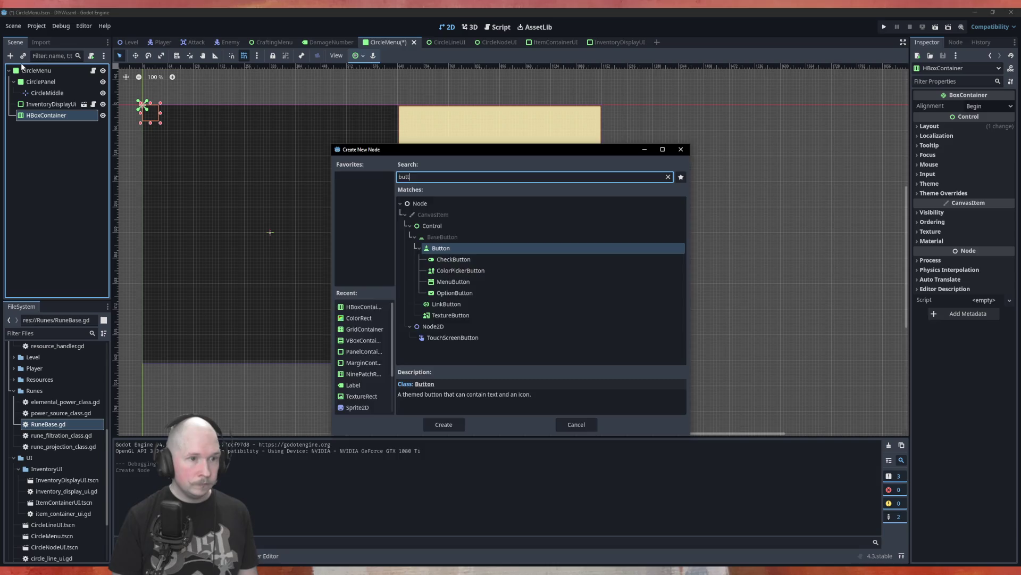
pyautogui.press('Return')
pyautogui.rightClick(59, 119)
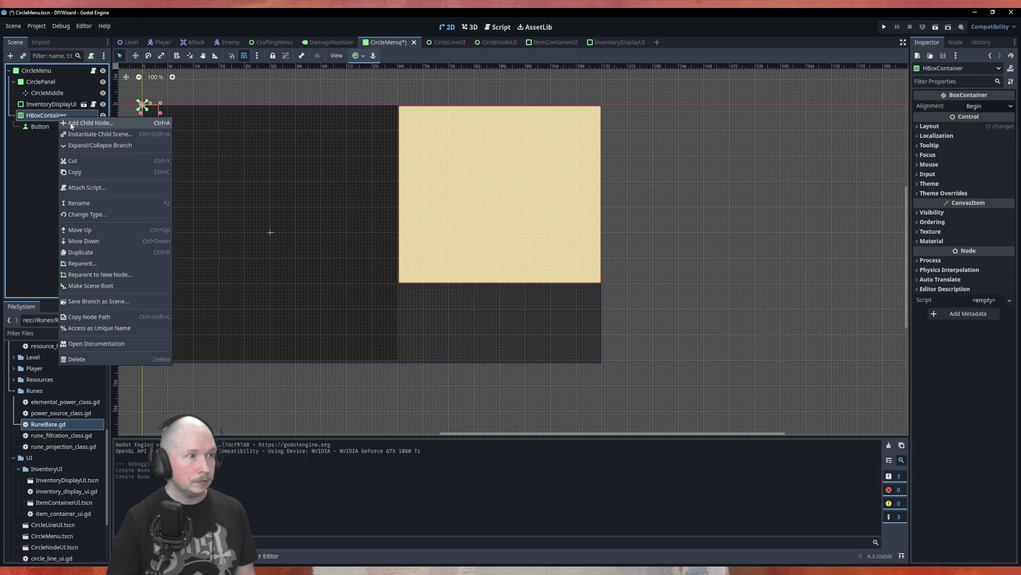
pyautogui.click(80, 122)
pyautogui.write('butt')
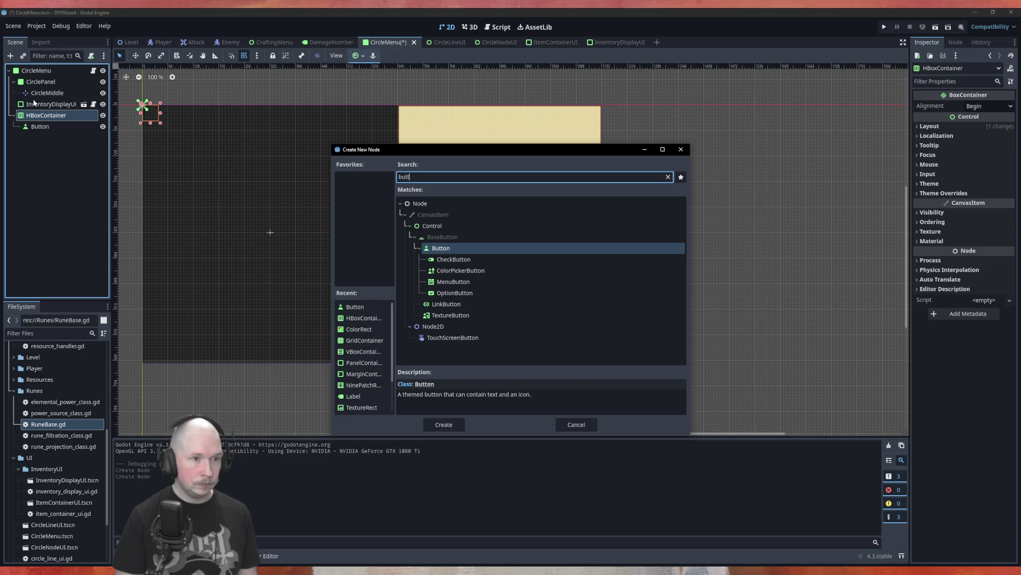
pyautogui.press('Return')
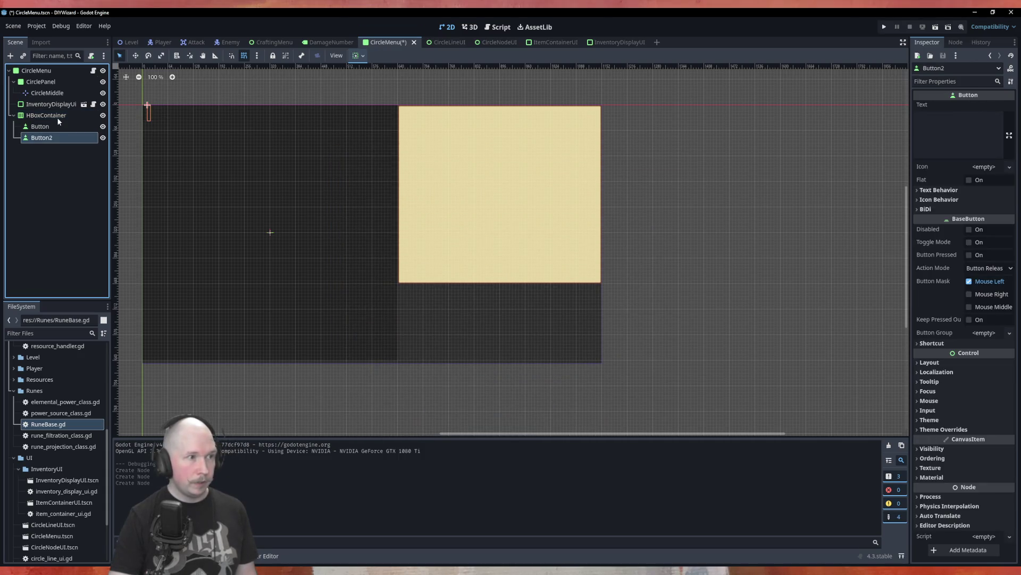
pyautogui.rightClick(58, 116)
pyautogui.click(80, 123)
pyautogui.write('button')
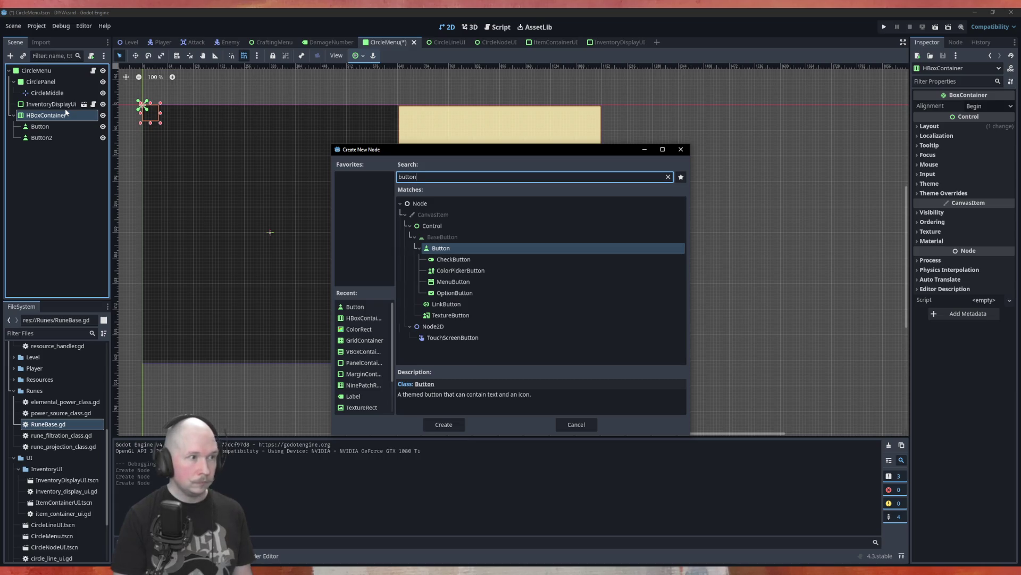
pyautogui.press('Return')
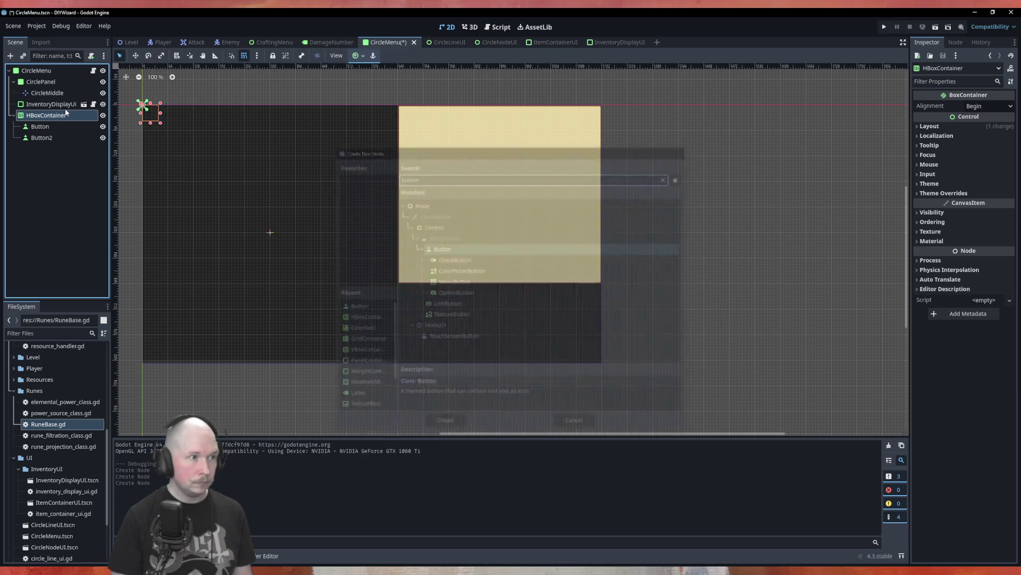
# Step: Add two Labels inside the HBoxContainer
pyautogui.rightClick(59, 117)
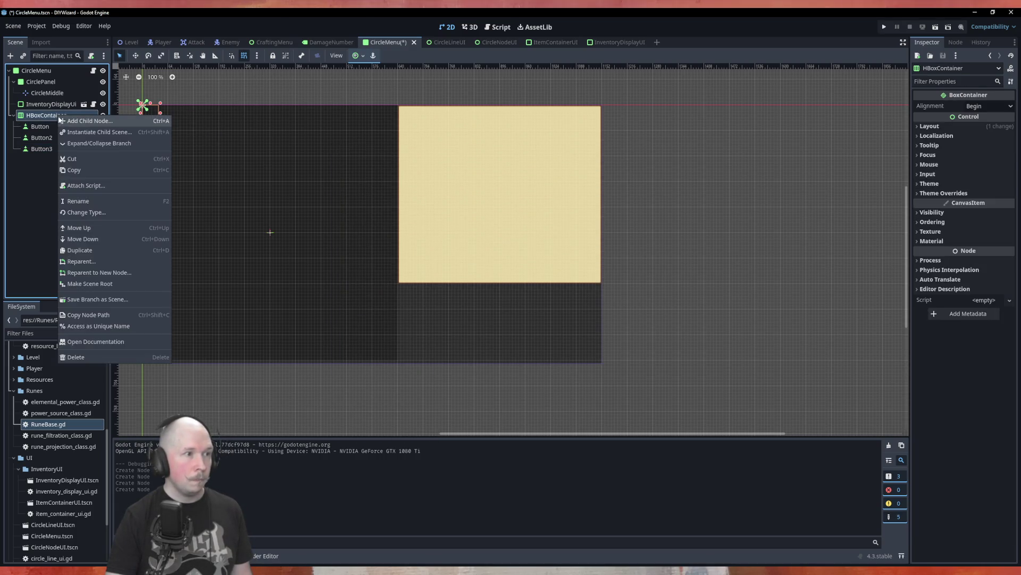
pyautogui.click(68, 120)
pyautogui.write('lab')
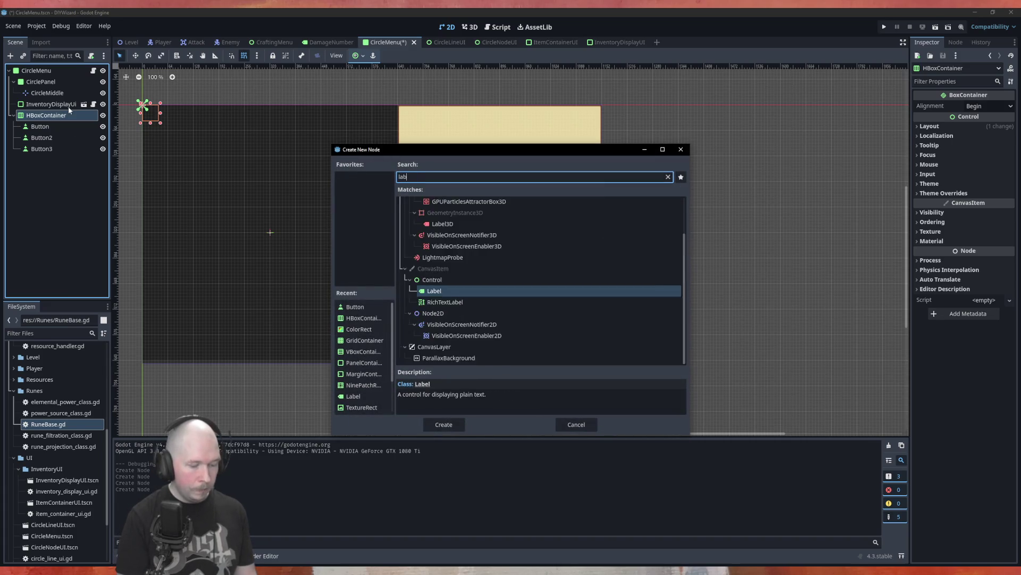
pyautogui.write('el')
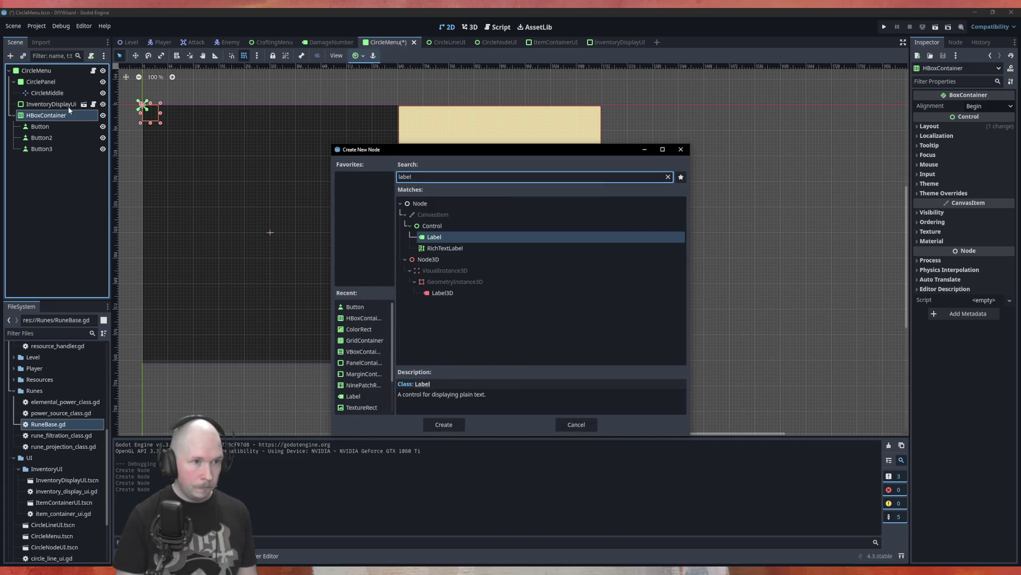
pyautogui.press('Return')
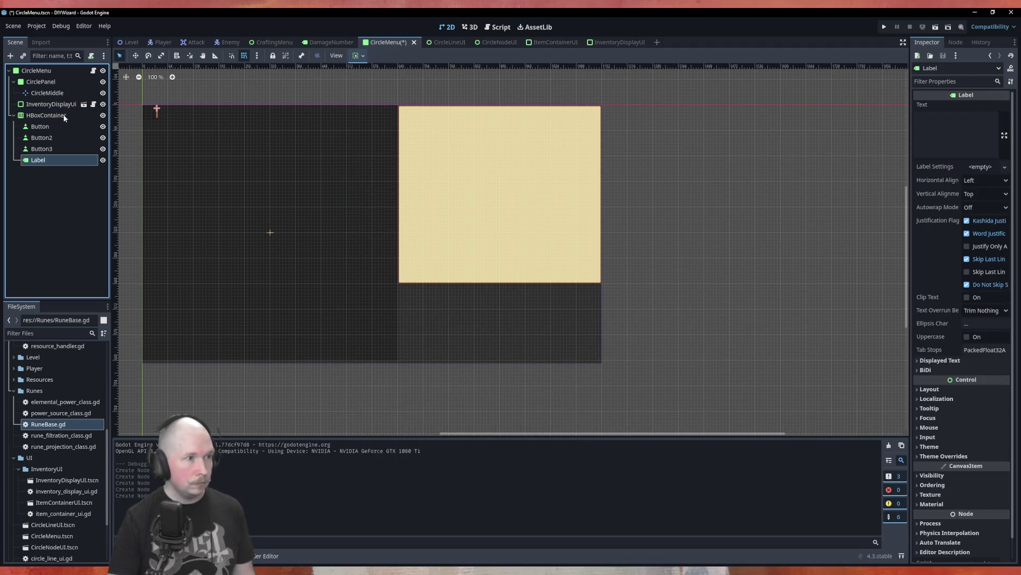
pyautogui.click(53, 116)
pyautogui.hotkey('ctrl', 'a')
pyautogui.press('Return')
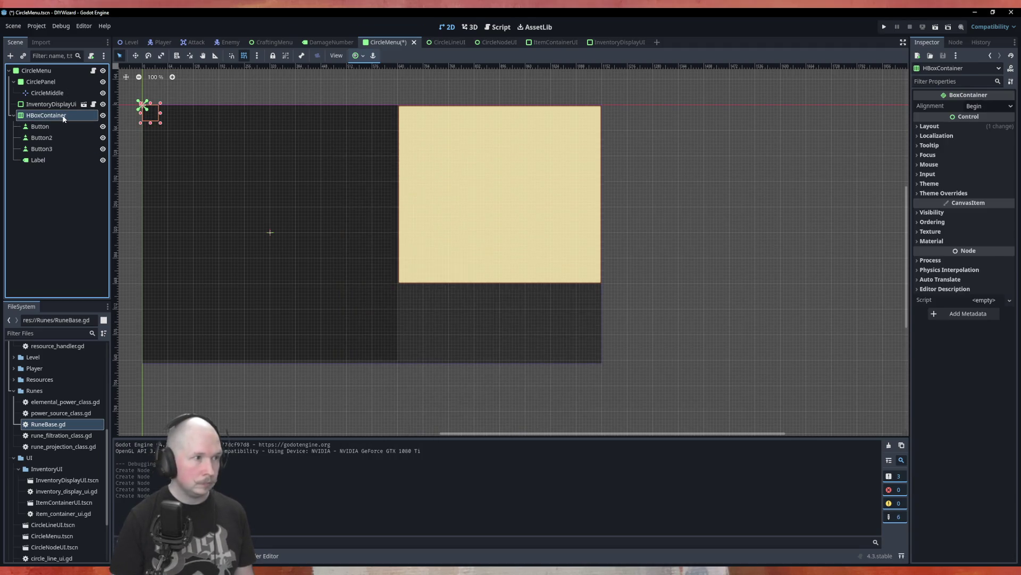
# Step: Rename the first label to NodeAmount and Label2 to Mode
pyautogui.click(57, 159)
pyautogui.press('F2')
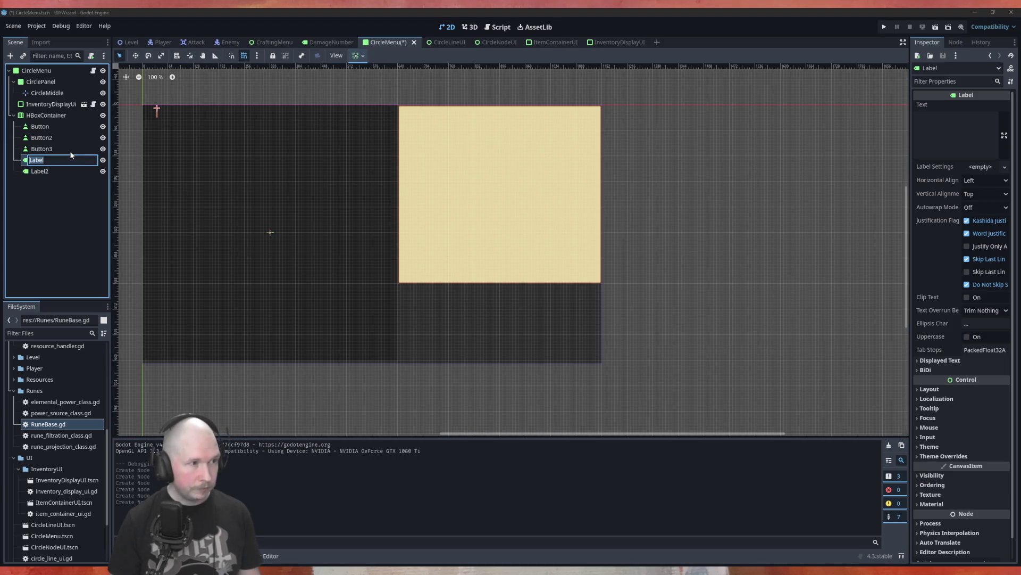
pyautogui.write('Amount of')
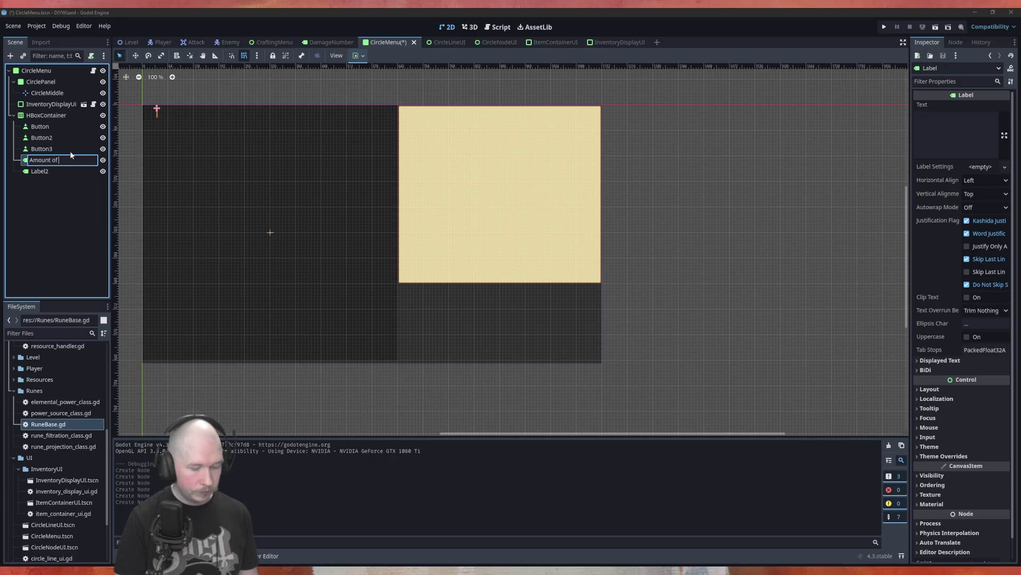
pyautogui.write(' node')
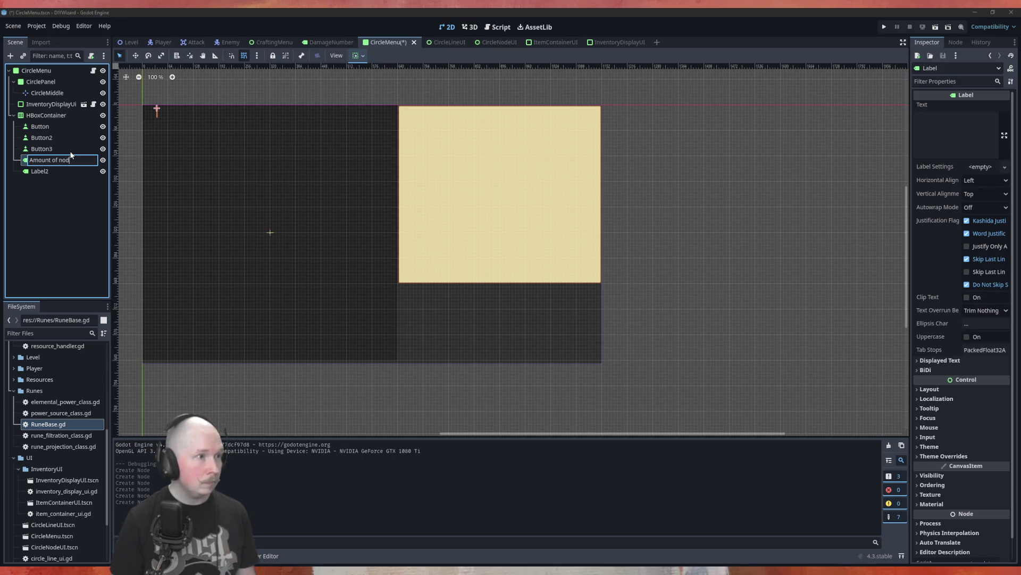
pyautogui.press('BackSpace')
pyautogui.press('BackSpace')
pyautogui.press('BackSpace')
pyautogui.write('N')
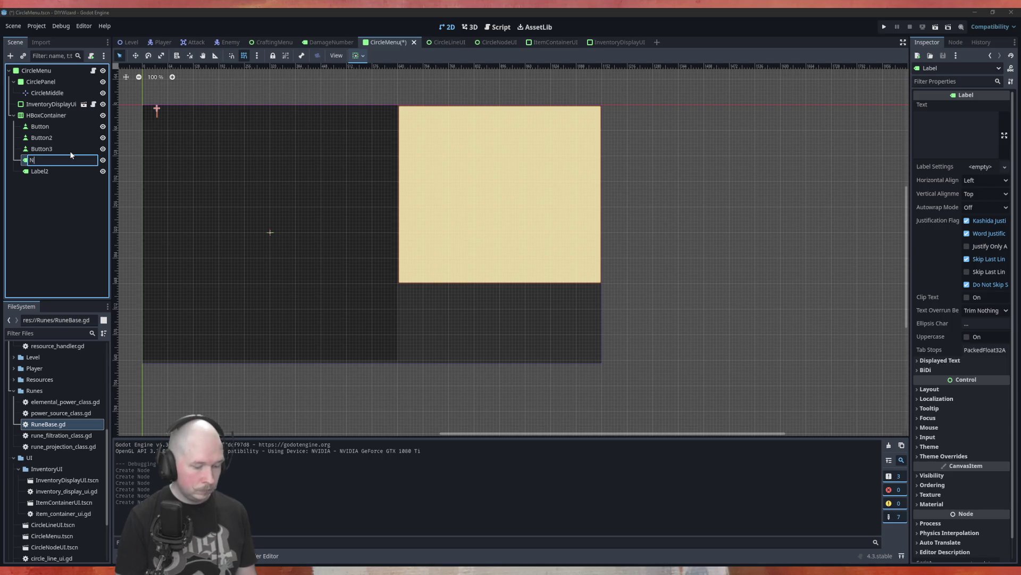
pyautogui.write('odeAmount')
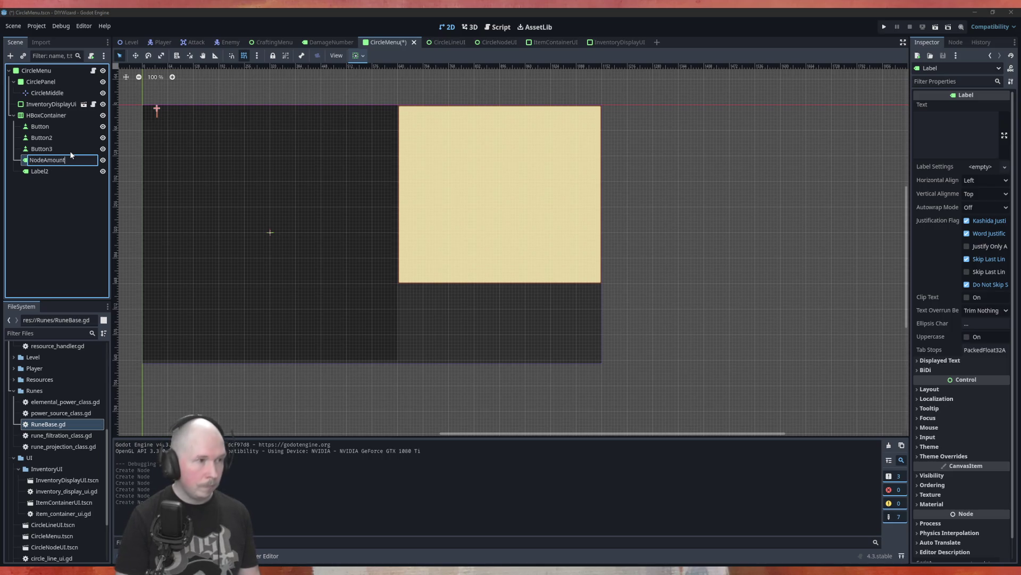
pyautogui.press('Return')
pyautogui.click(45, 173)
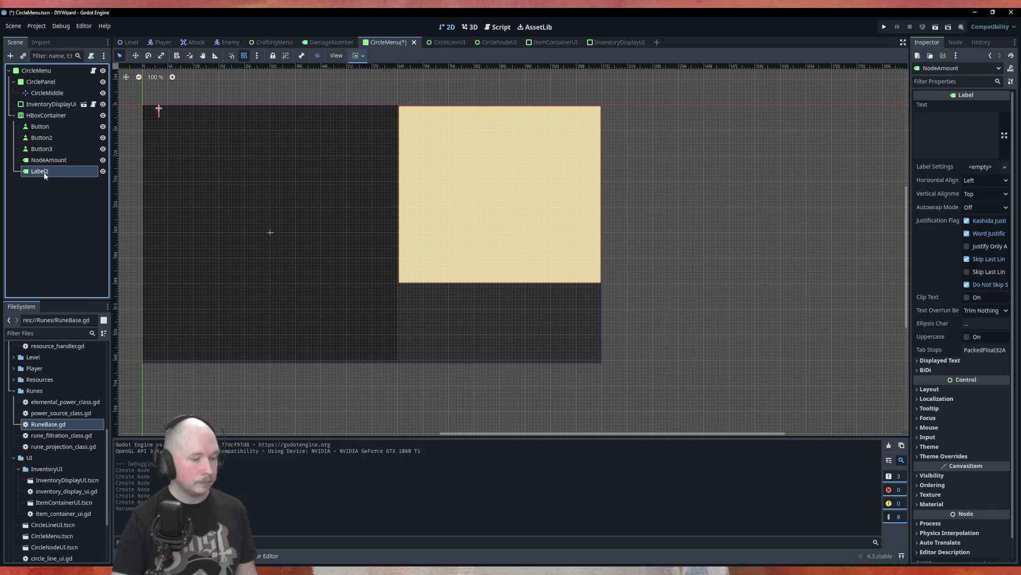
pyautogui.click(45, 173)
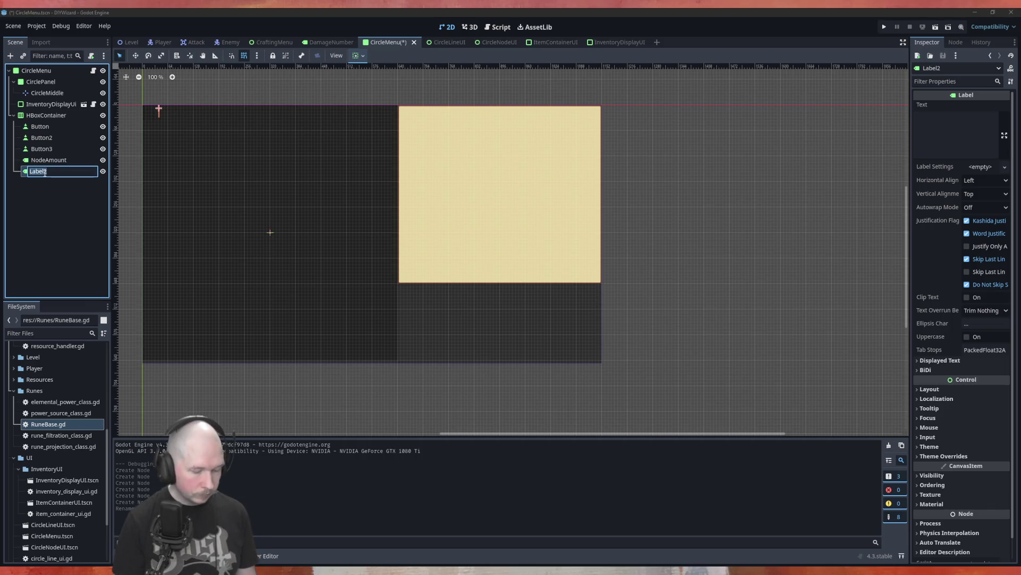
pyautogui.write('Mode')
pyautogui.press('Return')
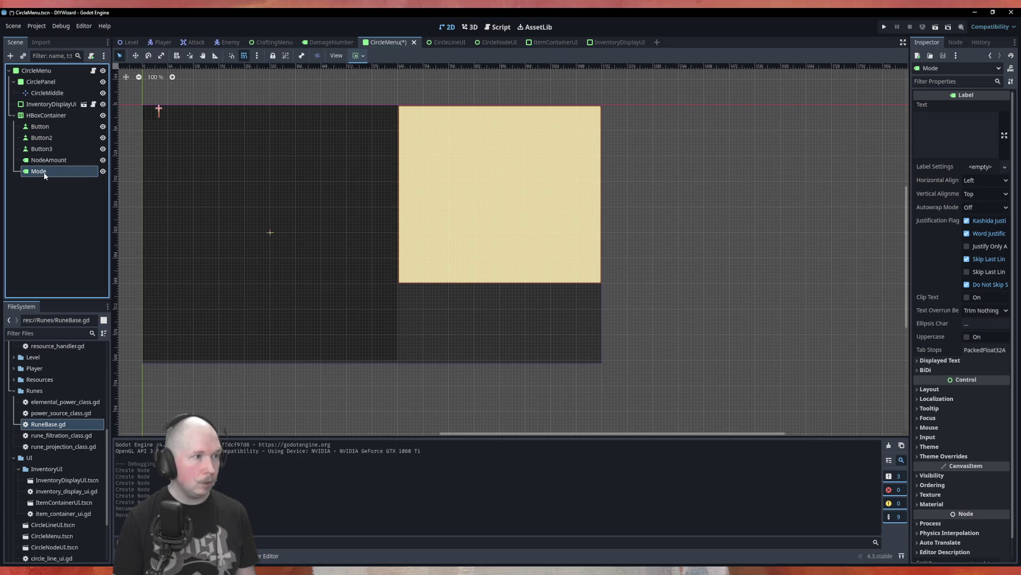
# Step: Begin renaming the first button to ModeToggle
pyautogui.click(78, 125)
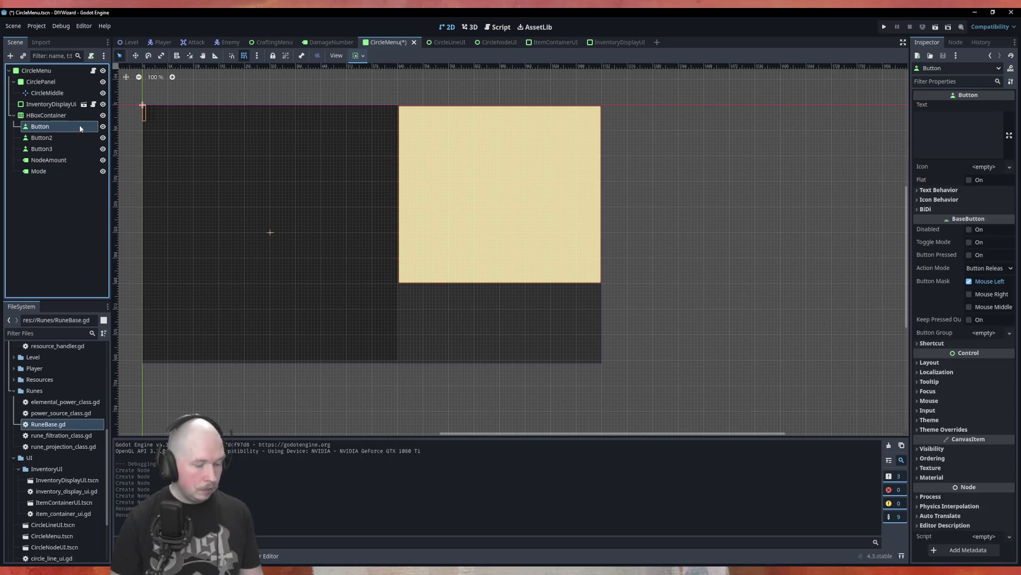
pyautogui.click(79, 126)
pyautogui.write('Mode')
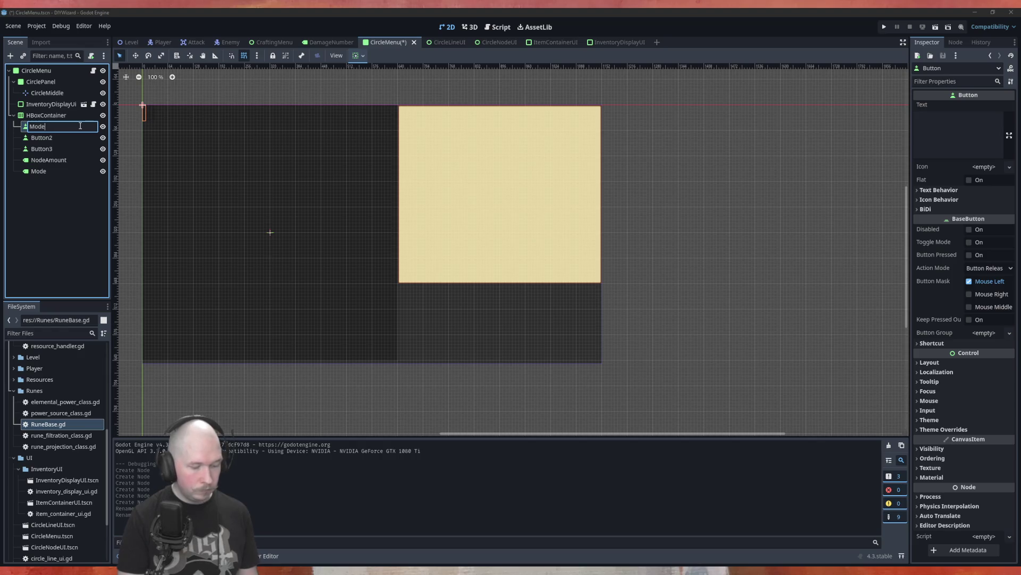
pyautogui.write('Toggle')
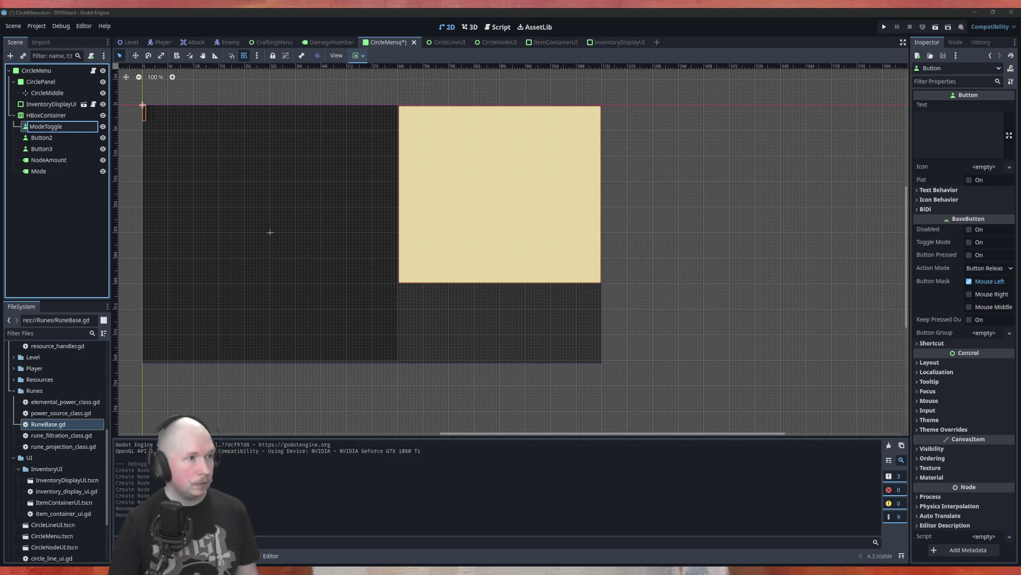
# Step: Confirm ModeToggle, then rename Button2 to NodeDecrease and Button3 to NodeIncrease
pyautogui.click(47, 137)
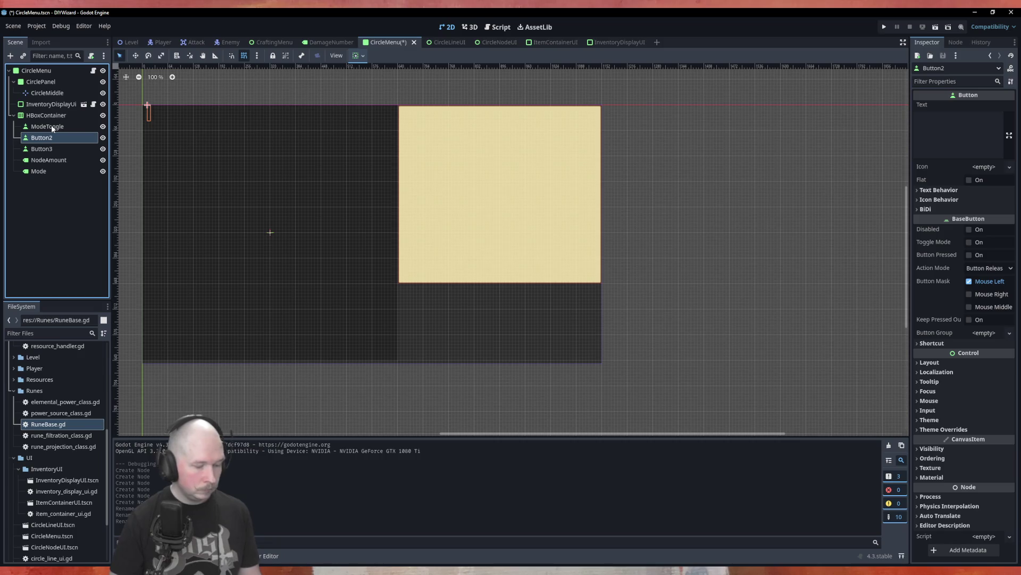
pyautogui.press('F2')
pyautogui.write('N')
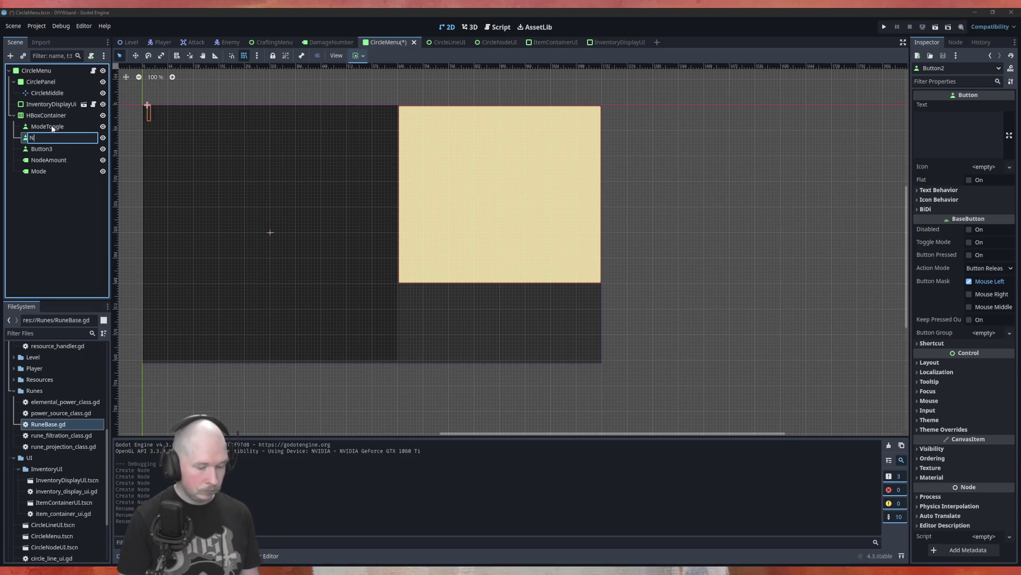
pyautogui.write('odeDecre')
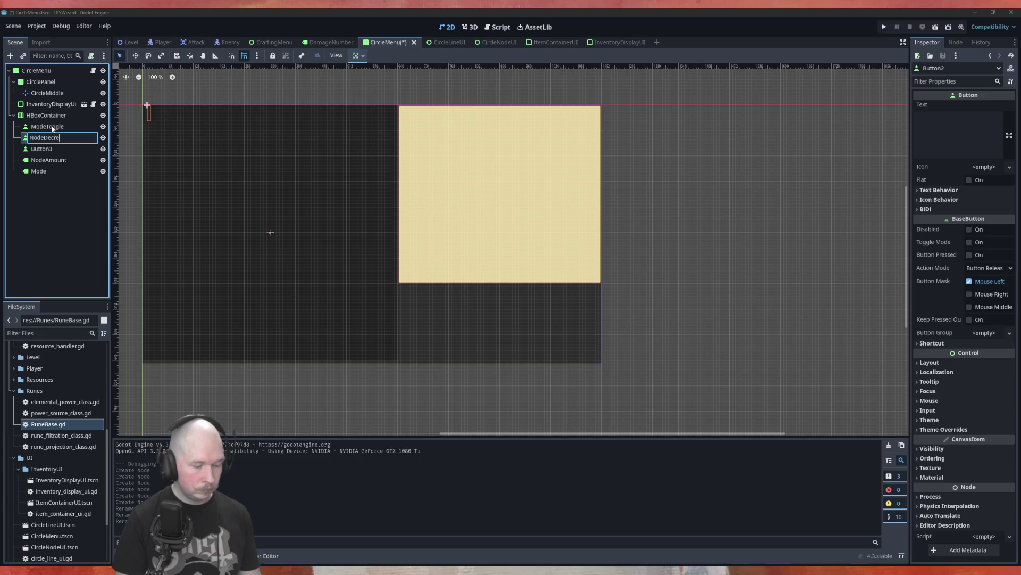
pyautogui.write('ase')
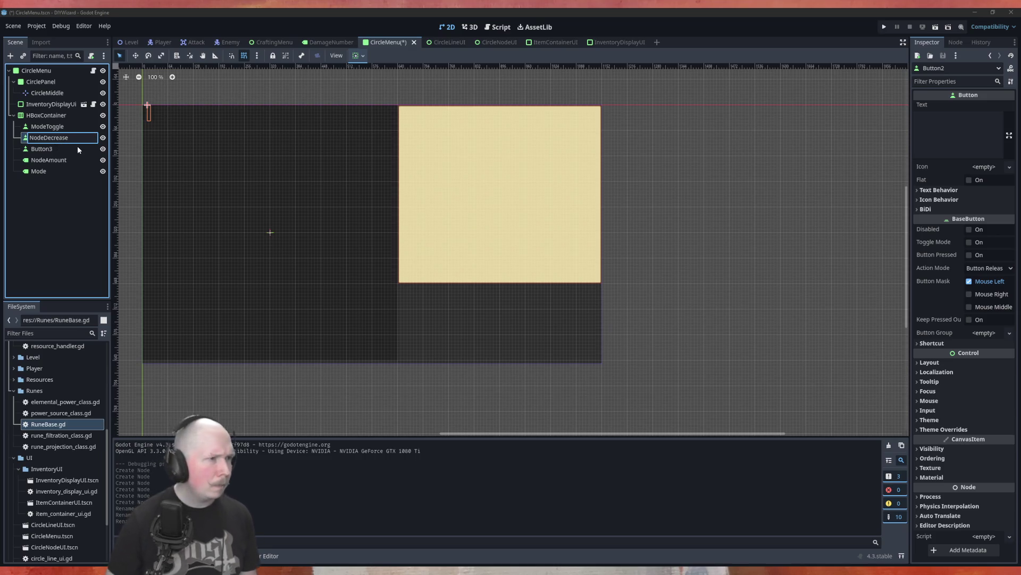
pyautogui.press('Return')
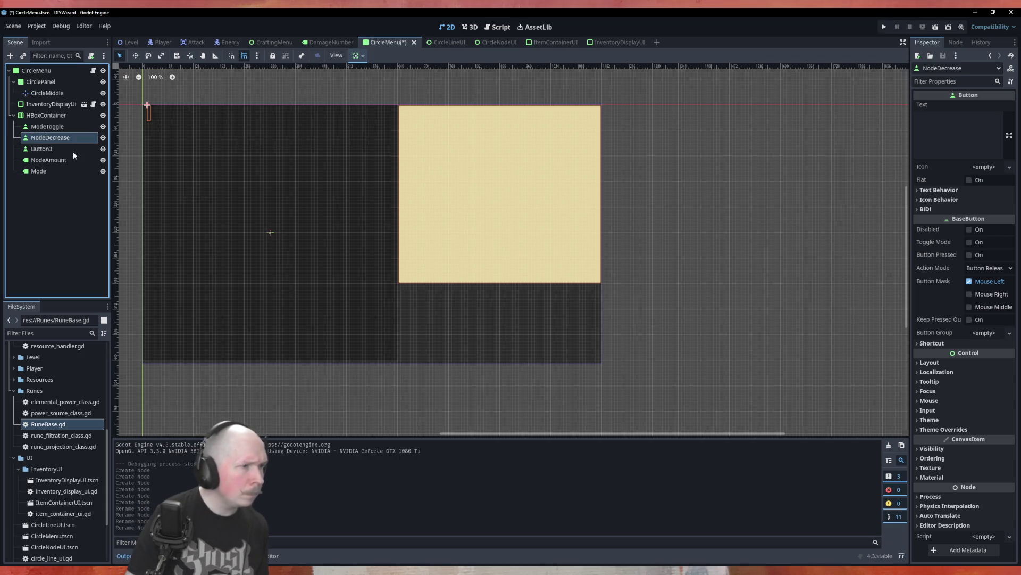
pyautogui.click(47, 149)
pyautogui.press('F2')
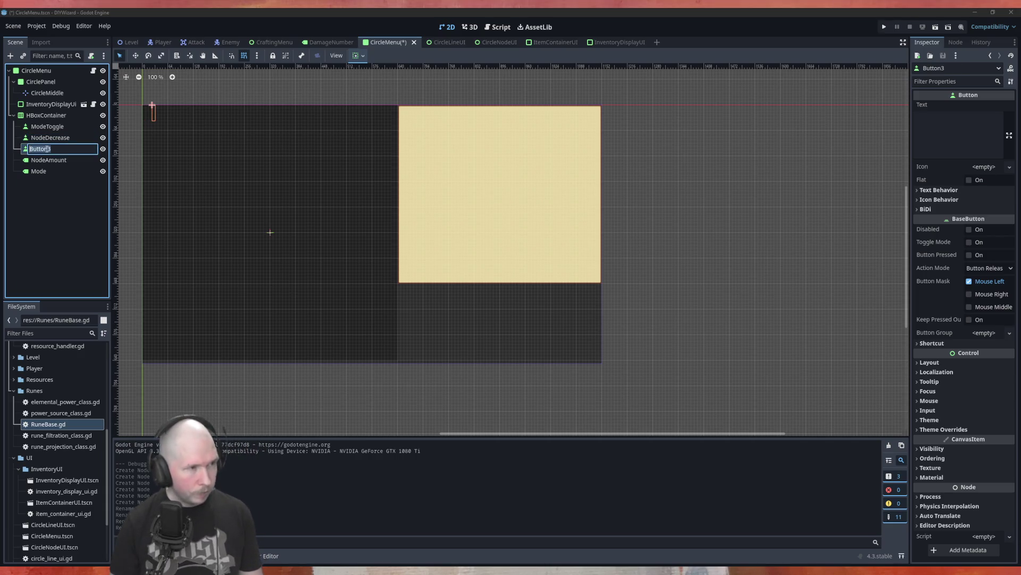
pyautogui.write('NodeI')
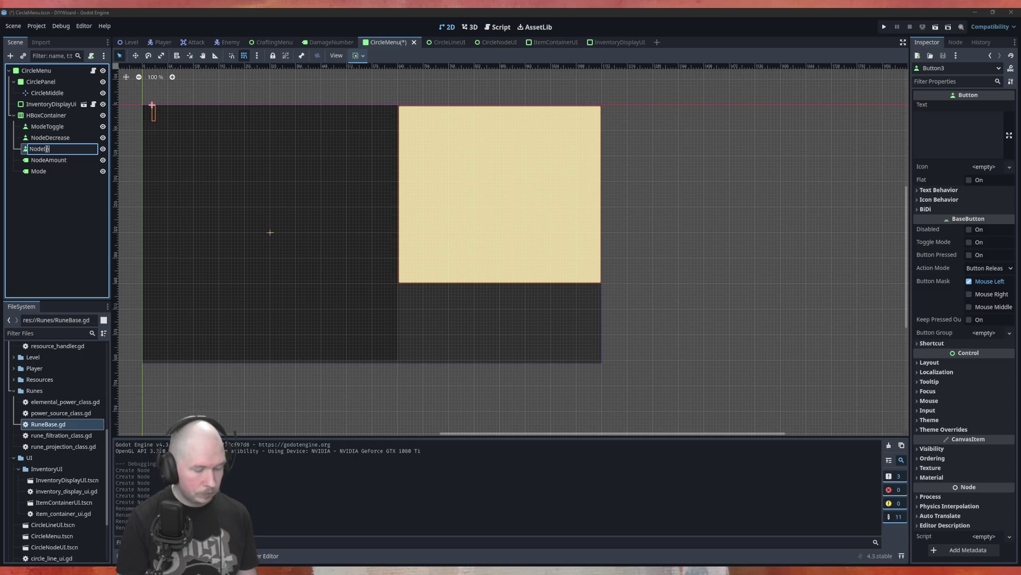
pyautogui.write('ncrease')
pyautogui.press('Return')
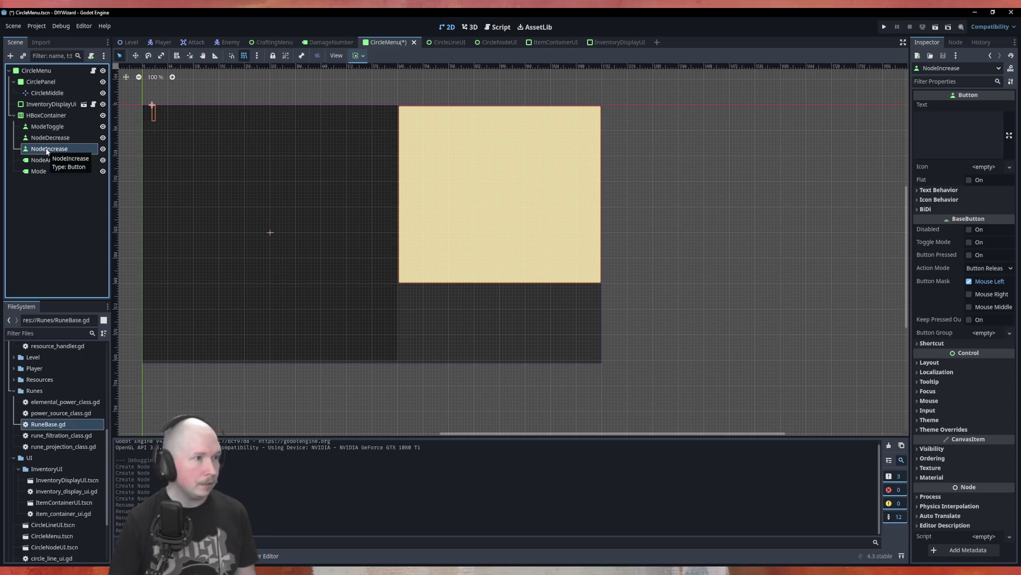
# Step: Reorder NodeAmount among the children and stretch HBoxContainer to the yellow panel's edge
pyautogui.moveTo(48, 161); pyautogui.dragTo(64, 132)
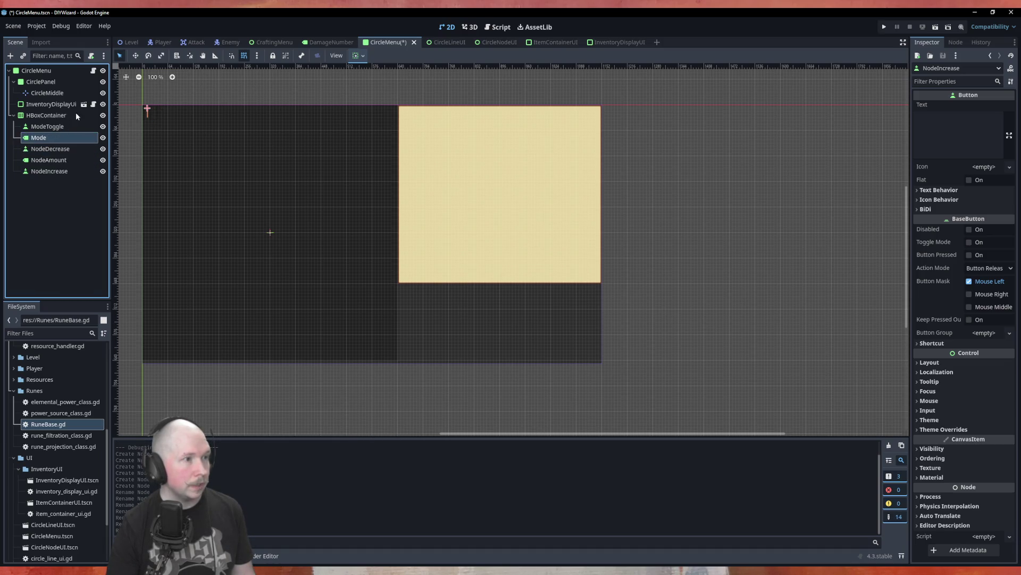
pyautogui.doubleClick(66, 116)
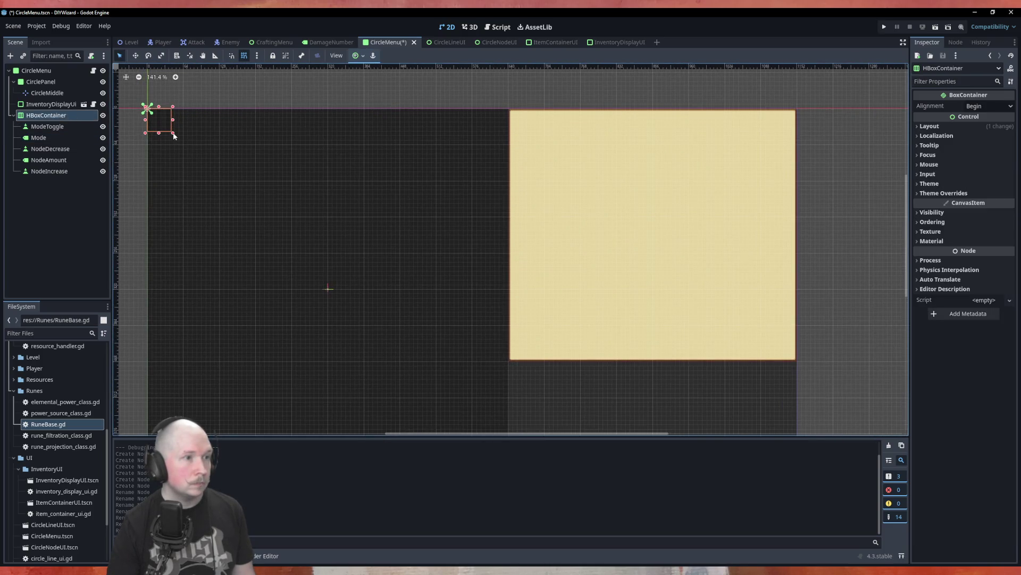
pyautogui.moveTo(173, 135); pyautogui.dragTo(510, 145)
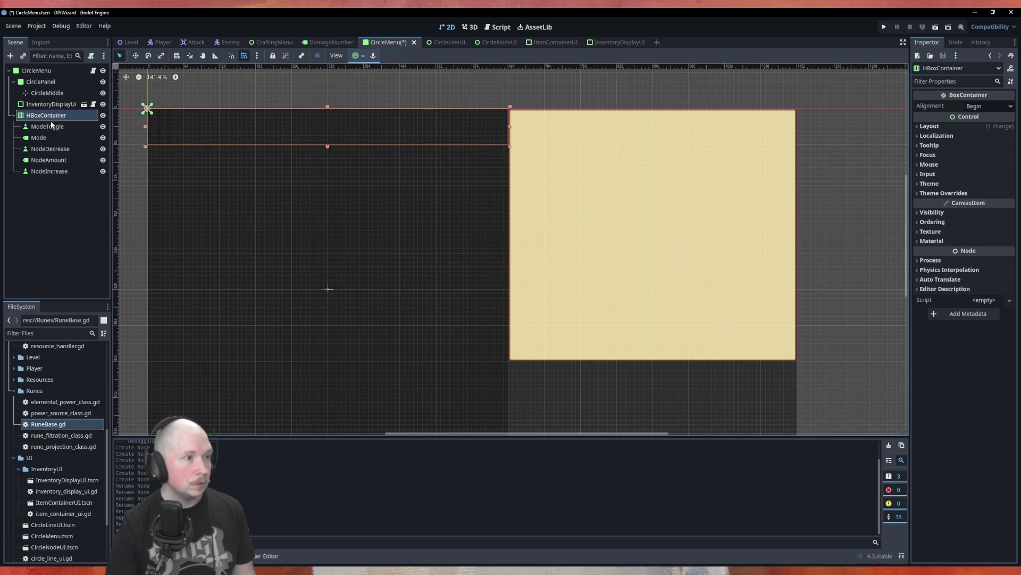
# Step: Set HBoxContainer's Separation theme constant to 40 and its alignment to Center
pyautogui.click(952, 194)
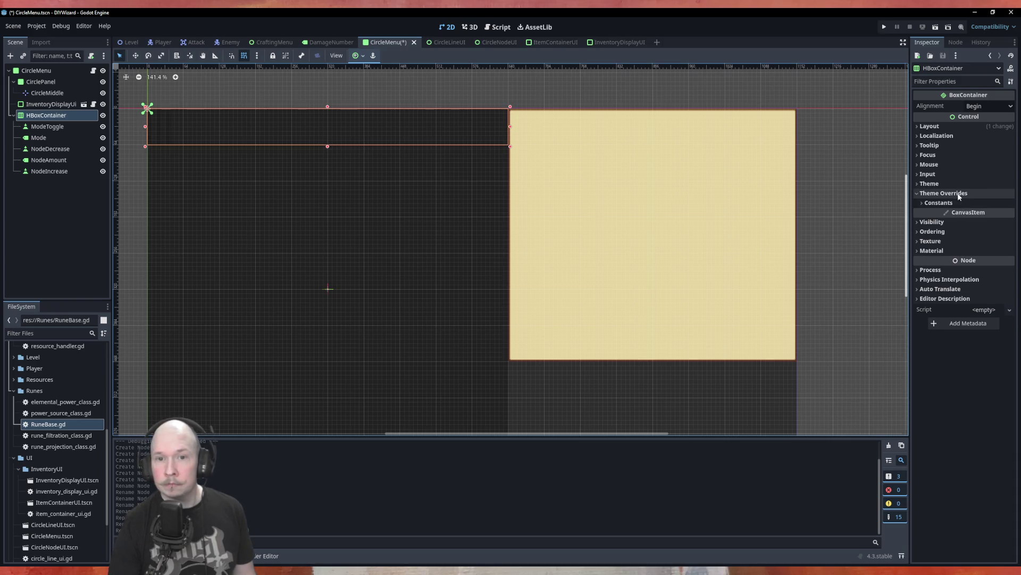
pyautogui.click(956, 203)
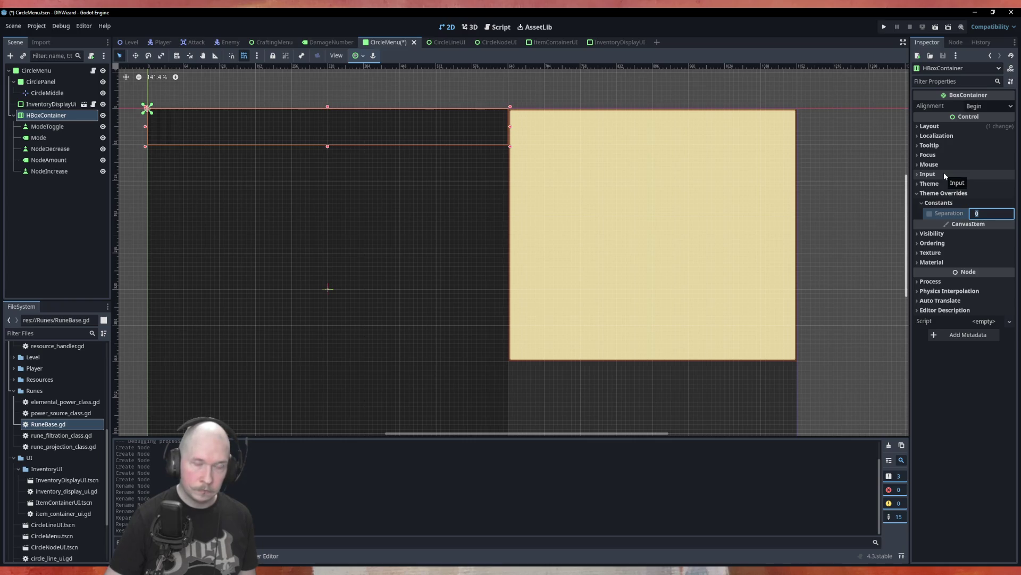
pyautogui.write('4')
pyautogui.click(987, 107)
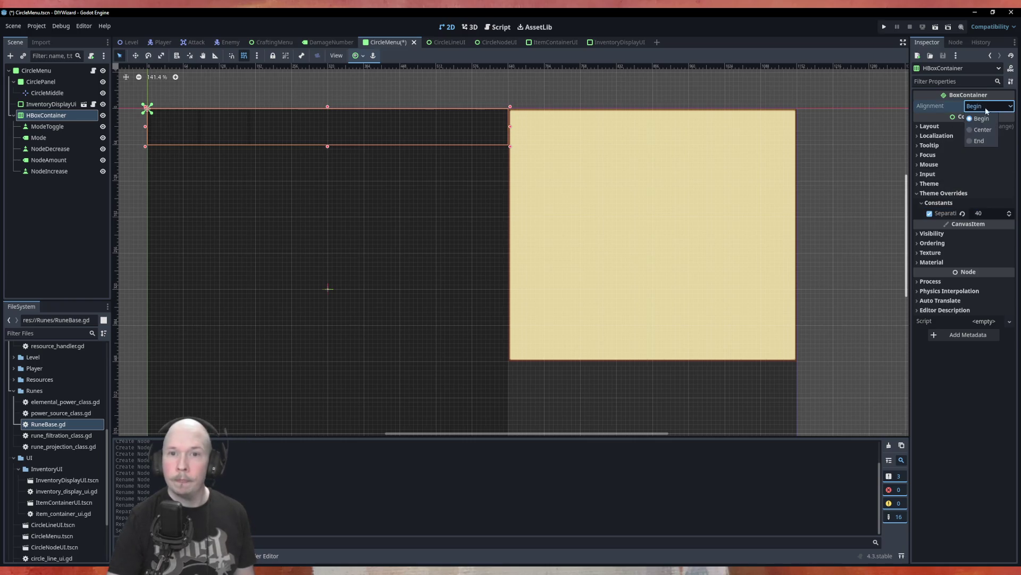
pyautogui.click(983, 130)
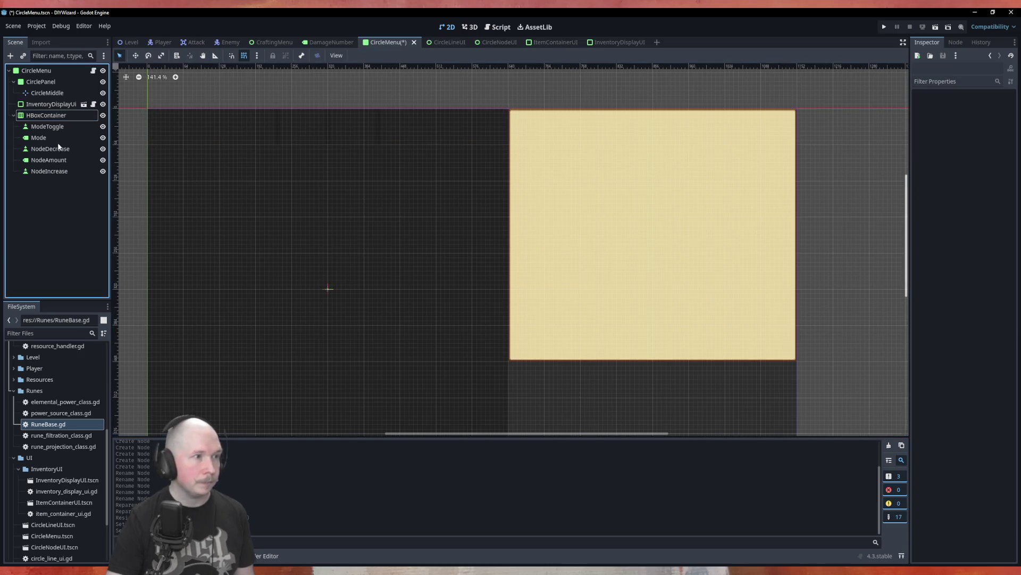
# Step: Set the Mode label's text to 'Mode' and the NodeAmount label's text to '5'
pyautogui.click(38, 137)
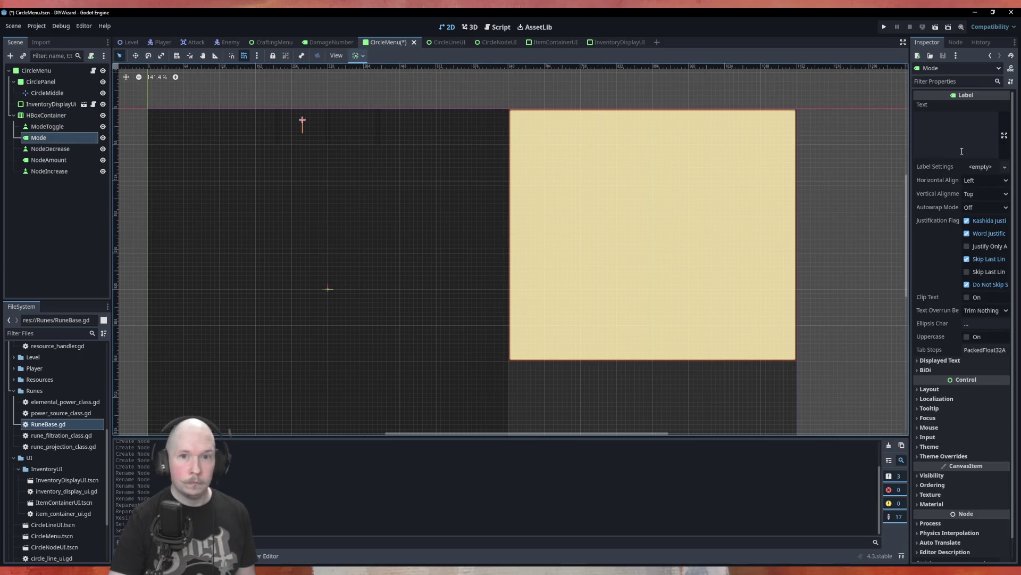
pyautogui.click(947, 127)
pyautogui.write('Mode')
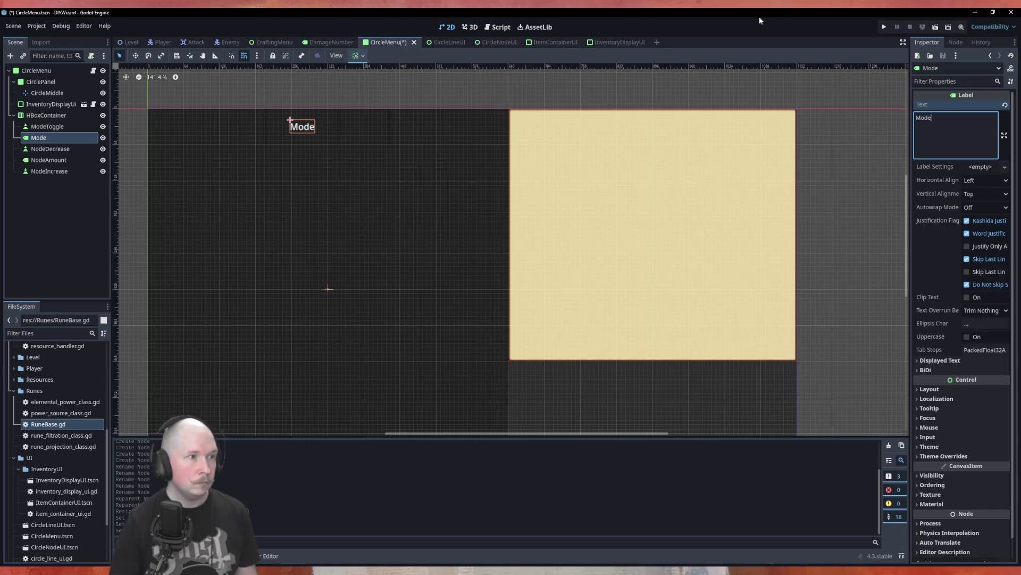
pyautogui.click(48, 159)
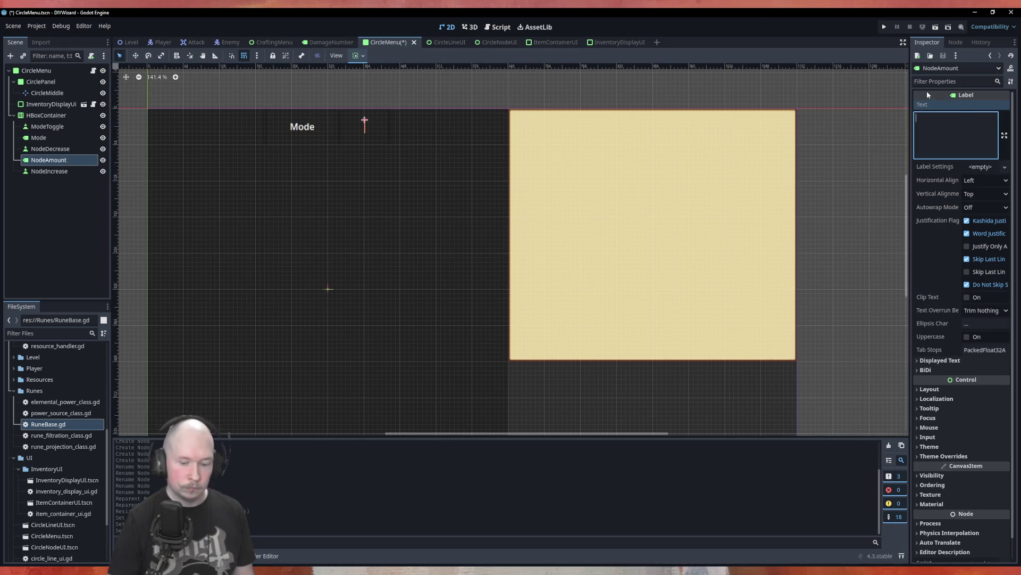
pyautogui.write('5')
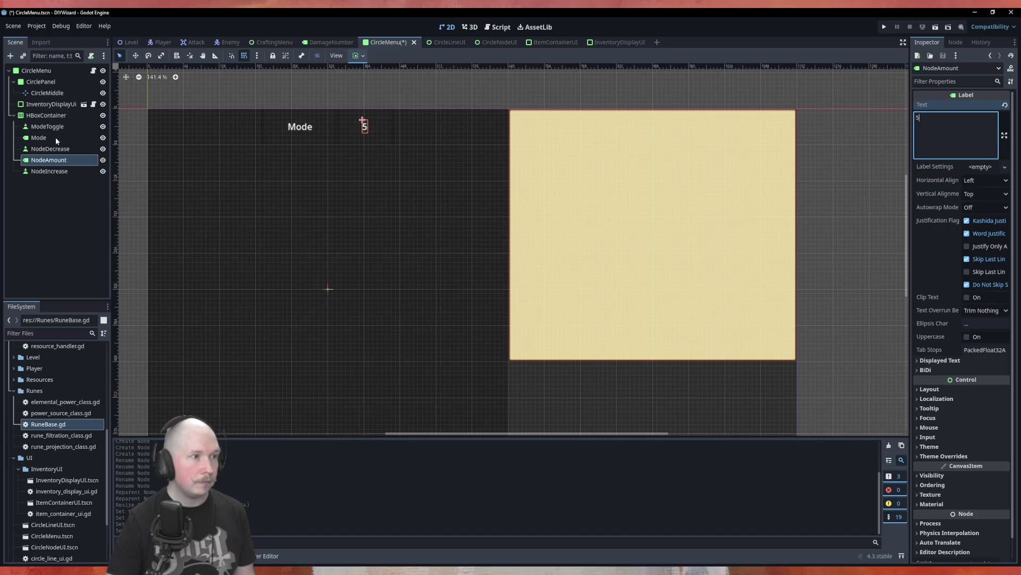
# Step: Label the buttons 'ModeToggle', 'Node -' and 'Node +', then save the scene
pyautogui.click(53, 127)
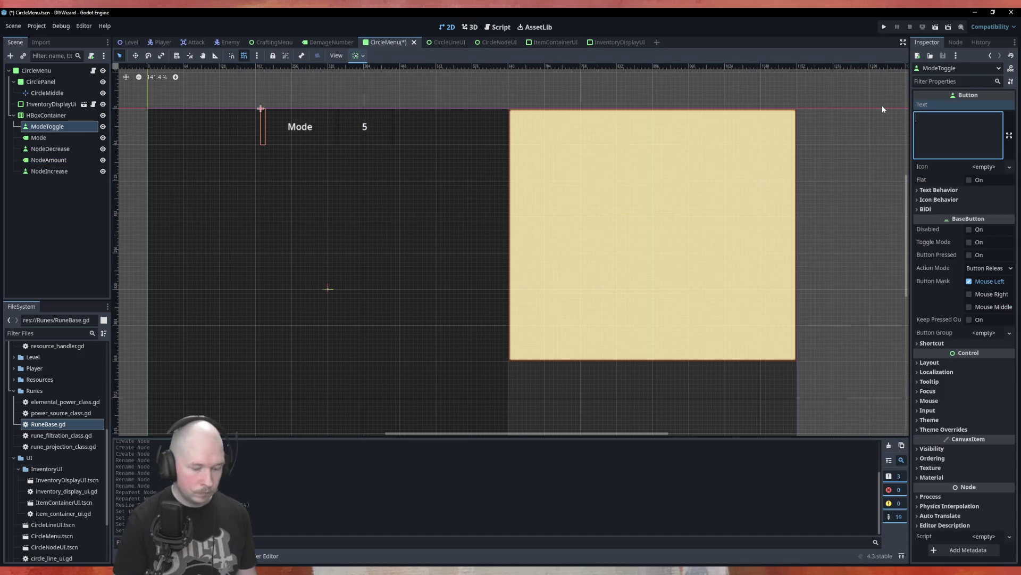
pyautogui.write('ModeToggl')
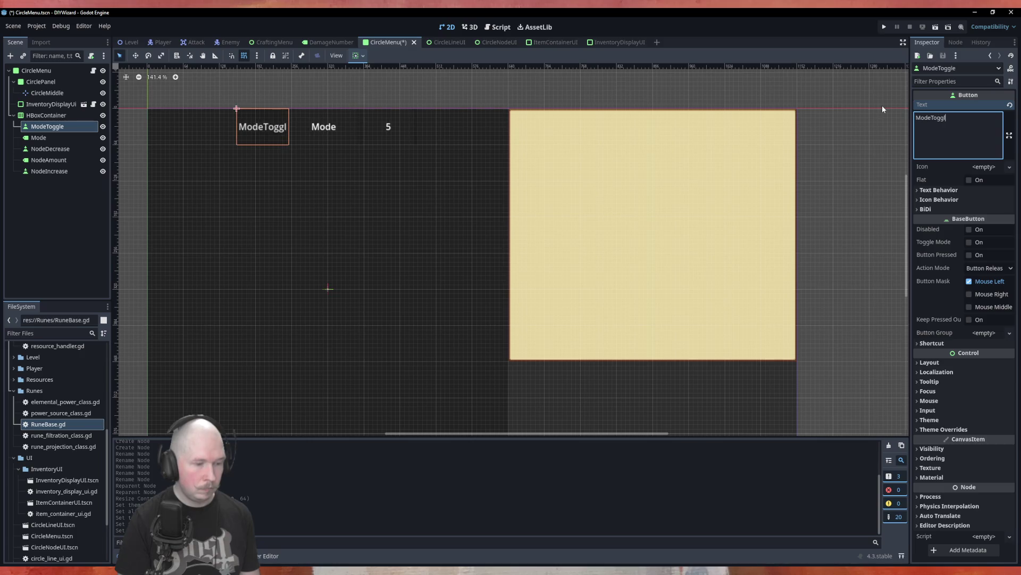
pyautogui.write('e')
pyautogui.click(53, 149)
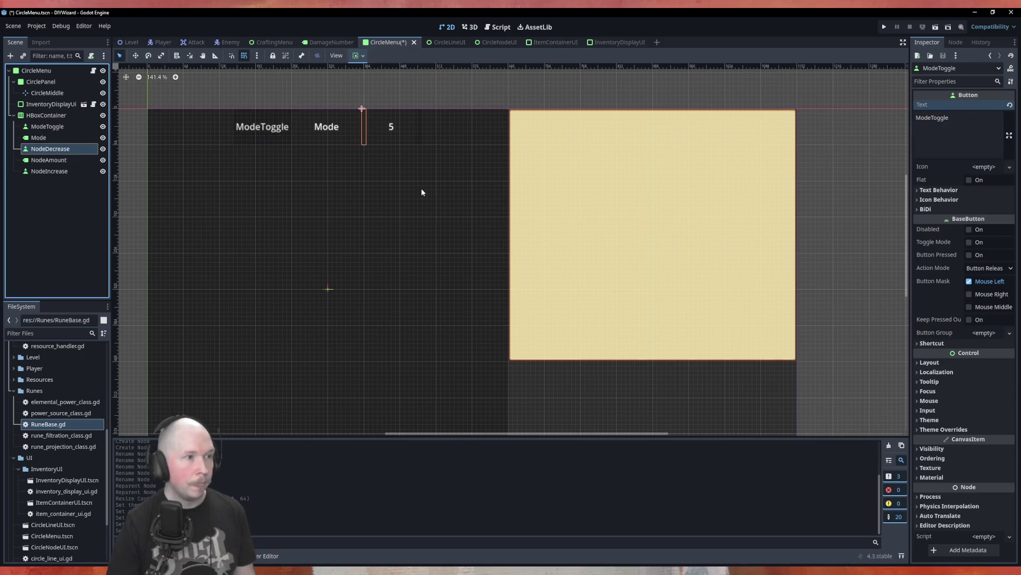
pyautogui.click(982, 133)
pyautogui.write('Node -')
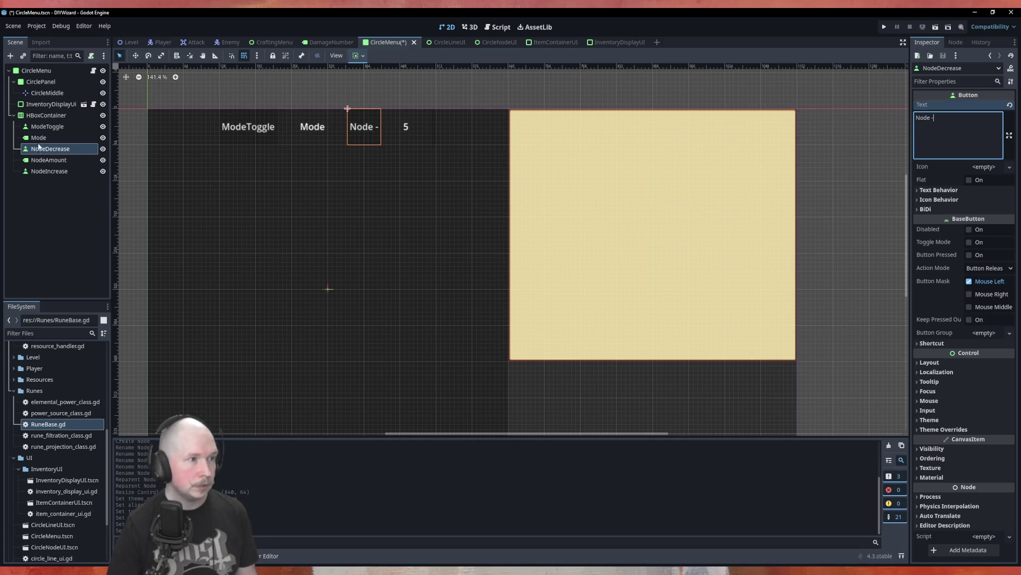
pyautogui.click(49, 170)
pyautogui.click(984, 143)
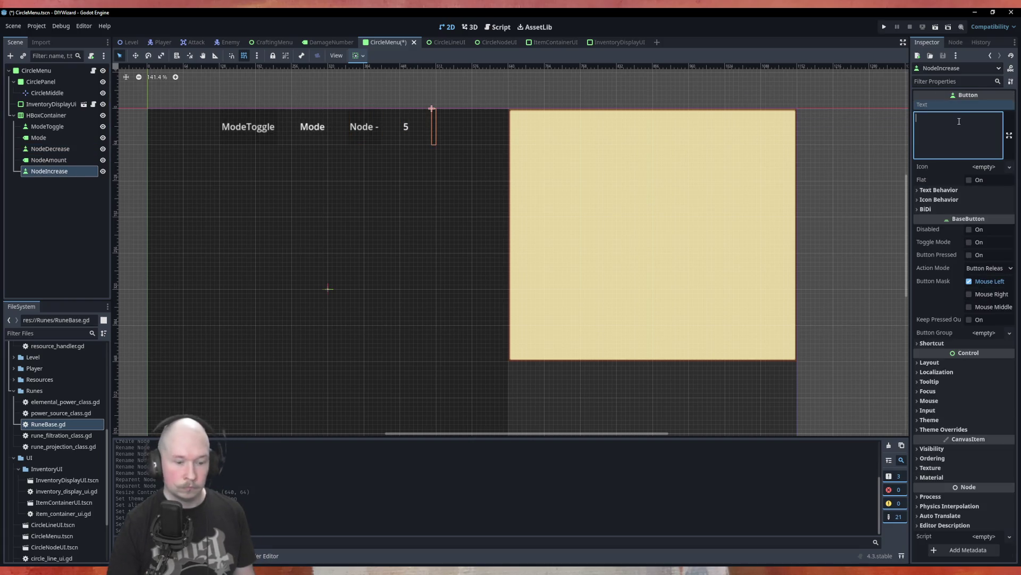
pyautogui.write('Node +')
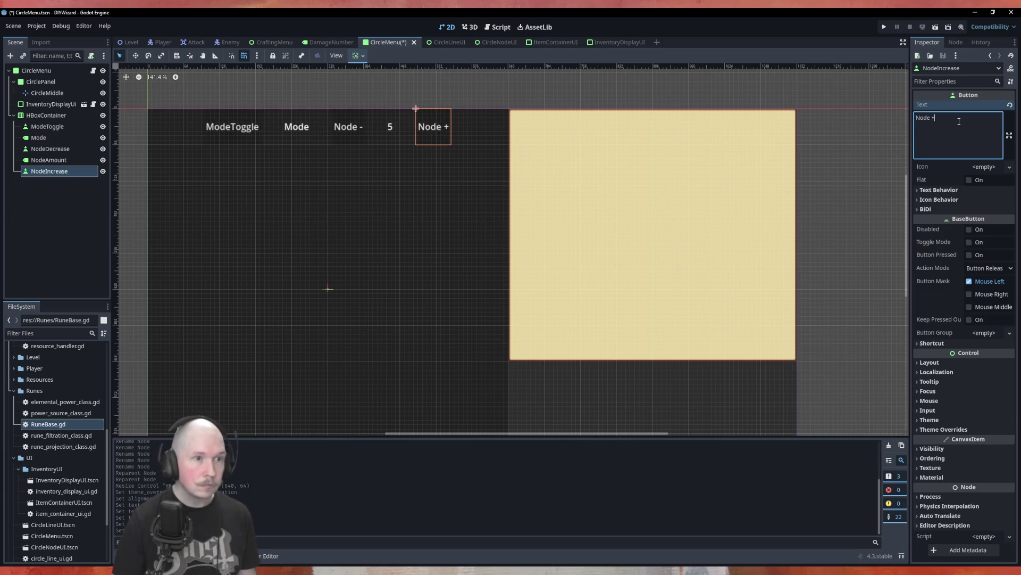
pyautogui.click(46, 222)
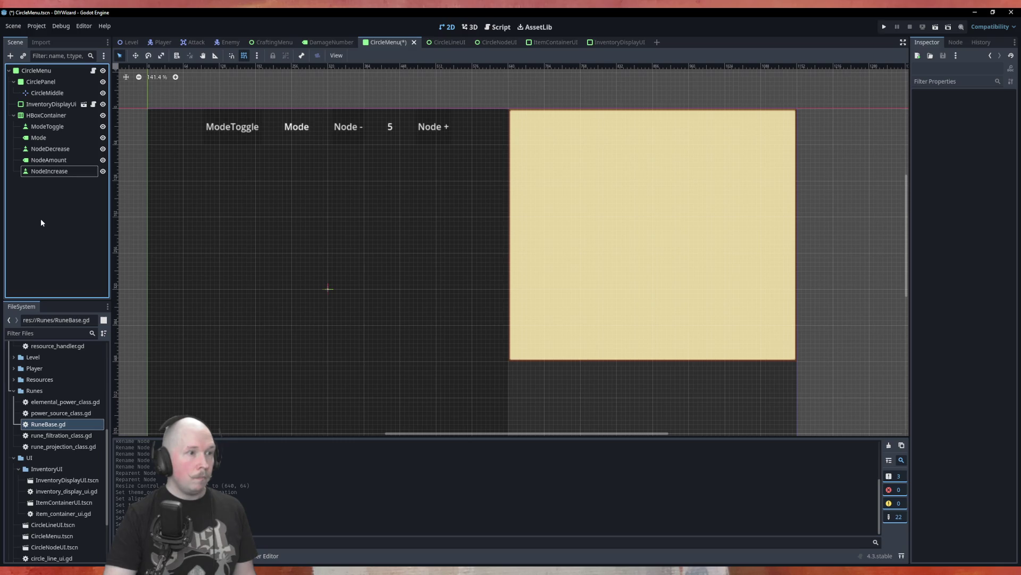
pyautogui.hotkey('ctrl', 's')
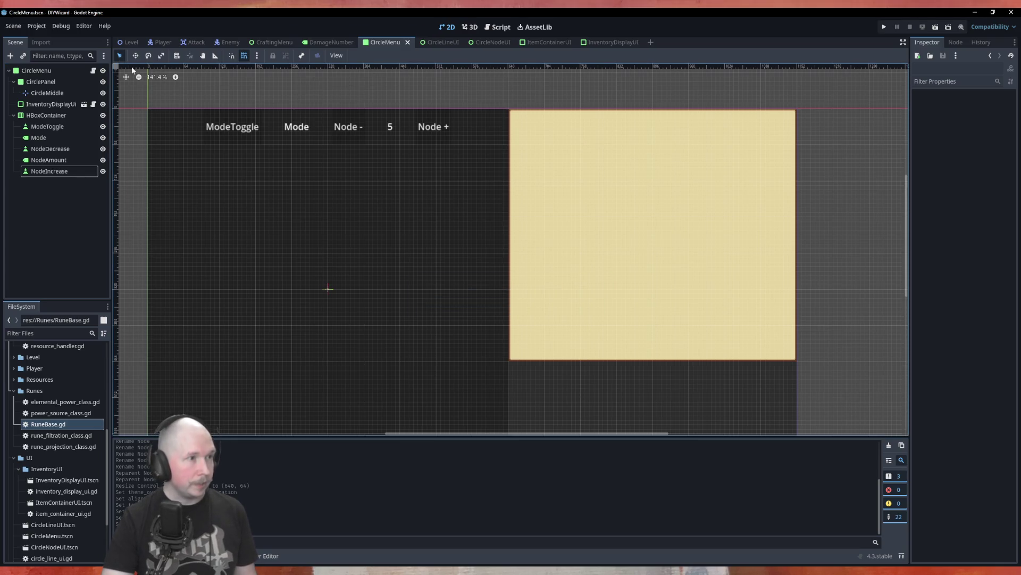
# Step: Create _on_mode_toggle_pressed, _on_node_decrease_pressed and _on_node_increase_pressed handlers from each button's pressed signal
pyautogui.click(52, 128)
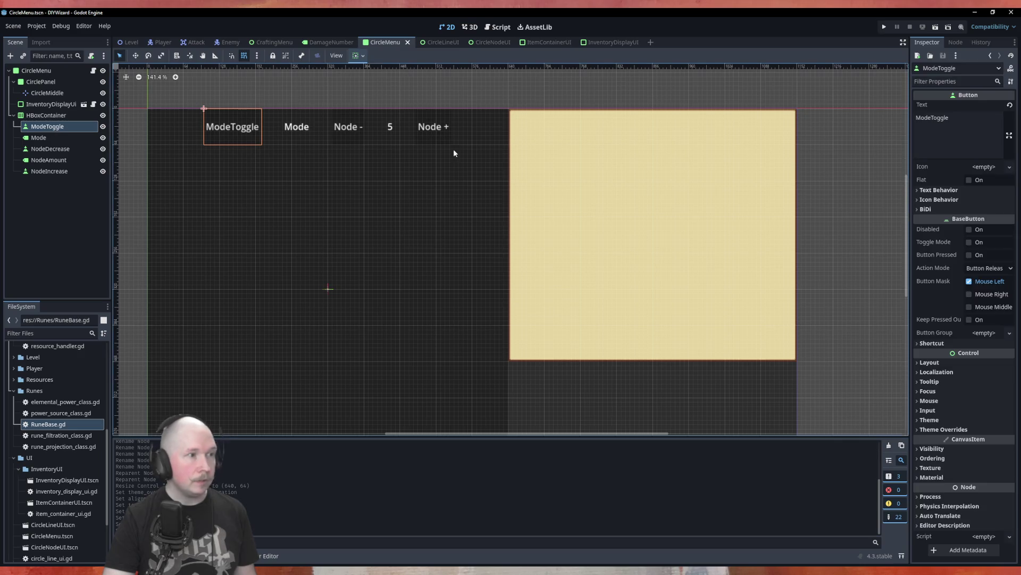
pyautogui.click(956, 42)
pyautogui.doubleClick(952, 119)
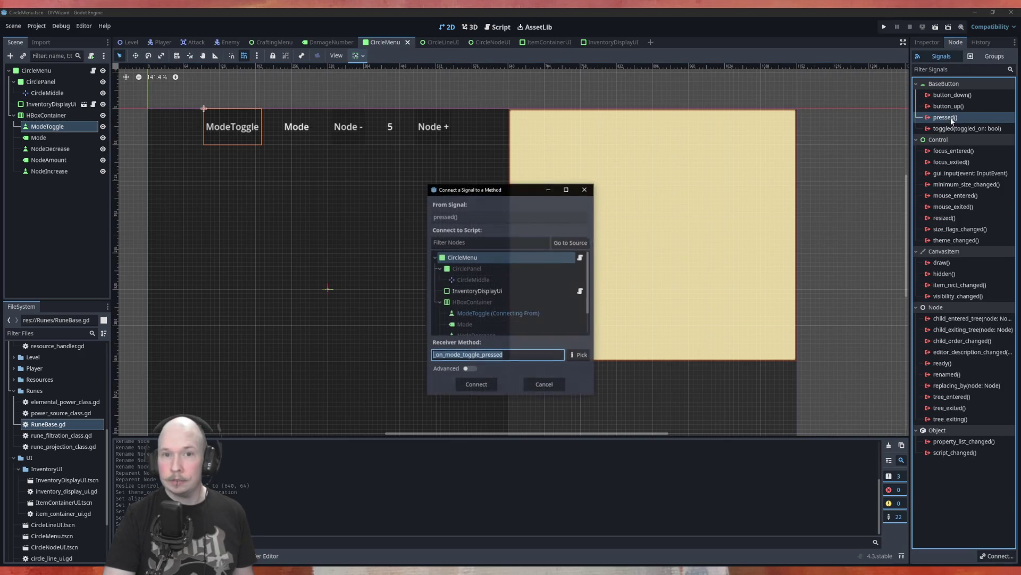
pyautogui.click(466, 387)
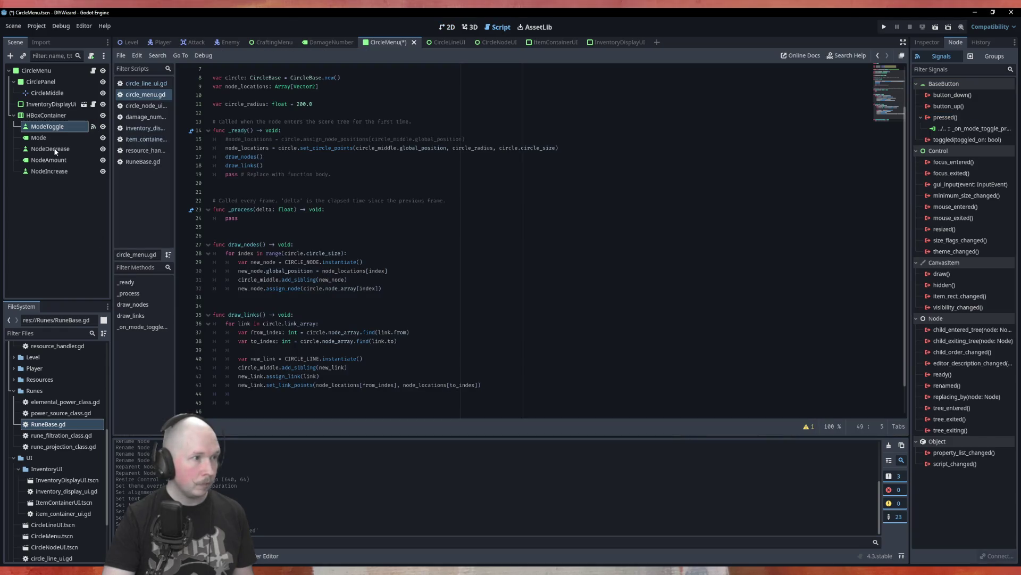
pyautogui.click(50, 149)
pyautogui.doubleClick(945, 117)
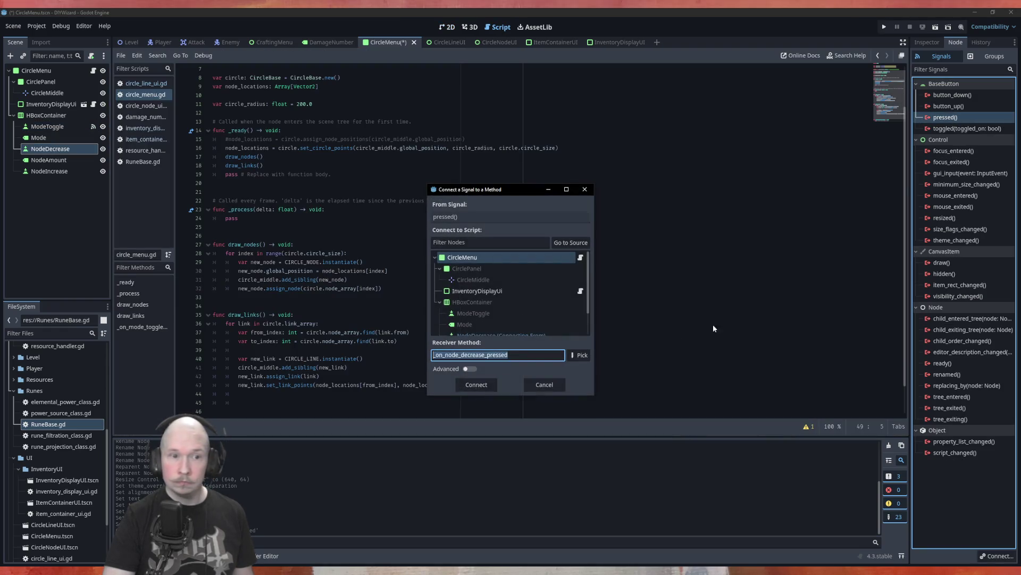
pyautogui.click(476, 384)
pyautogui.click(64, 171)
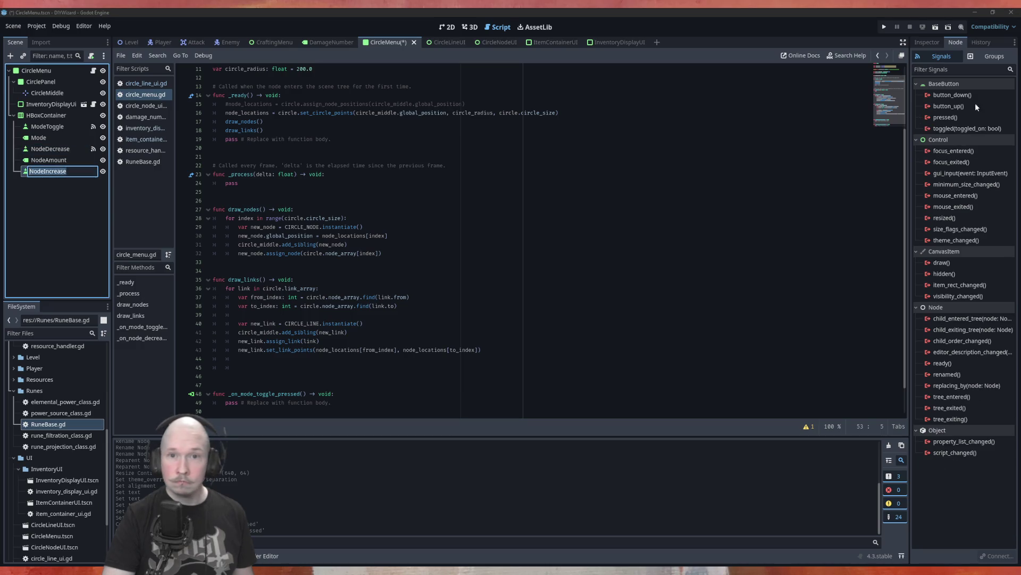
pyautogui.click(952, 117)
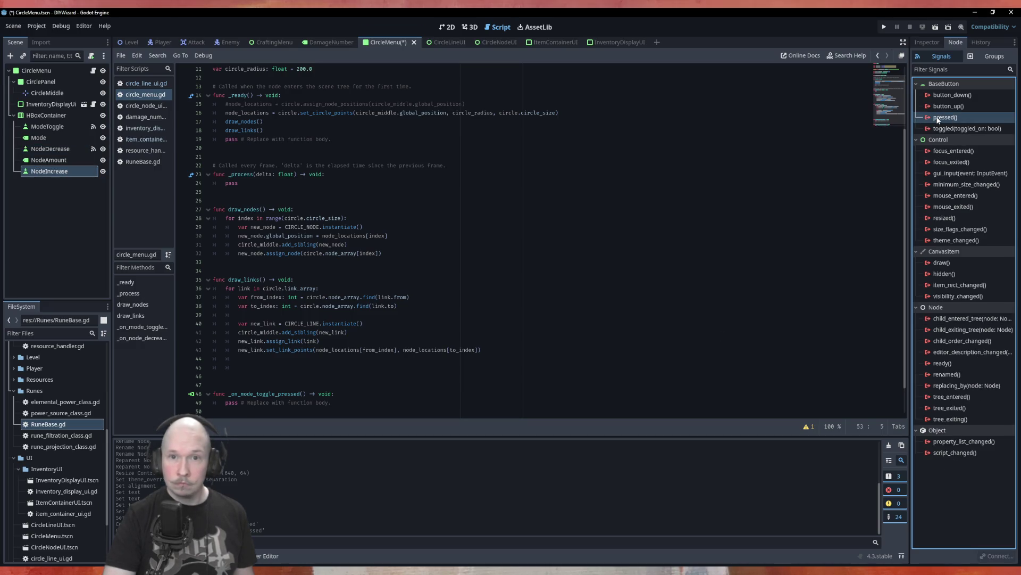
pyautogui.doubleClick(940, 117)
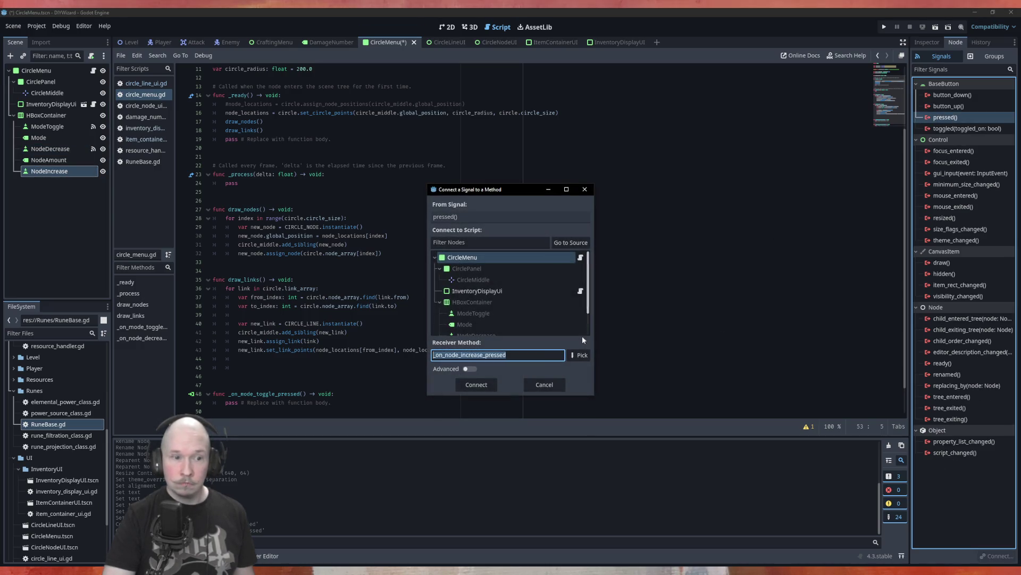
pyautogui.click(477, 384)
pyautogui.scroll(5, 330, 339)
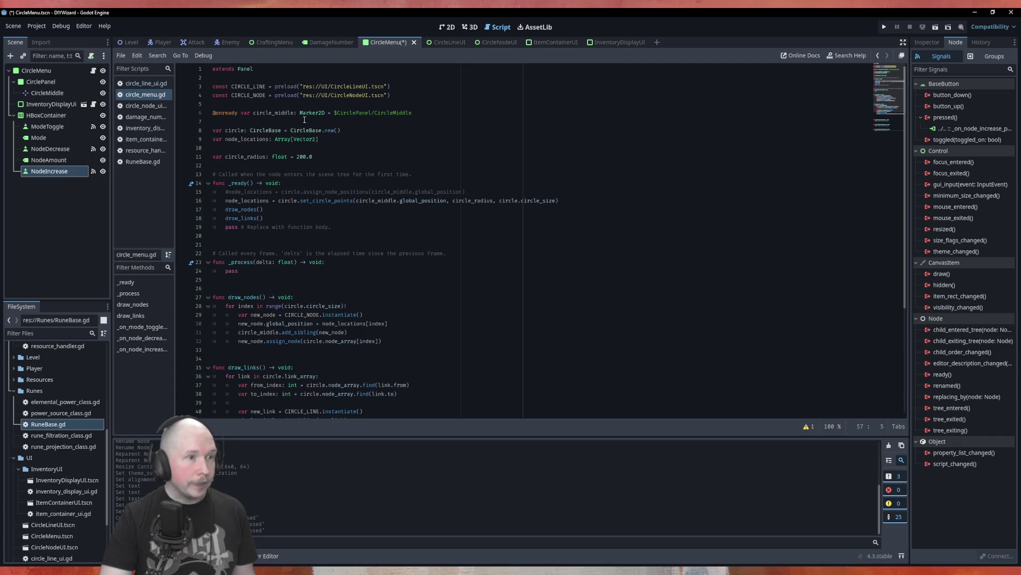
pyautogui.click(399, 165)
# Step: Insert 'var line_mode: bool = false' on a new line below circle_radius
pyautogui.press('Return')
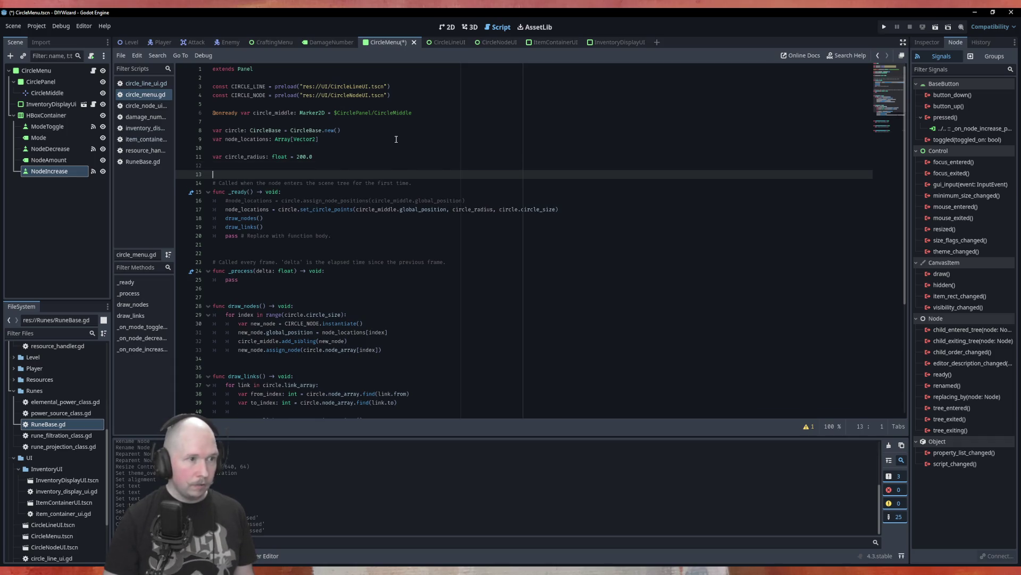
pyautogui.press('Up')
pyautogui.press('Return')
pyautogui.write('var')
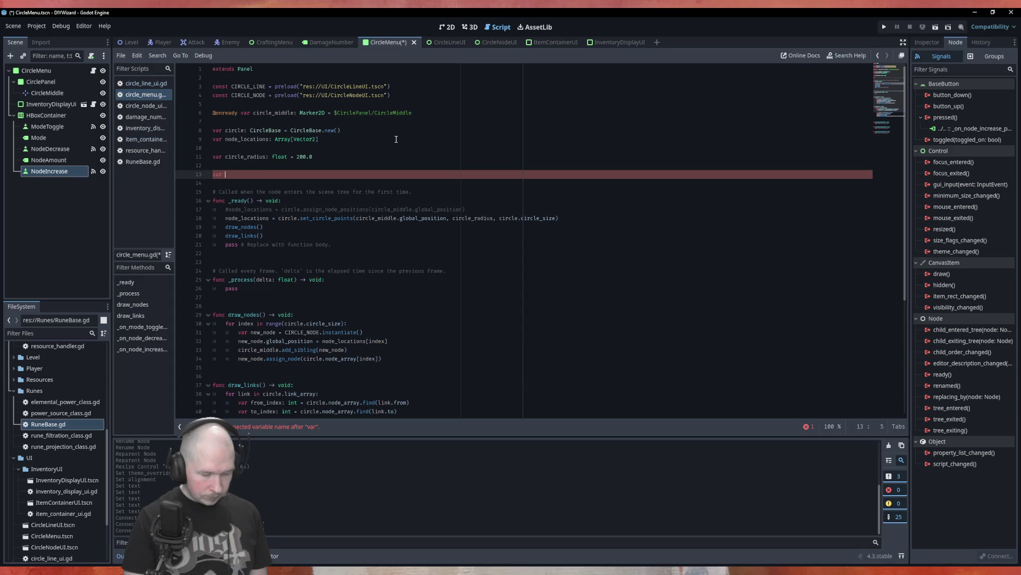
pyautogui.write(' line')
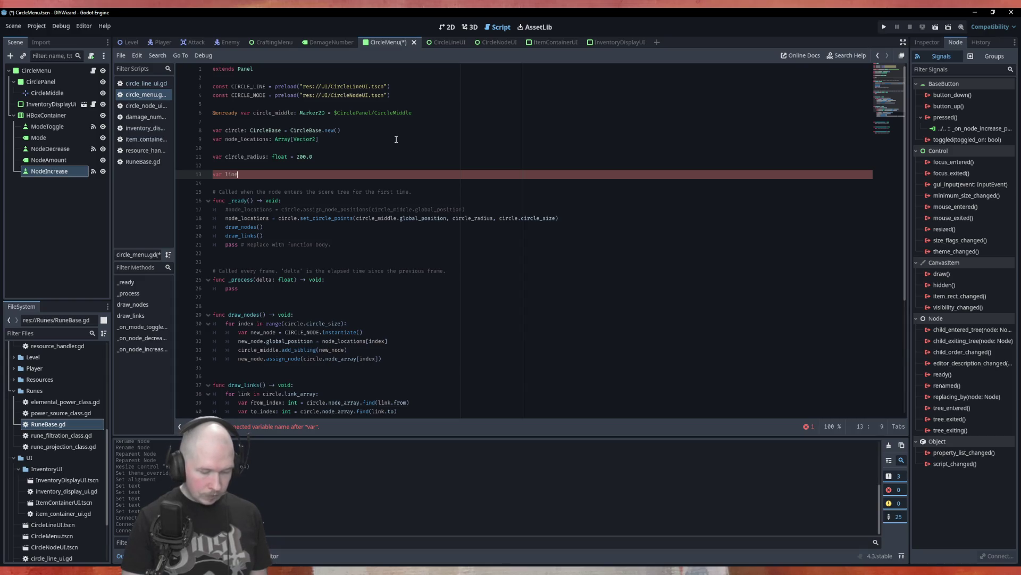
pyautogui.write('_edit')
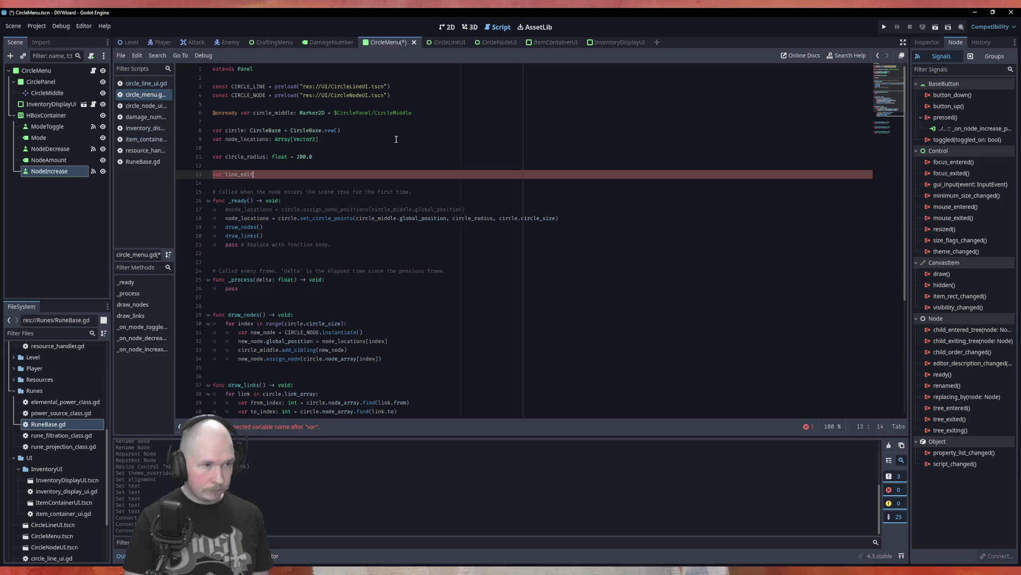
pyautogui.press('BackSpace')
pyautogui.press('BackSpace')
pyautogui.press('BackSpace')
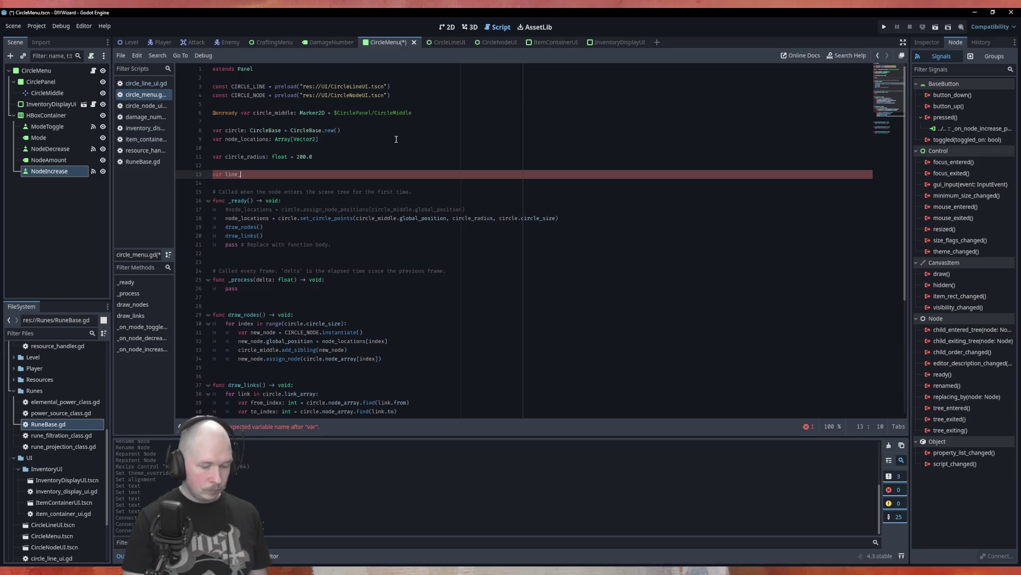
pyautogui.write('mode')
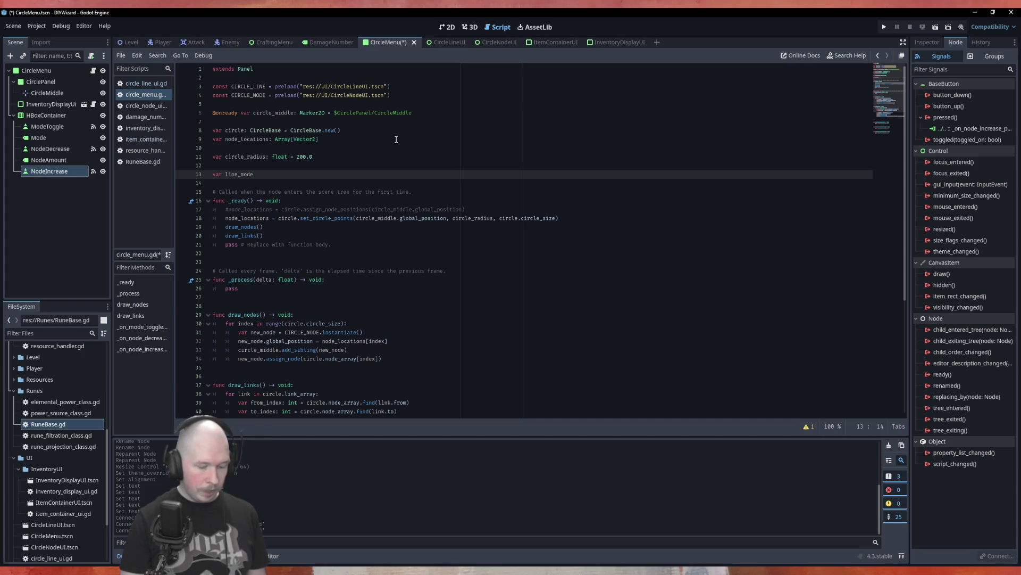
pyautogui.write(': B')
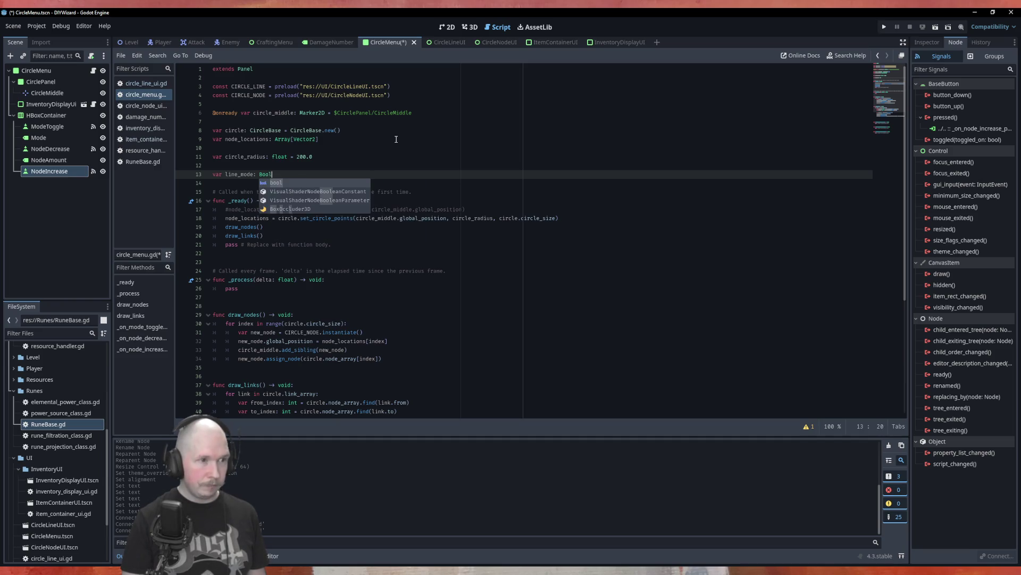
pyautogui.press('BackSpace')
pyautogui.write('ool')
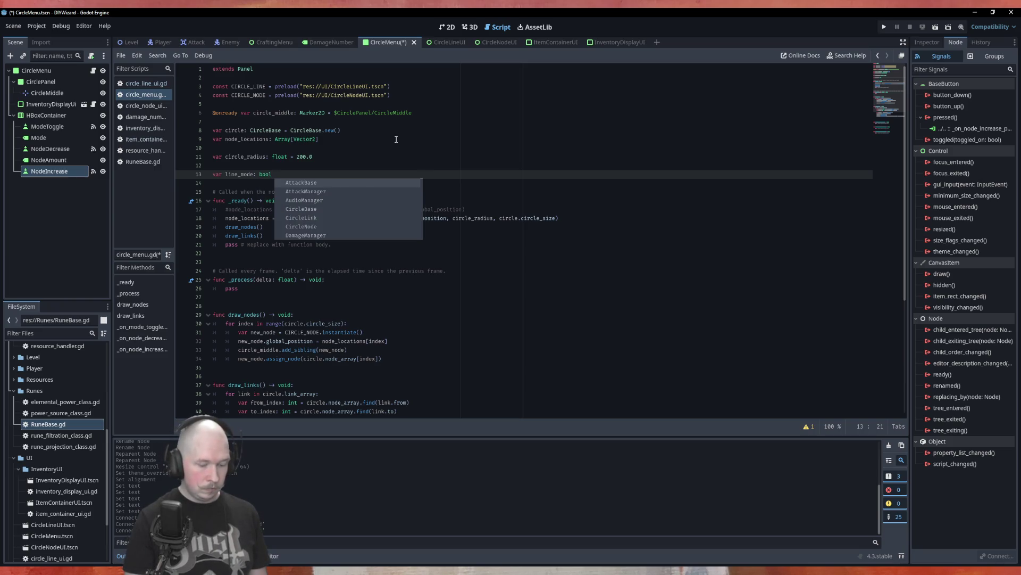
pyautogui.write(' = false')
pyautogui.press('Escape')
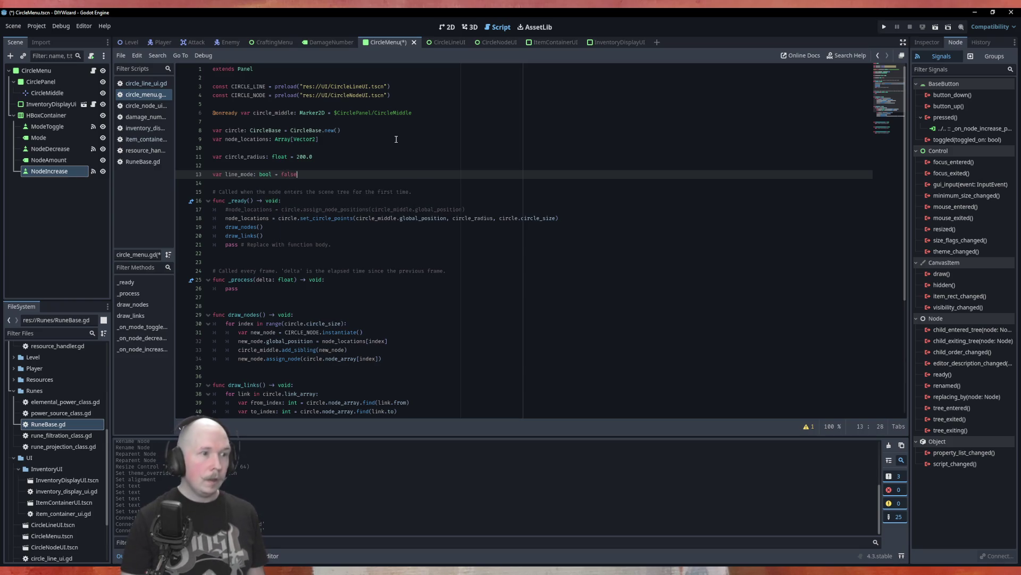
pyautogui.scroll(-5, 413, 210)
# Step: In _on_mode_toggle_pressed, write 'if line_mode == true:' with 'line_mode = false' beneath it
pyautogui.click(419, 320)
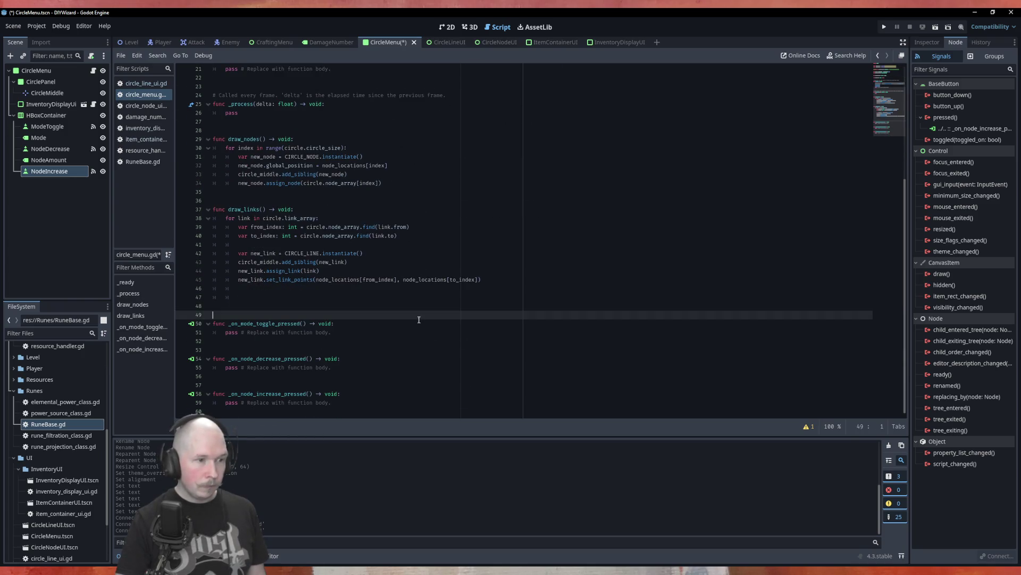
pyautogui.click(408, 330)
pyautogui.press('Return')
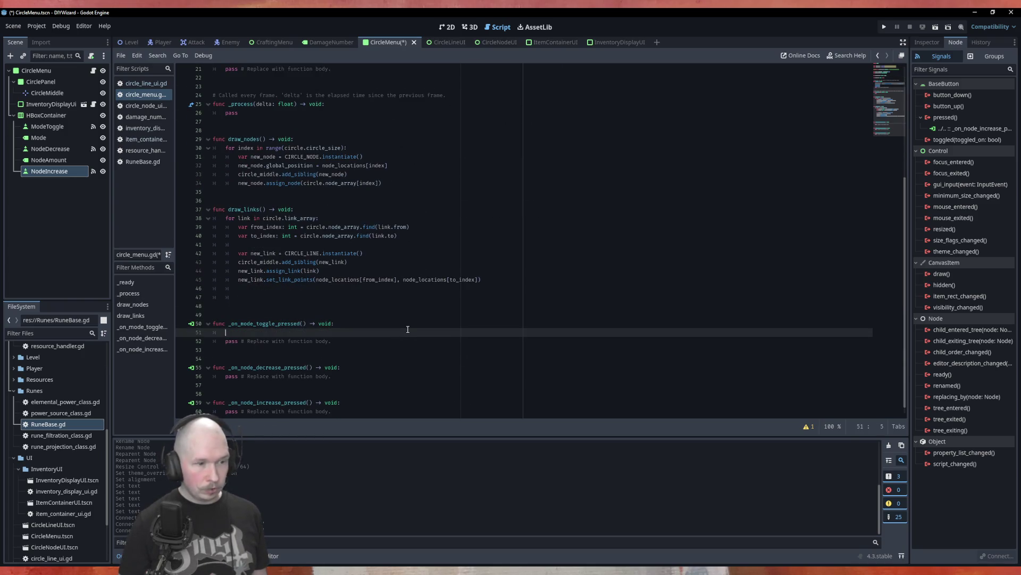
pyautogui.write('if line_mode ')
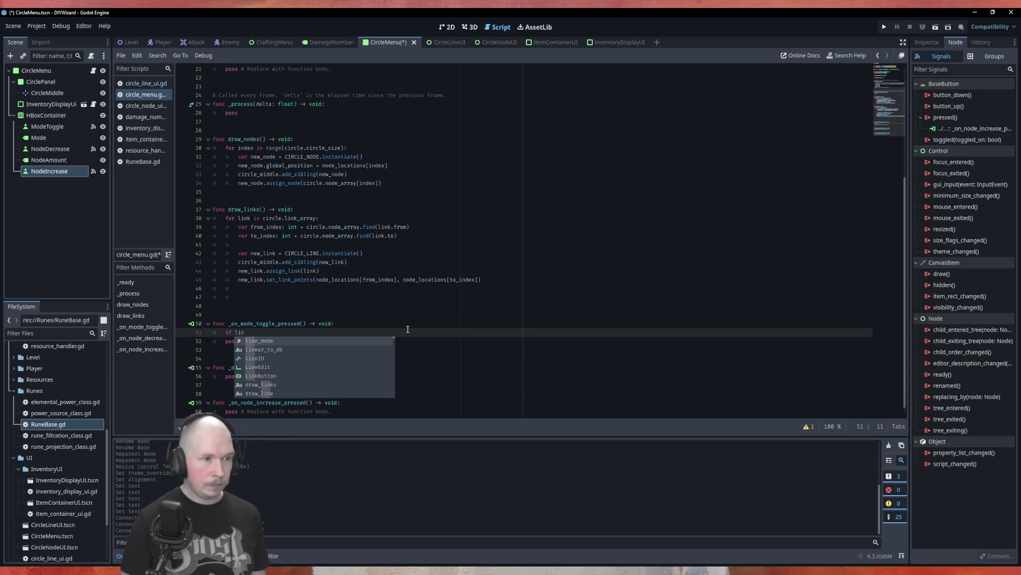
pyautogui.write('== true:')
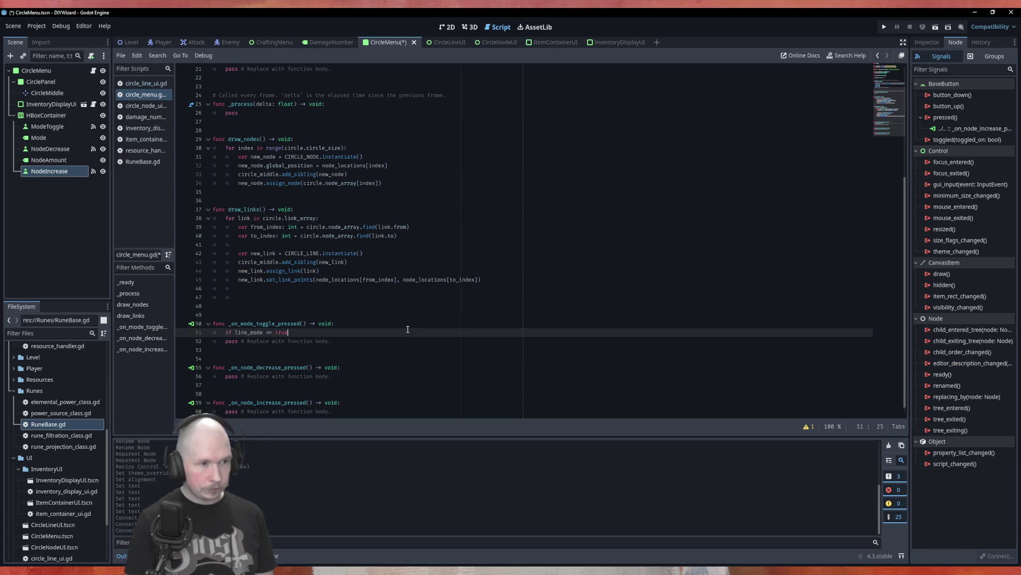
pyautogui.press('Return')
pyautogui.write('line')
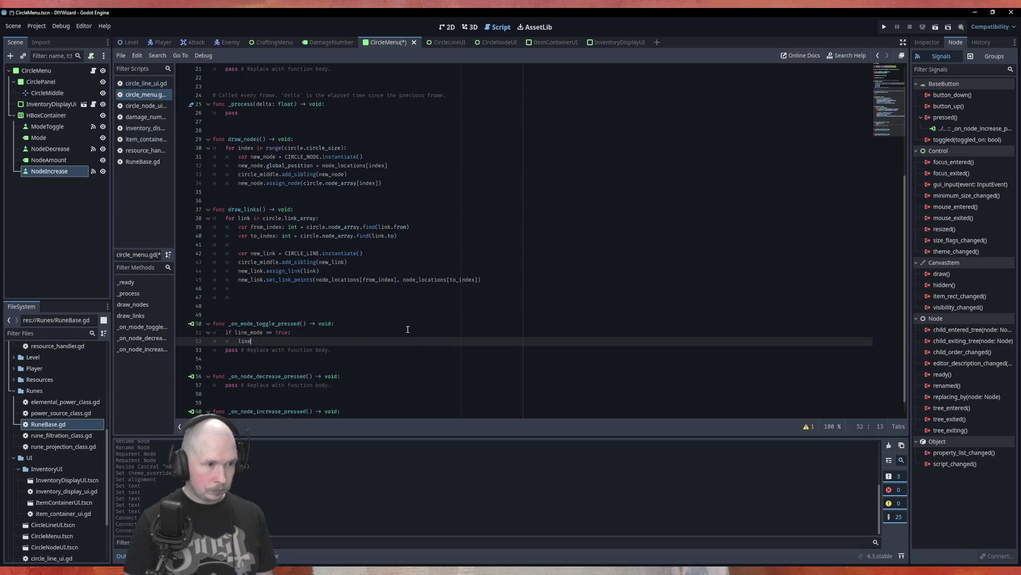
pyautogui.write('_mode = fals')
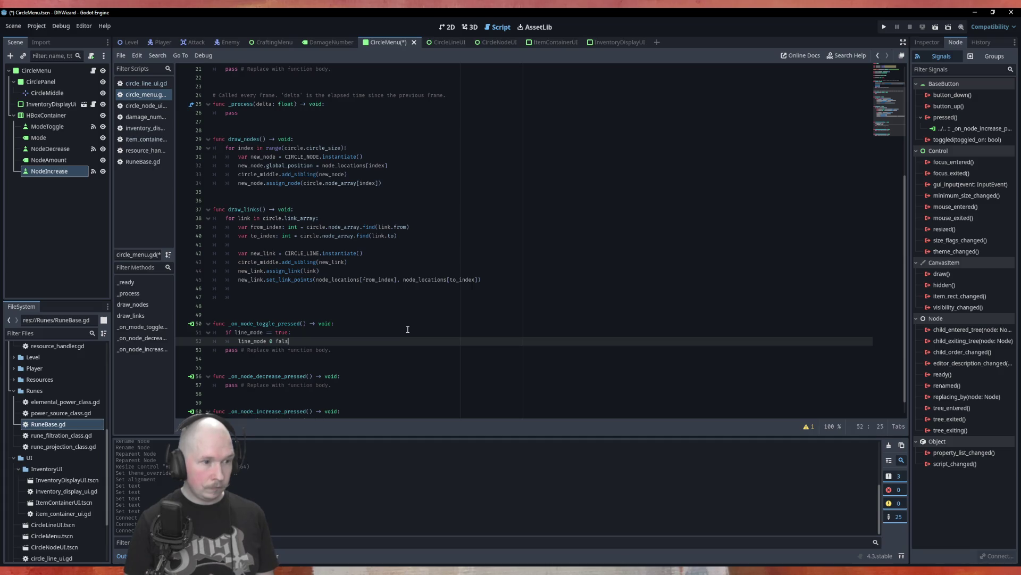
pyautogui.write('e')
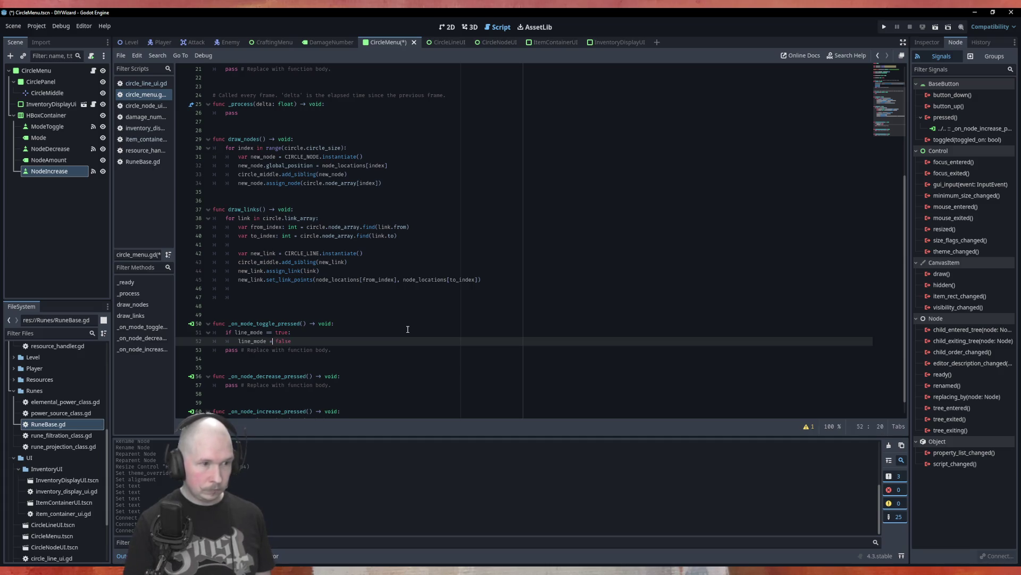
# Step: Add an 'else:' branch that sets line_mode = true
pyautogui.press('BackSpace')
pyautogui.hotkey('ctrl', 'shift', 'd')
pyautogui.press('Up')
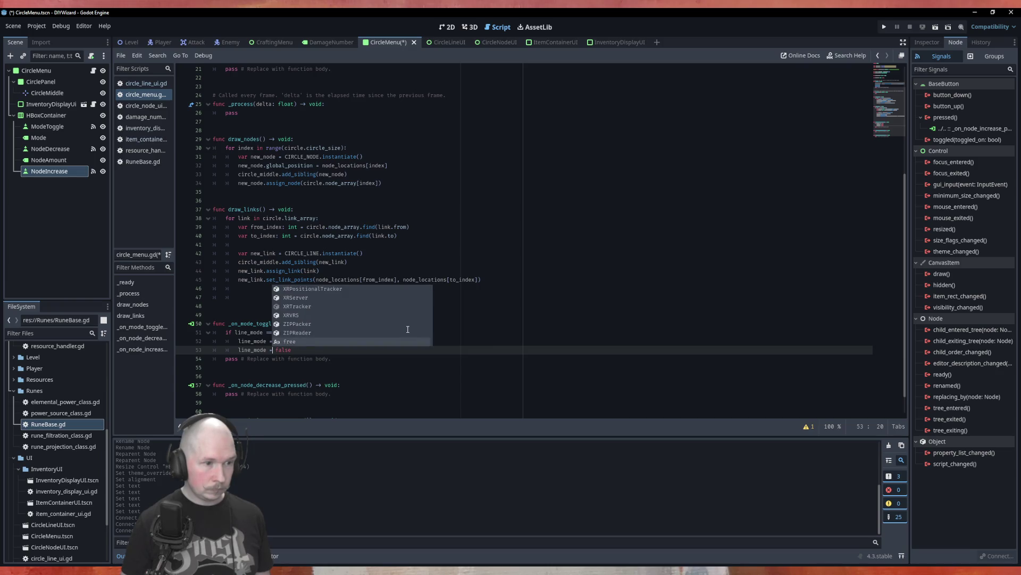
pyautogui.press('Escape')
pyautogui.press('BackSpace')
pyautogui.press('BackSpace')
pyautogui.press('BackSpace')
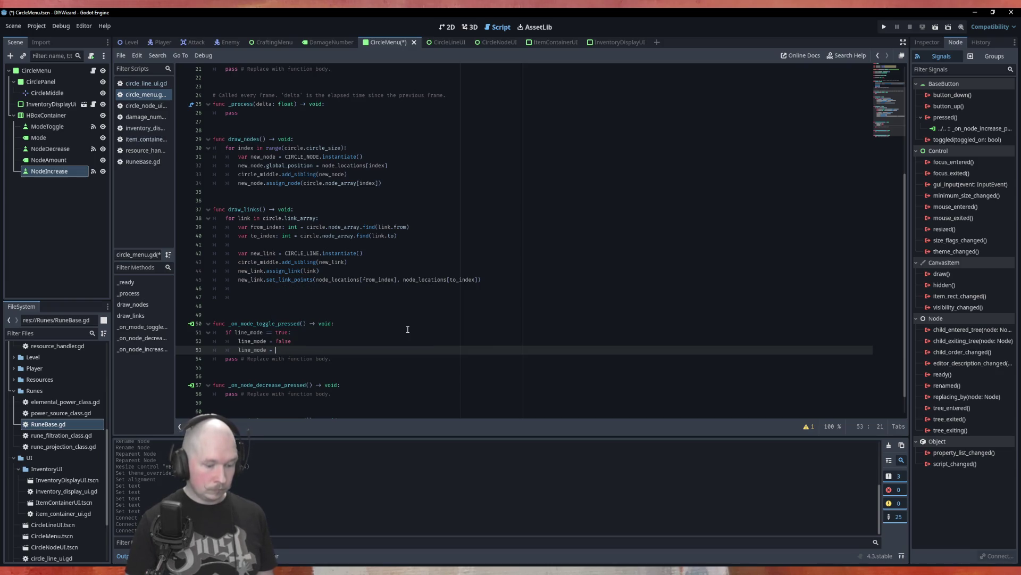
pyautogui.write('true')
pyautogui.press('Escape')
pyautogui.press('Up')
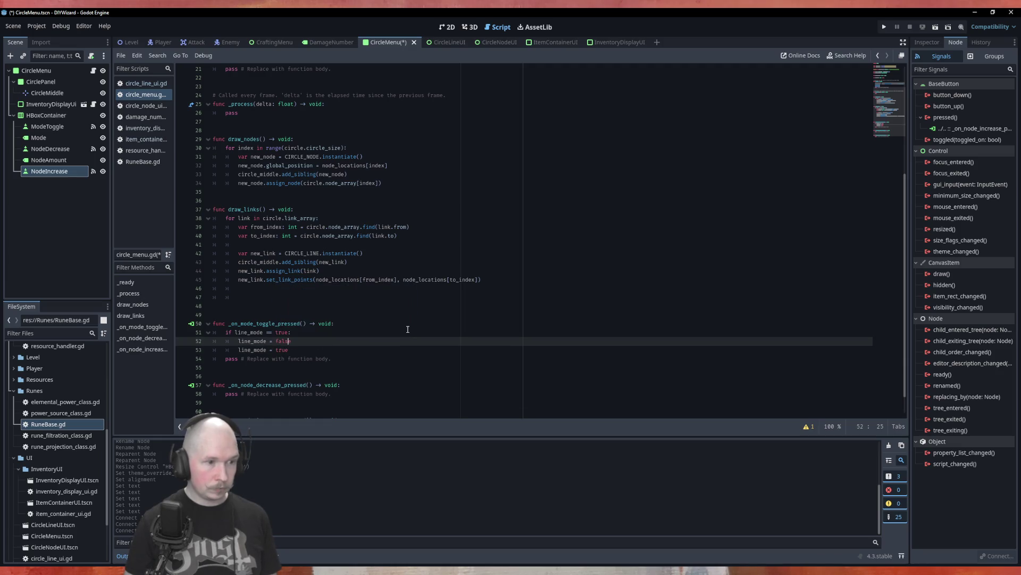
pyautogui.press('Return')
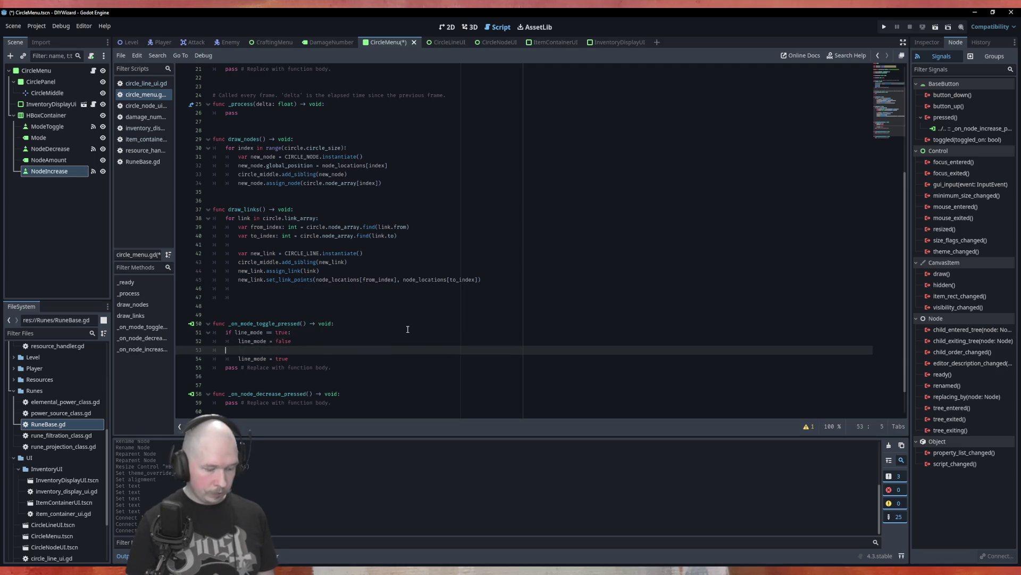
pyautogui.write('else:')
# Step: Remove the placeholder pass line and save circle_menu.gd
pyautogui.press('Down')
pyautogui.press('Down')
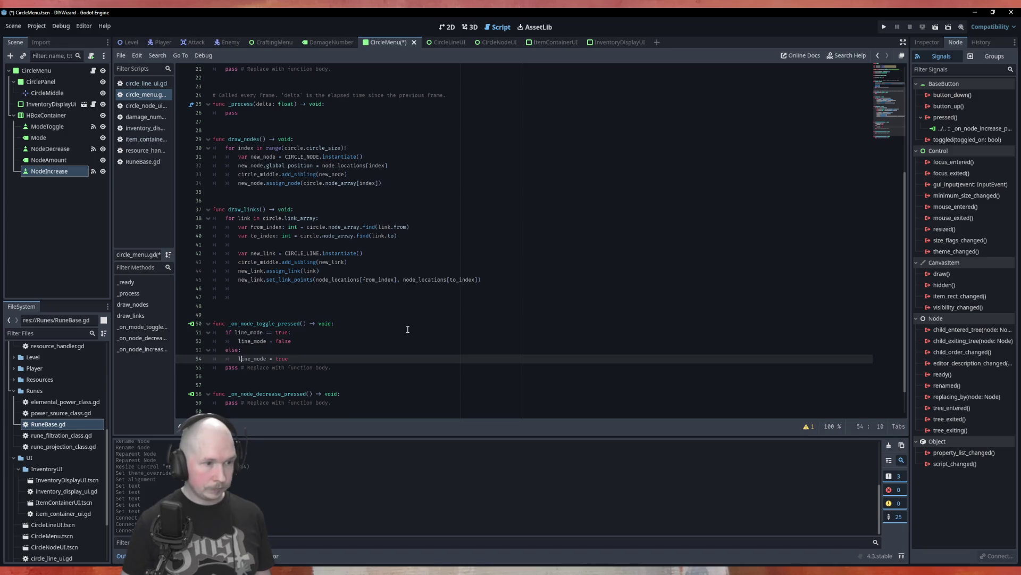
pyautogui.press('Home')
pyautogui.hotkey('shift', 'End')
pyautogui.press('Delete')
pyautogui.press('BackSpace')
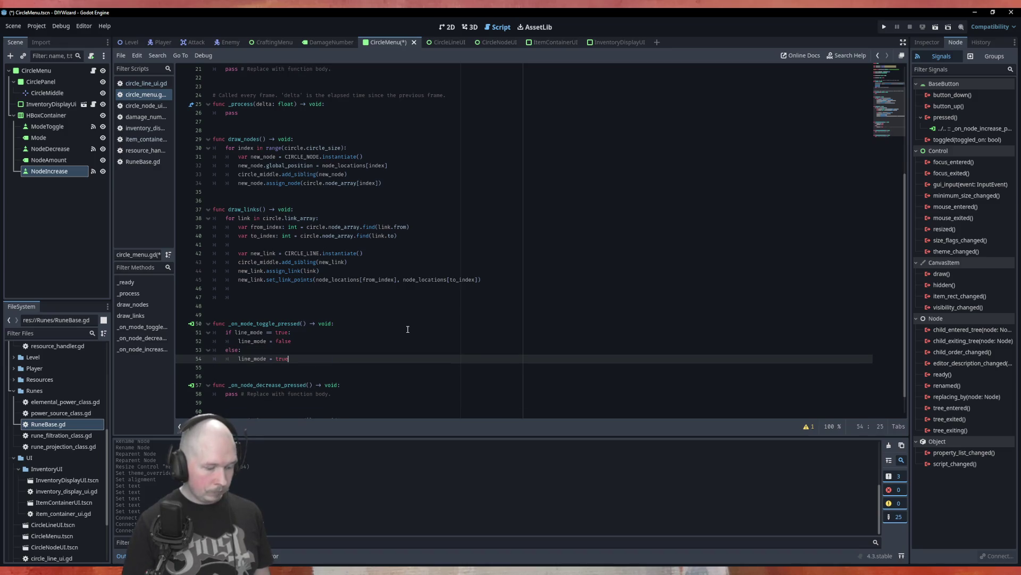
pyautogui.hotkey('ctrl', 's')
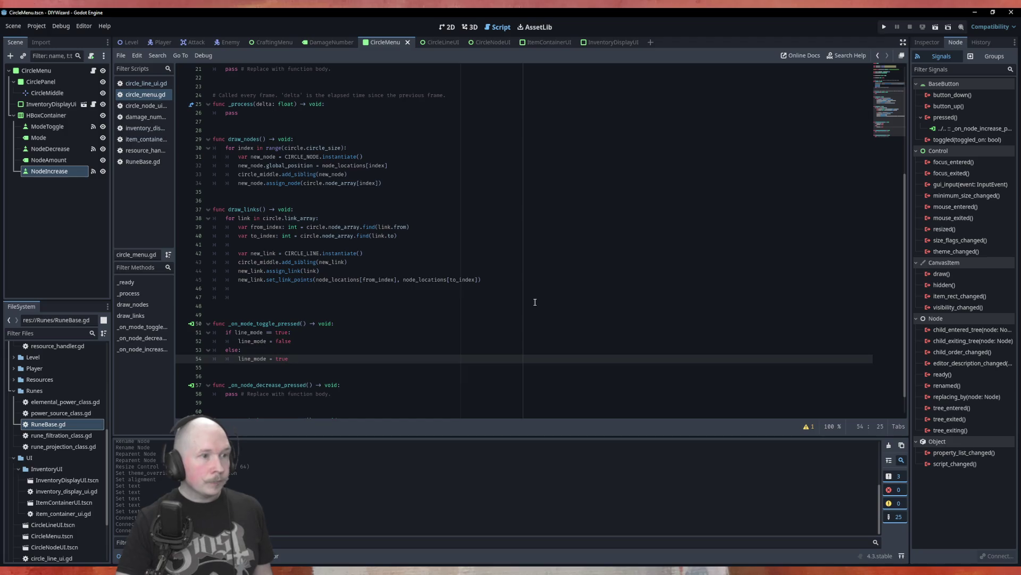
pyautogui.scroll(7, 373, 281)
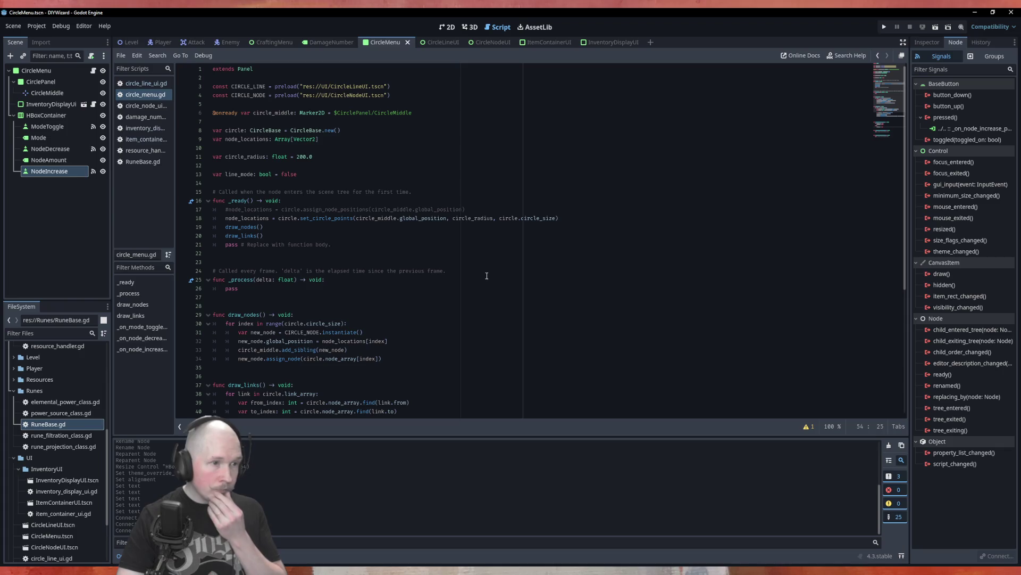
pyautogui.scroll(-2, 486, 275)
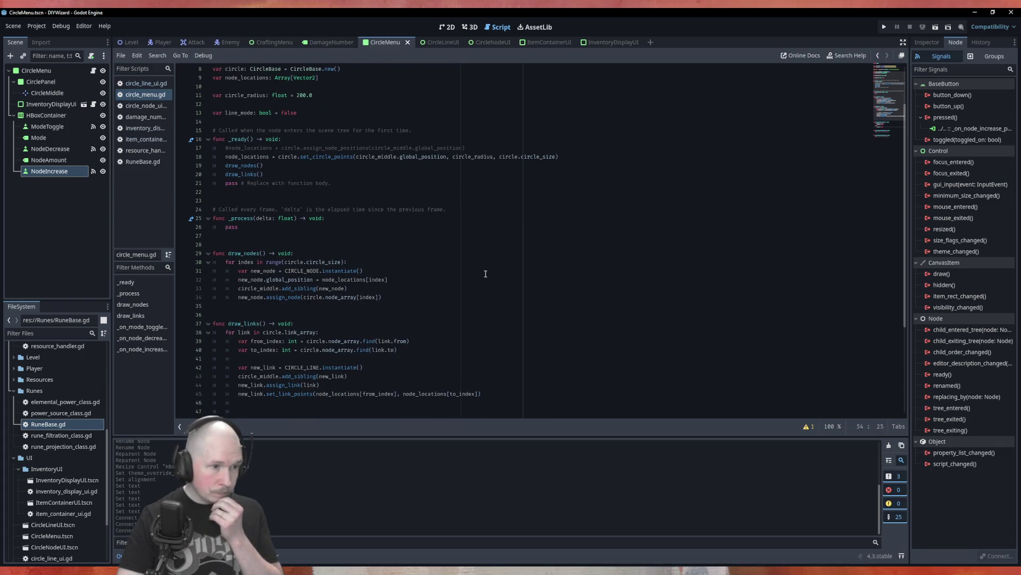
pyautogui.scroll(-5, 485, 273)
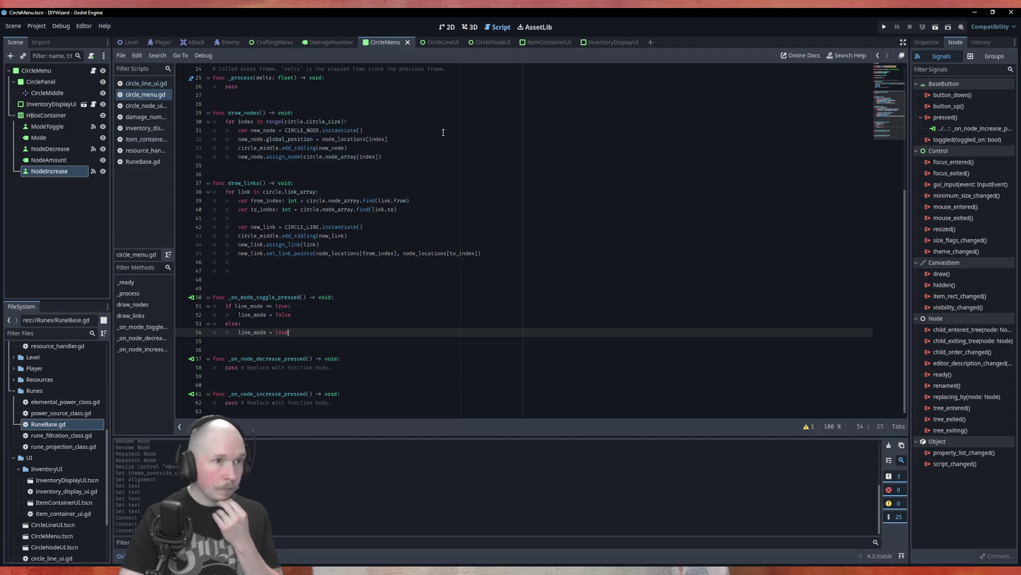
# Step: In circle_line_ui.gd, reduce _on_button_pressed to a single 'pass'
pyautogui.click(441, 47)
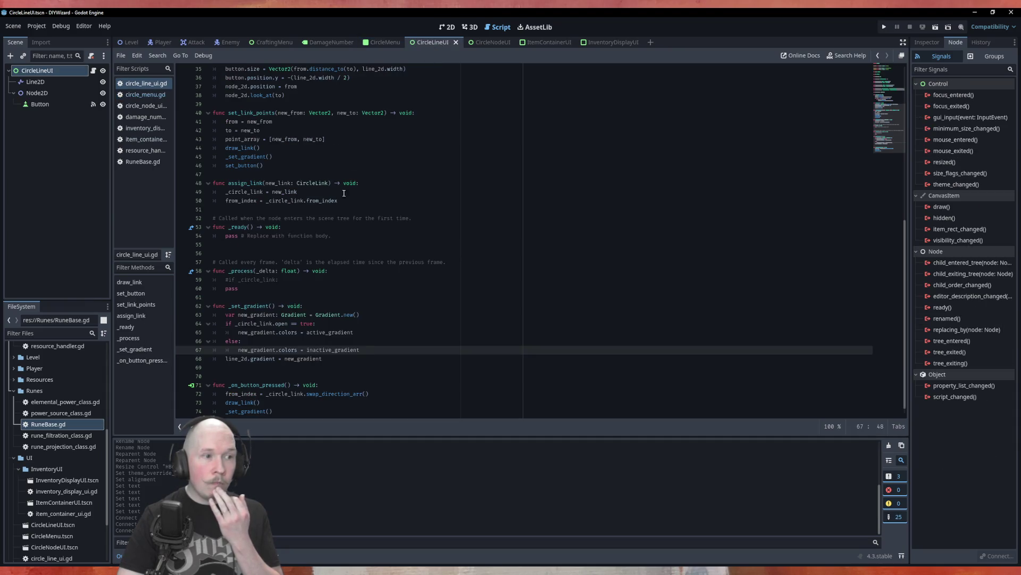
pyautogui.scroll(-1, 407, 293)
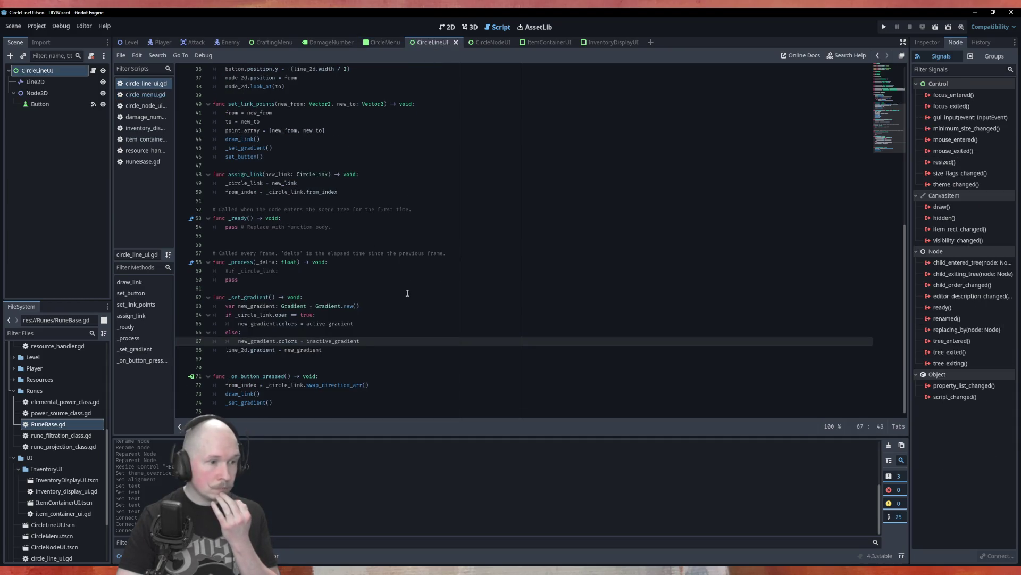
pyautogui.click(410, 368)
pyautogui.click(408, 383)
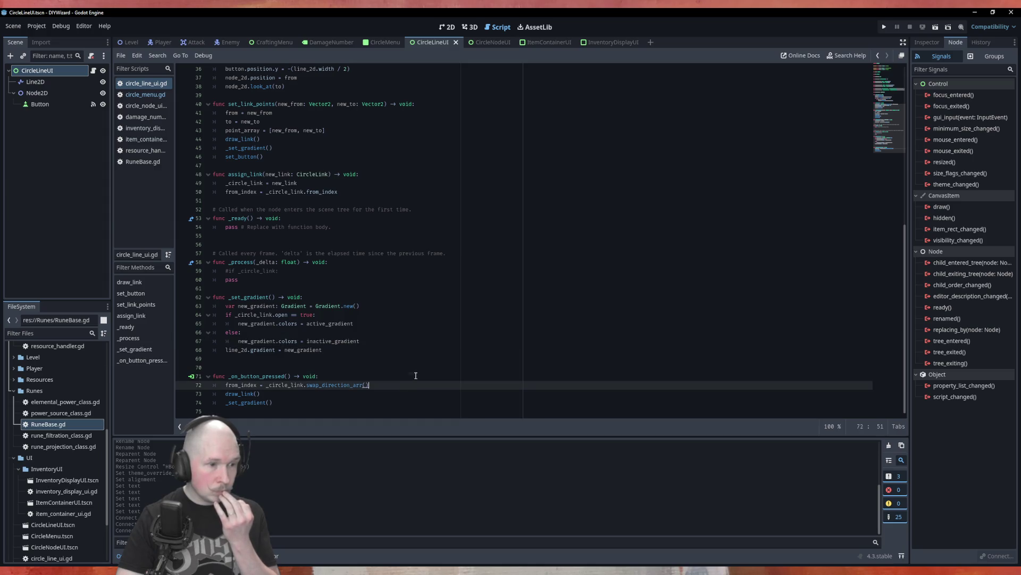
pyautogui.click(416, 376)
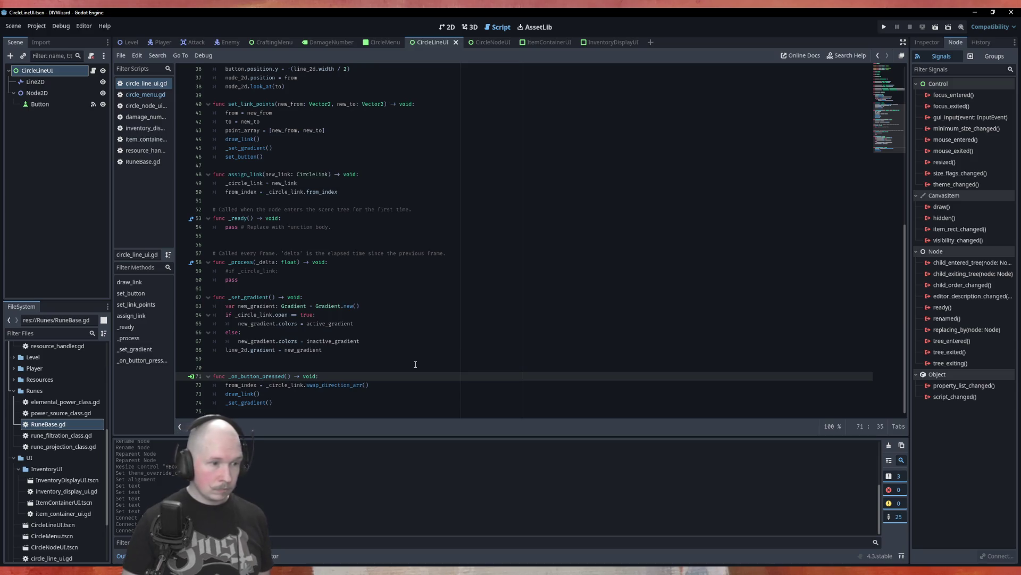
pyautogui.press('Return')
pyautogui.write('p')
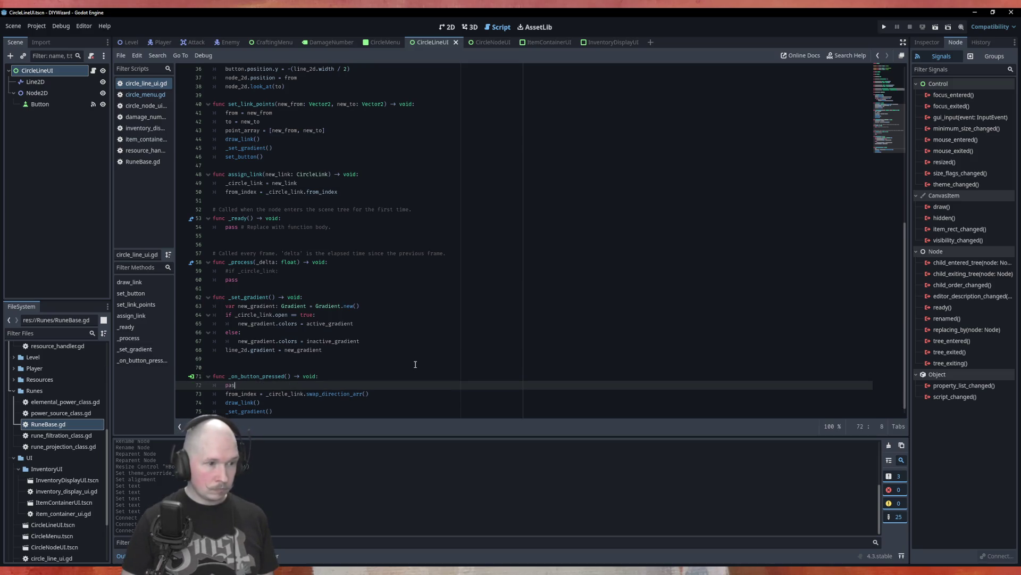
pyautogui.write('ass')
pyautogui.press('Return')
# Step: Start a new unindented 'func _swap_line_dir' header above the old swap code
pyautogui.press('BackSpace')
pyautogui.press('Return')
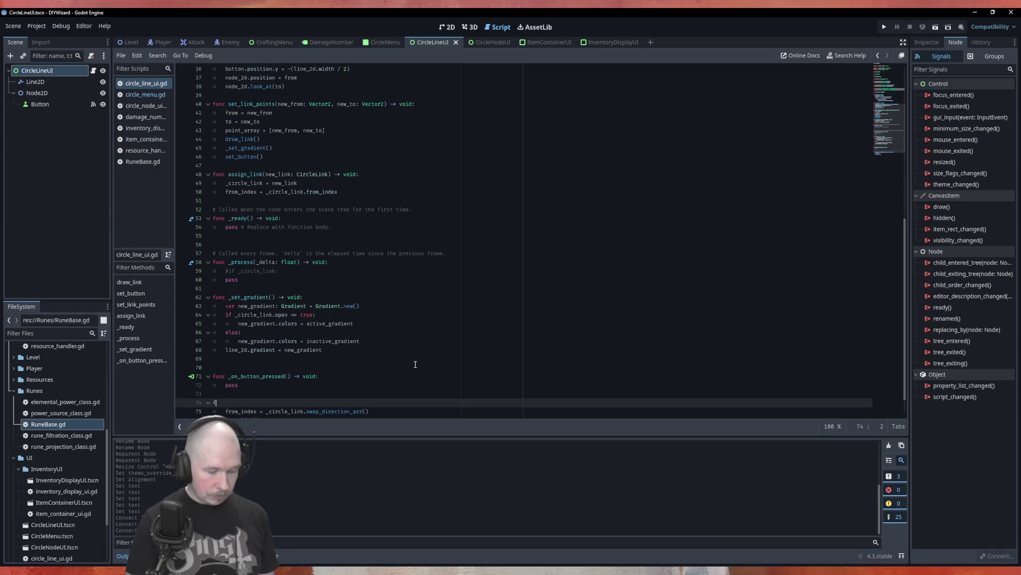
pyautogui.write('unc _')
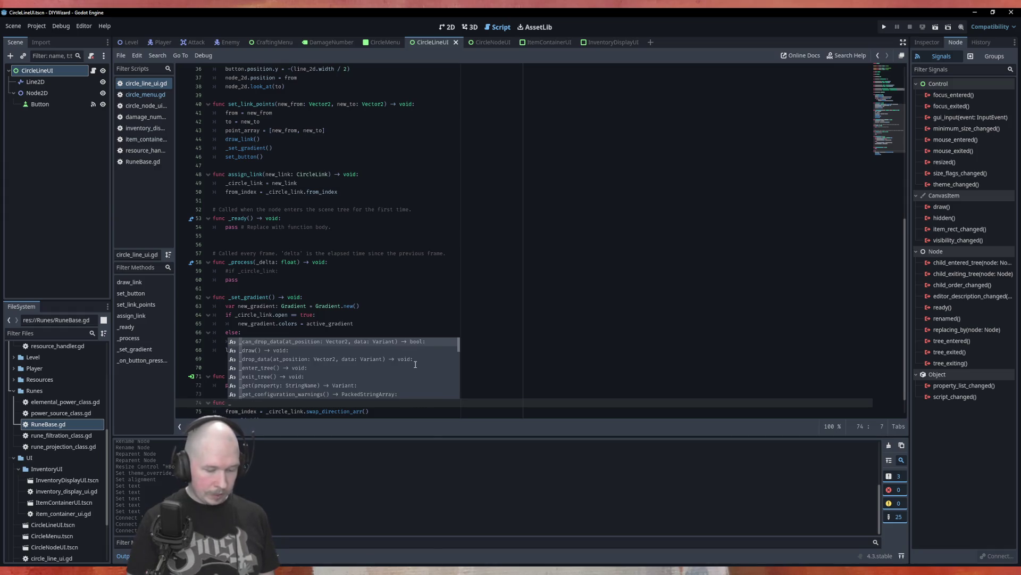
pyautogui.write('swap_line_dir() ->')
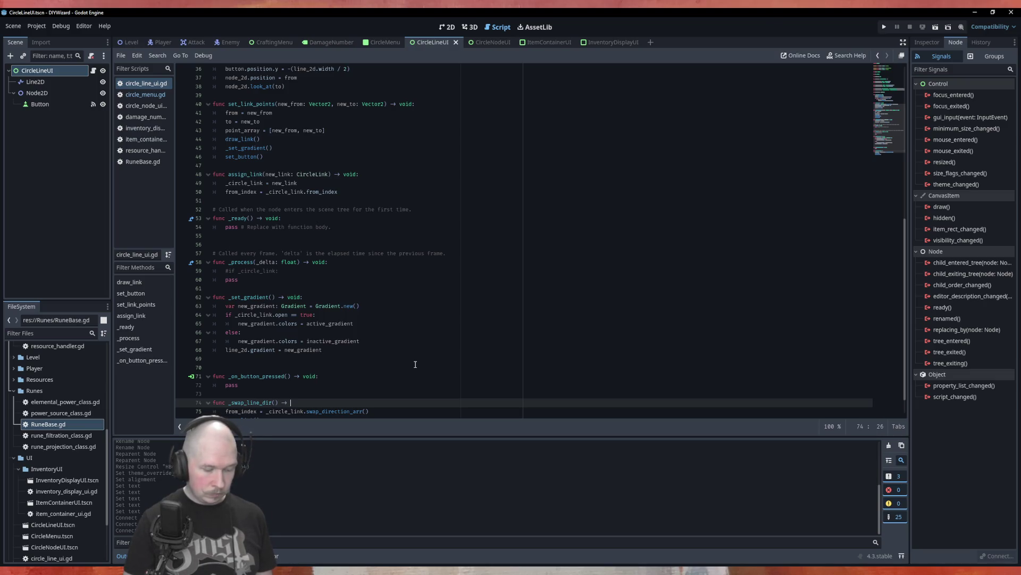
# Step: Finish the 'func _swap_line_dir() -> void:' header and scroll through the script
pyautogui.write('oid:')
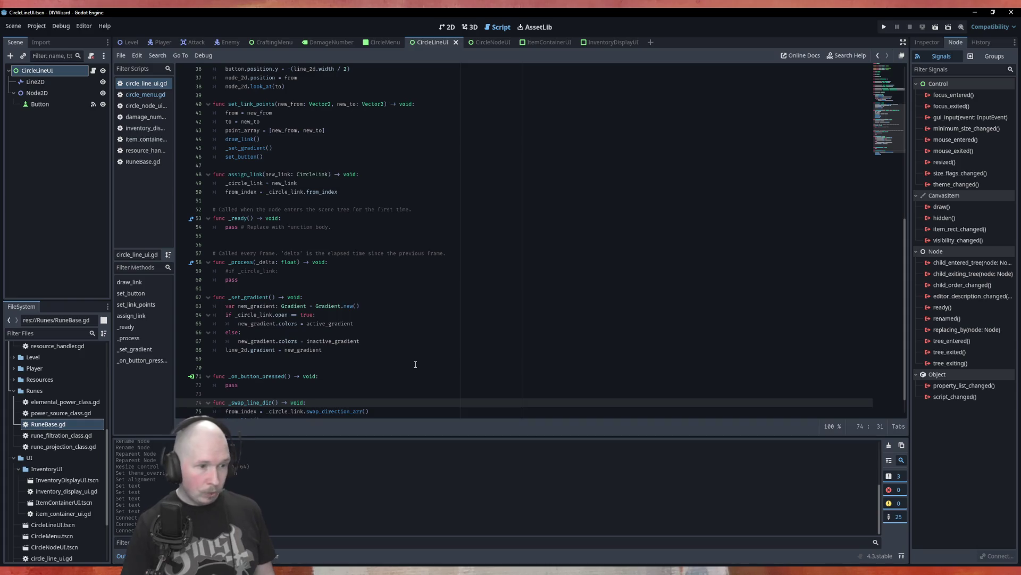
pyautogui.scroll(-1, 465, 311)
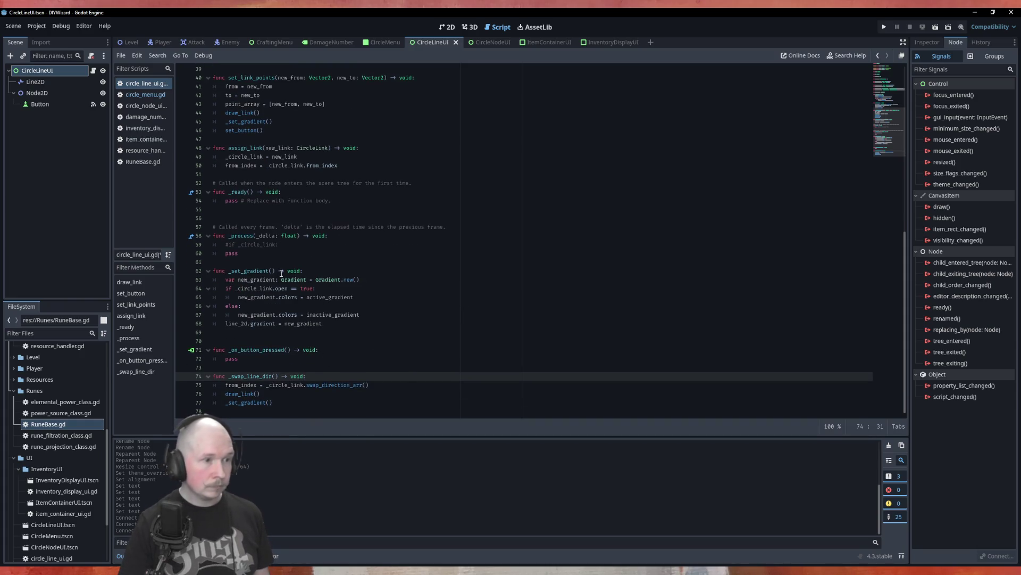
pyautogui.scroll(6, 280, 176)
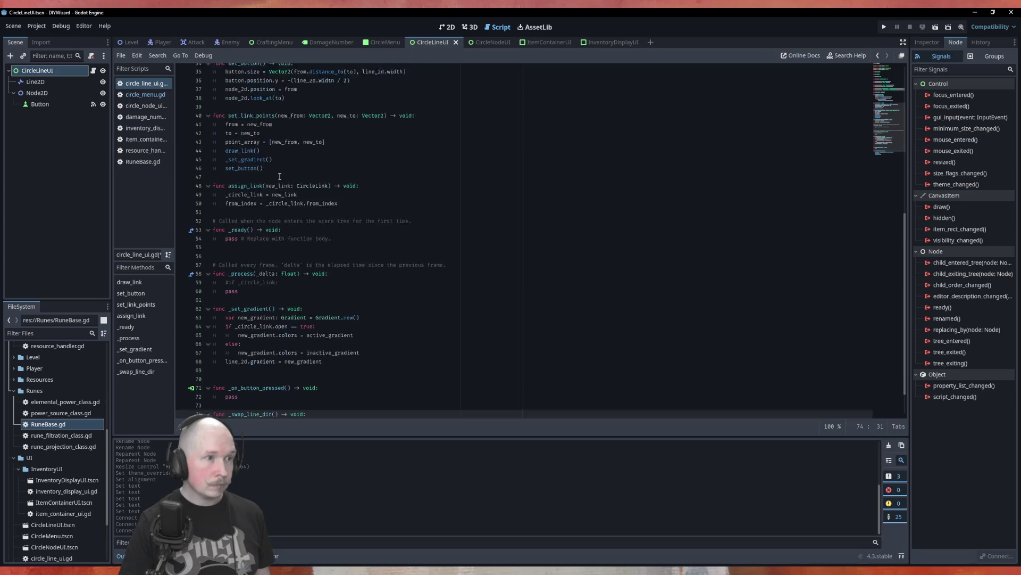
pyautogui.scroll(1, 283, 194)
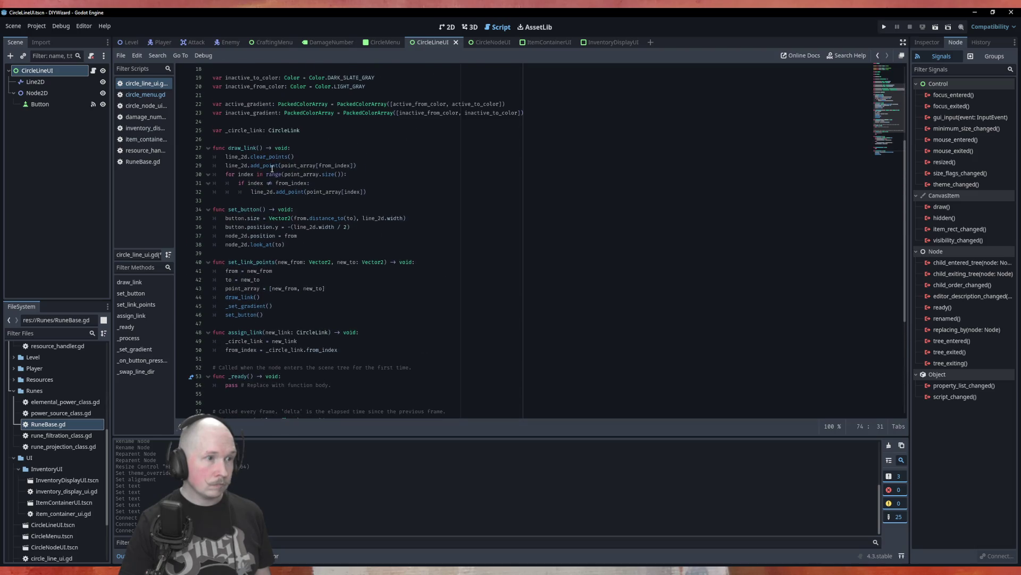
pyautogui.scroll(2, 308, 195)
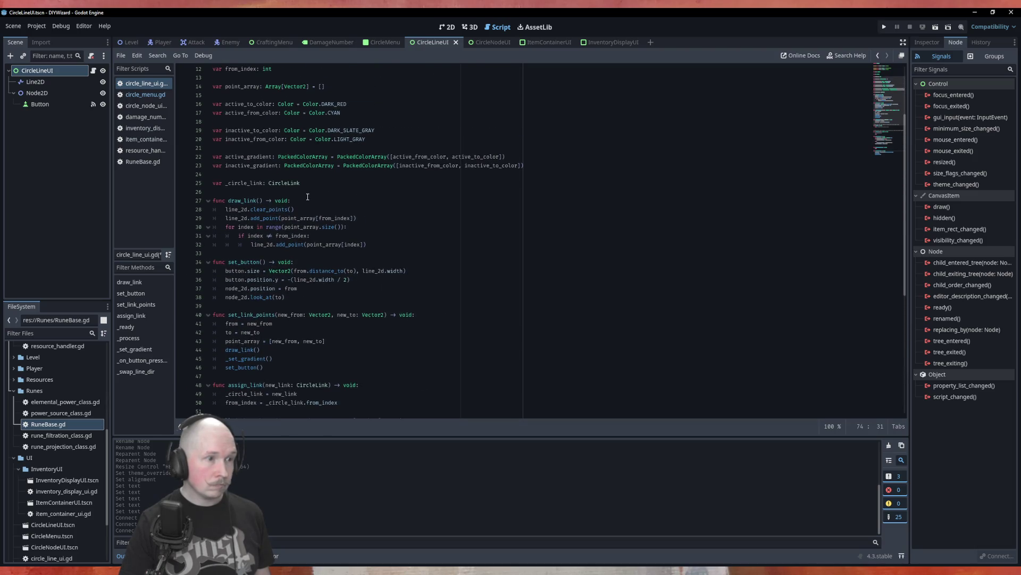
pyautogui.scroll(4, 307, 197)
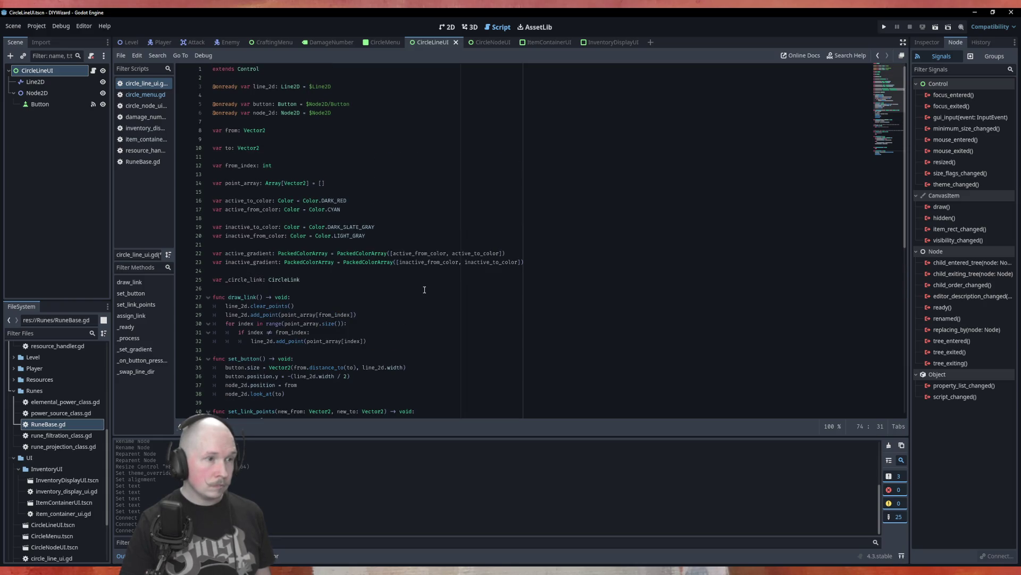
pyautogui.scroll(-12, 425, 289)
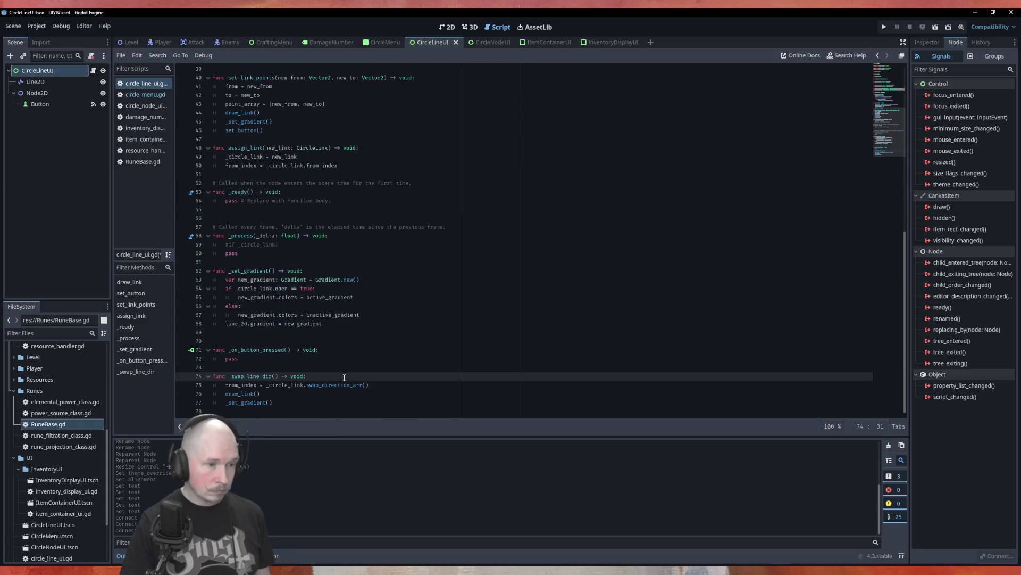
# Step: Start an unfinished 'if owner.' check inside _on_button_pressed, then return to circle_menu.gd
pyautogui.click(341, 347)
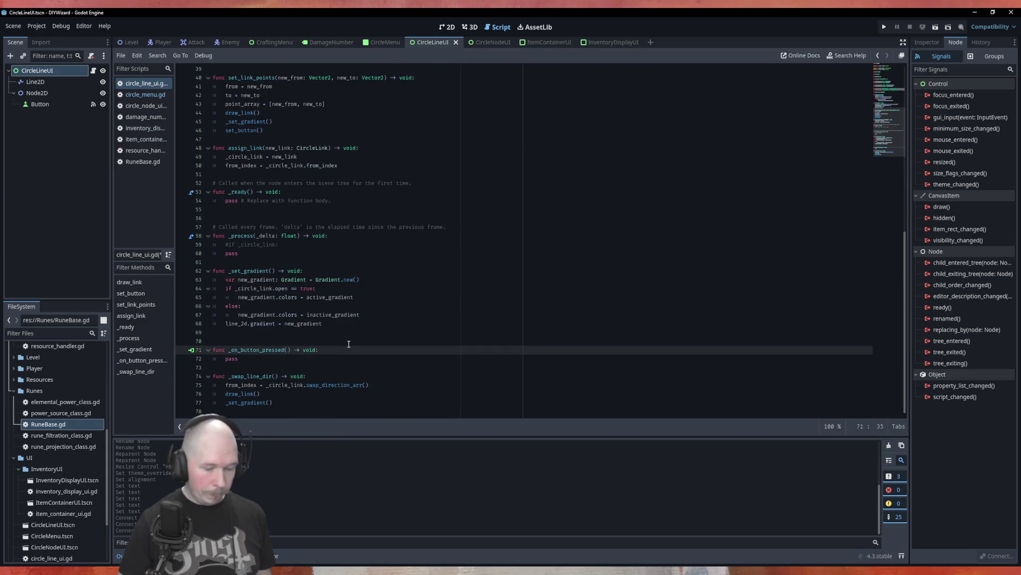
pyautogui.press('Return')
pyautogui.write('if ownewr')
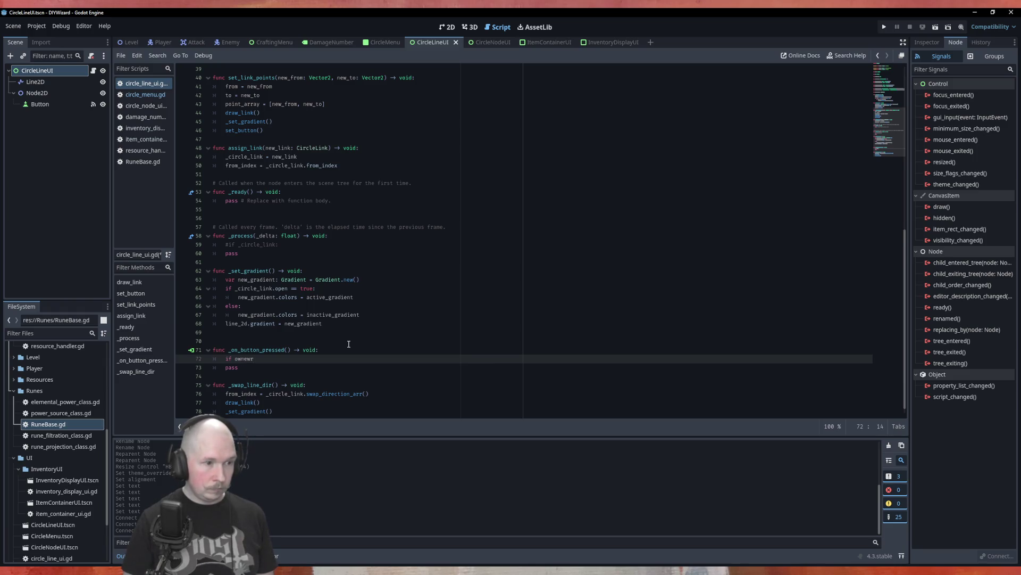
pyautogui.press('BackSpace')
pyautogui.press('BackSpace')
pyautogui.write('r')
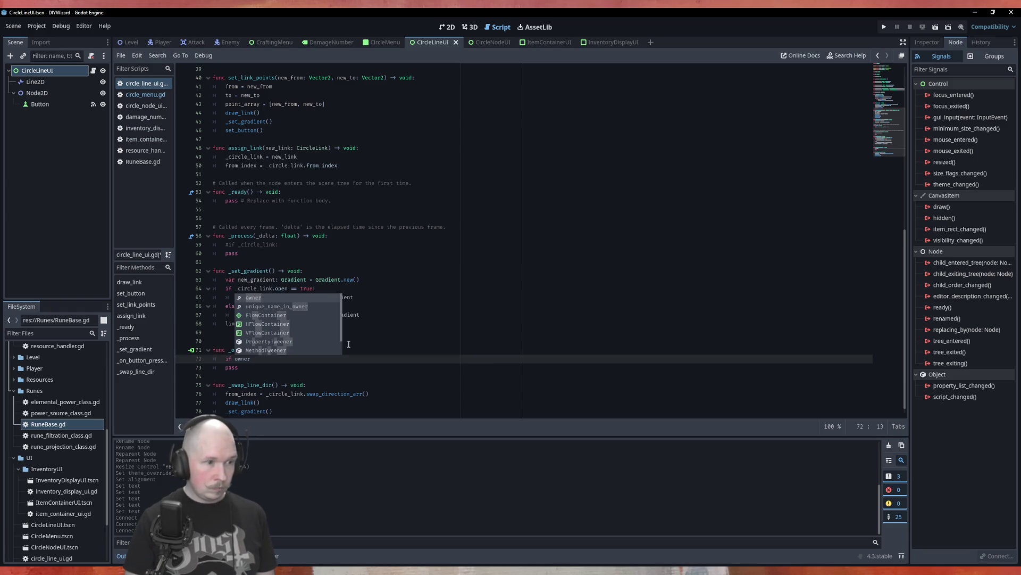
pyautogui.press('Escape')
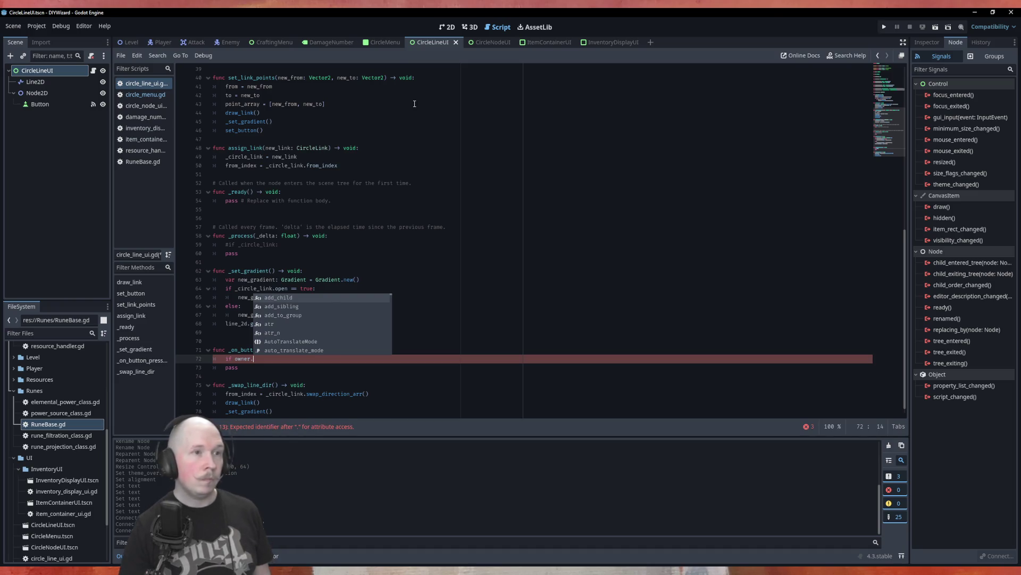
pyautogui.scroll(2, 386, 66)
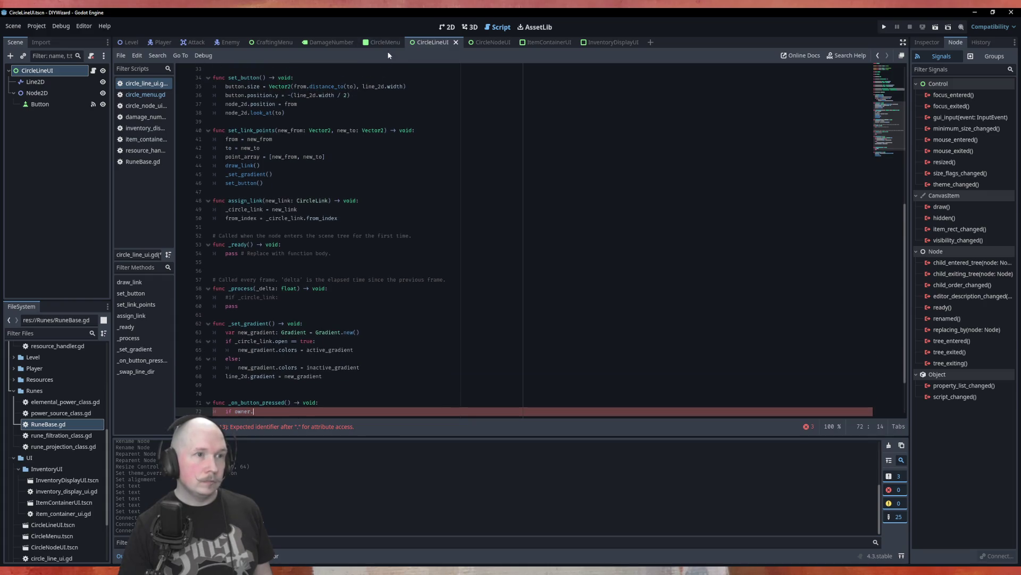
pyautogui.click(372, 44)
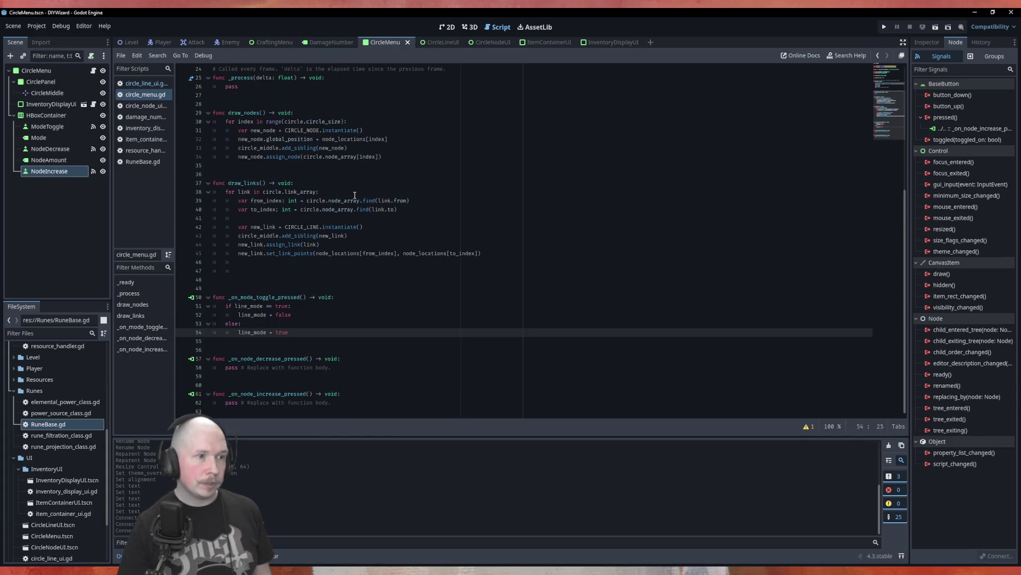
# Step: Add emit_signal("line_mode_change") on a new line after line_mode = true
pyautogui.doubleClick(259, 236)
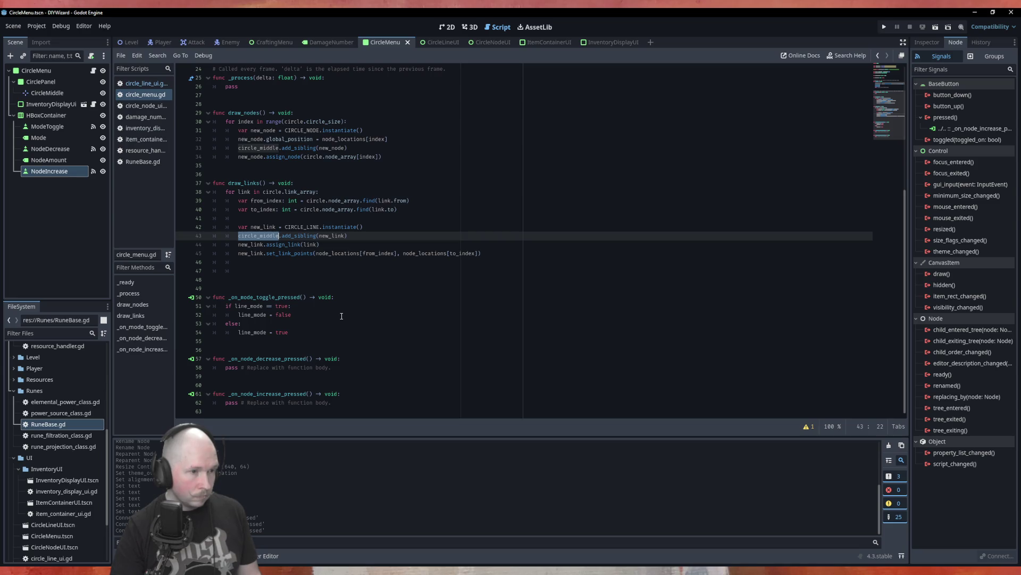
pyautogui.click(341, 333)
pyautogui.press('Return')
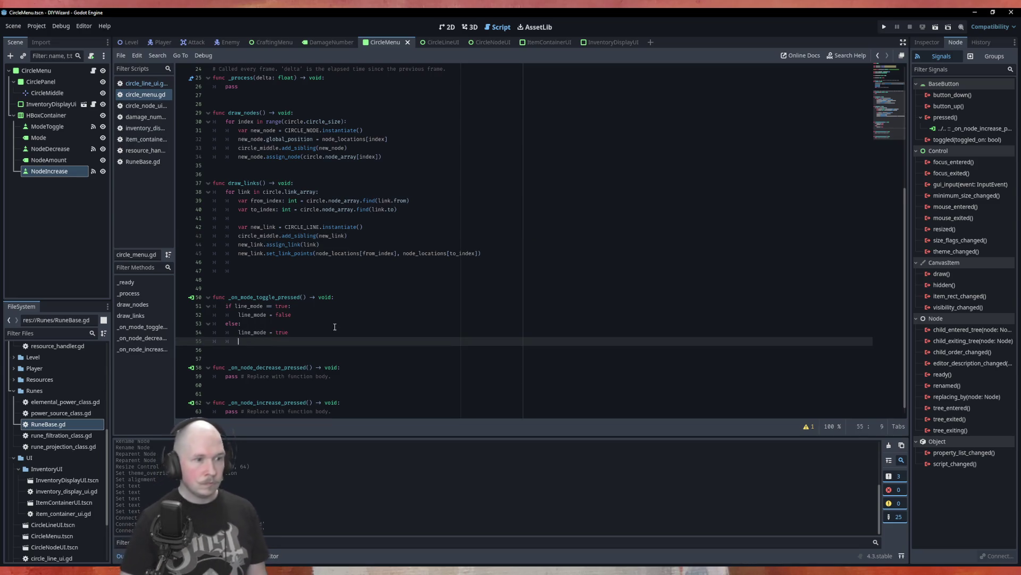
pyautogui.write('emit_signal(')
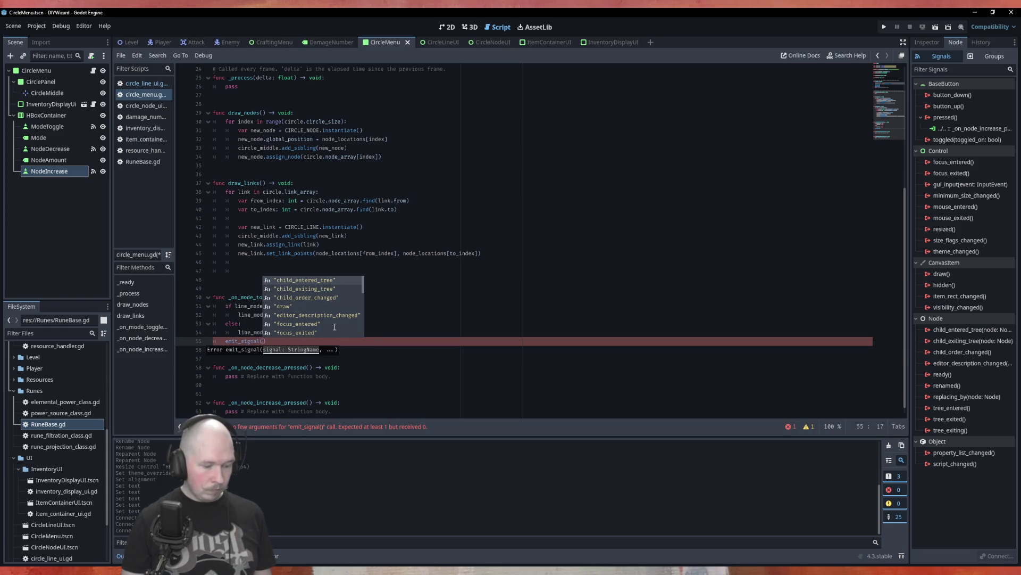
pyautogui.write('"')
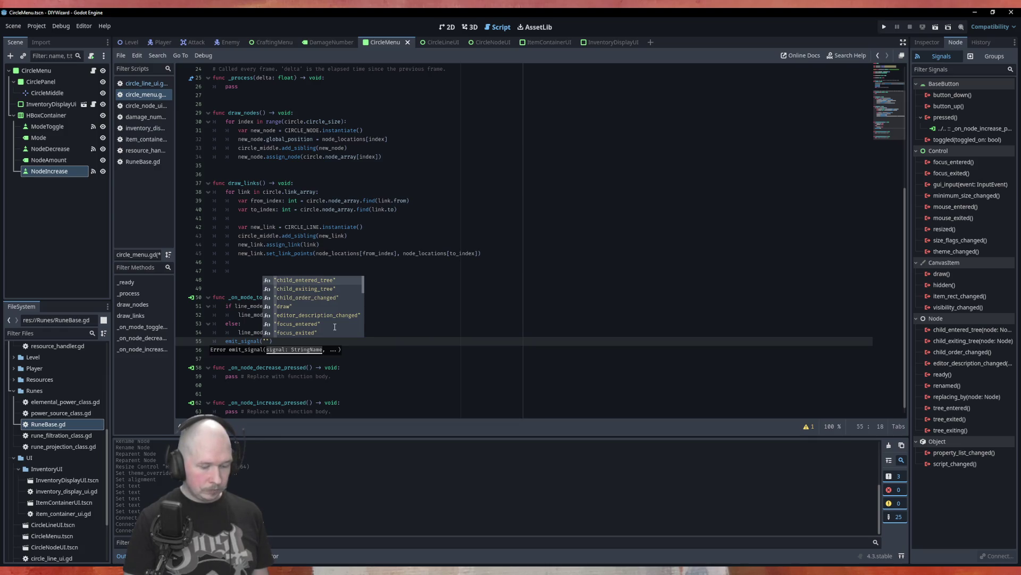
pyautogui.write('line')
pyautogui.write('_mode_cha')
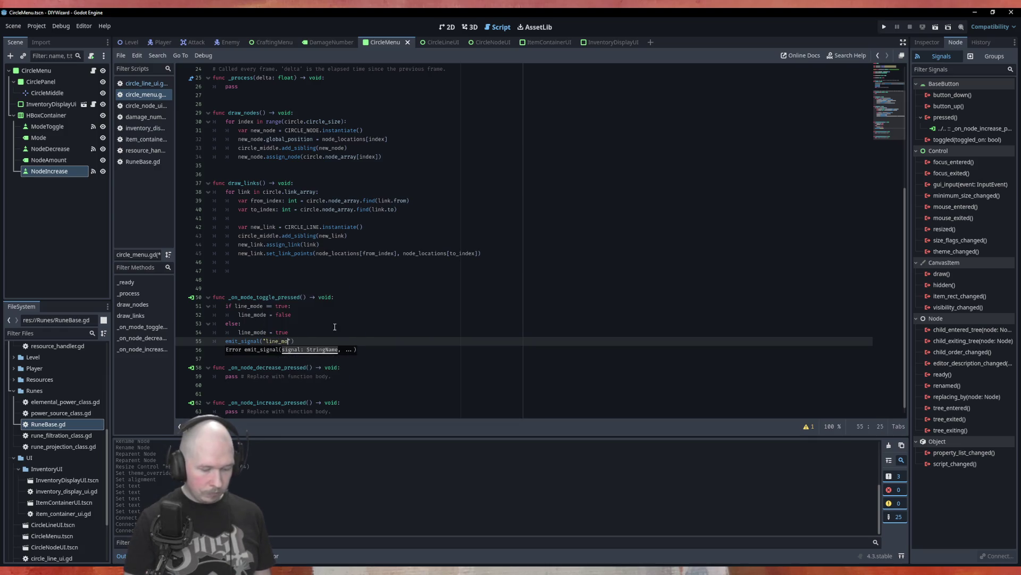
pyautogui.write('nge')
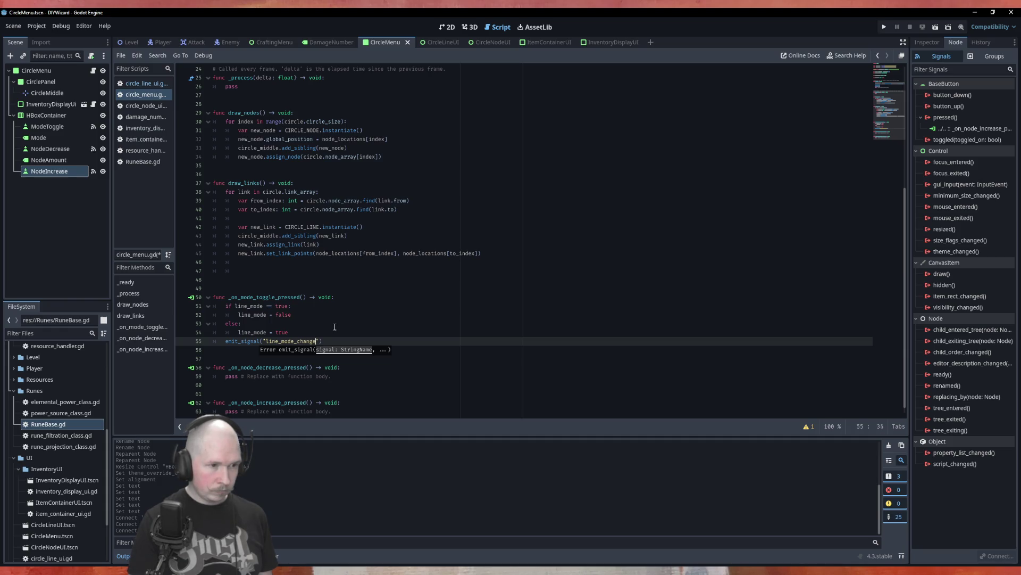
pyautogui.write('("')
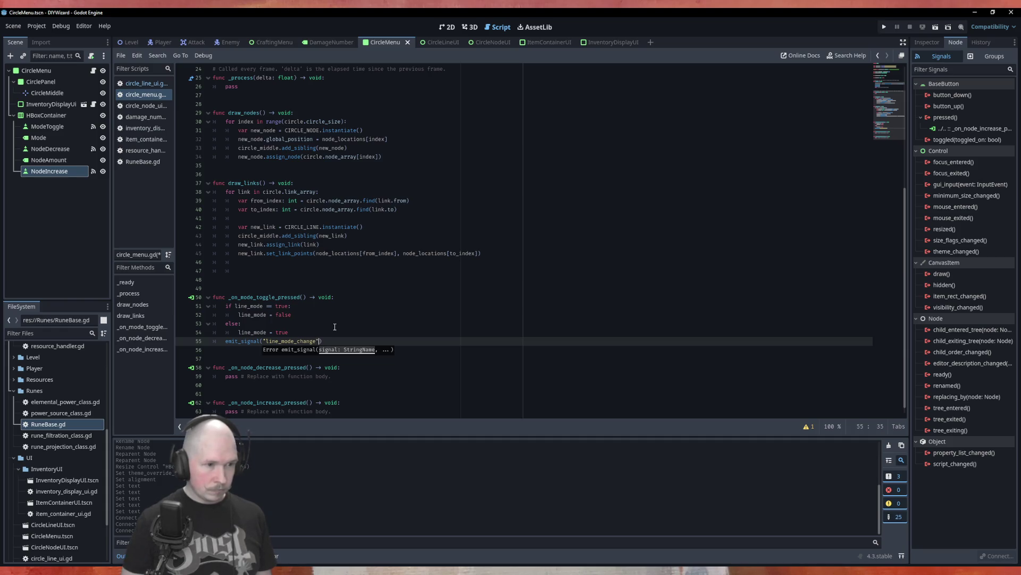
pyautogui.click(335, 327)
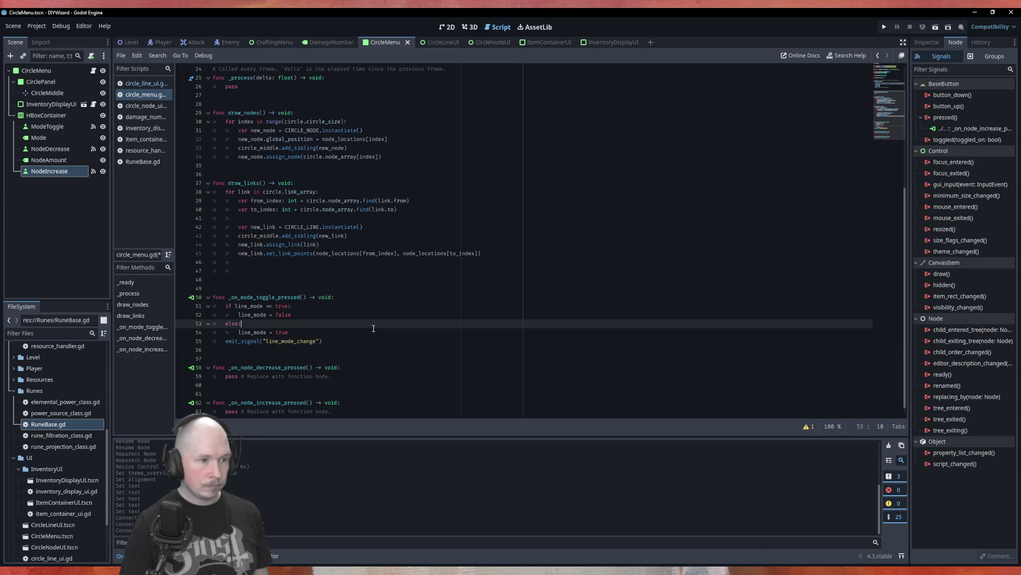
# Step: Declare 'signal line_mode_change(line_mode)' below the line_mode variable in circle_menu.gd
pyautogui.scroll(8, 365, 218)
pyautogui.click(352, 182)
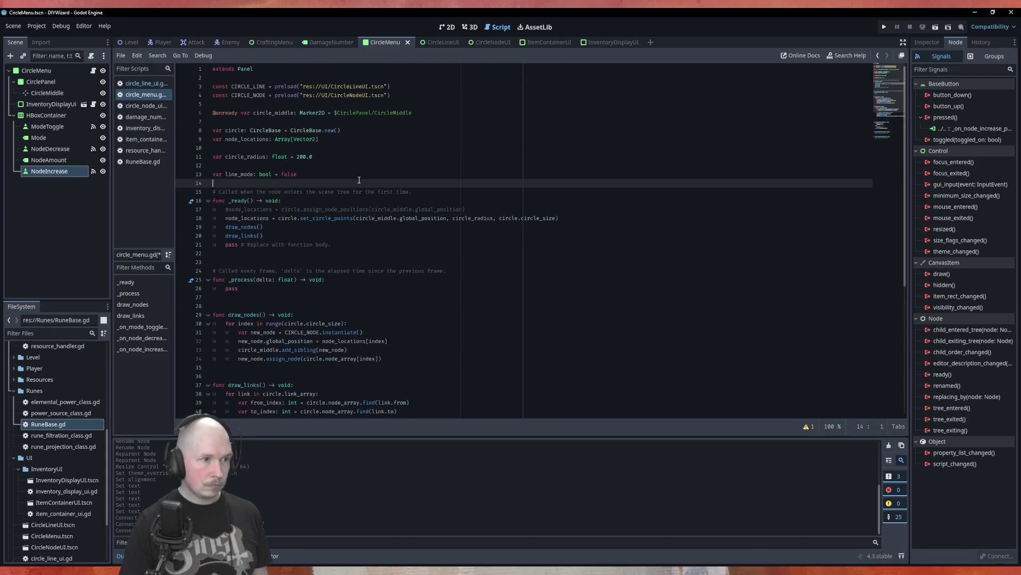
pyautogui.press('Return')
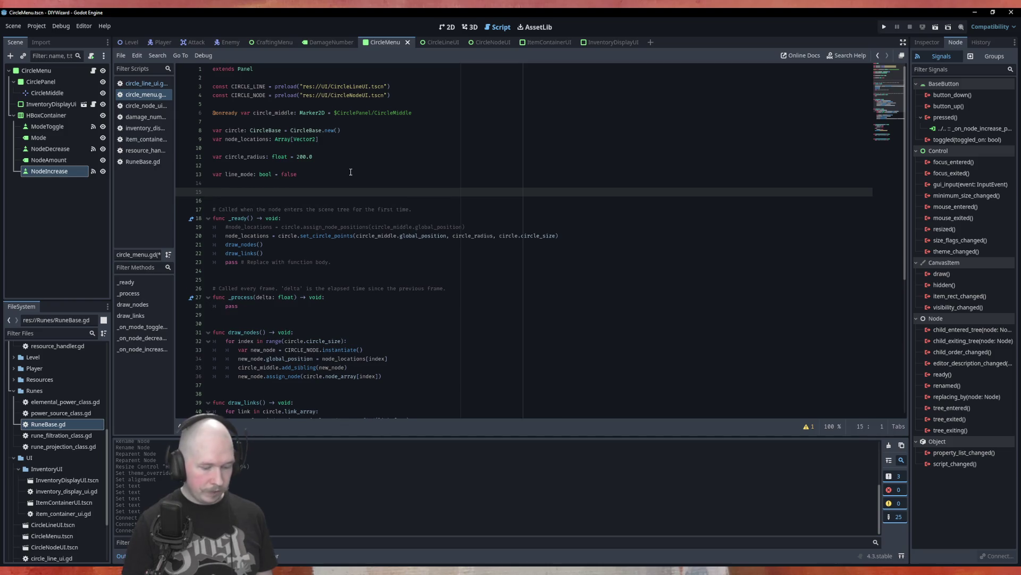
pyautogui.write('signal')
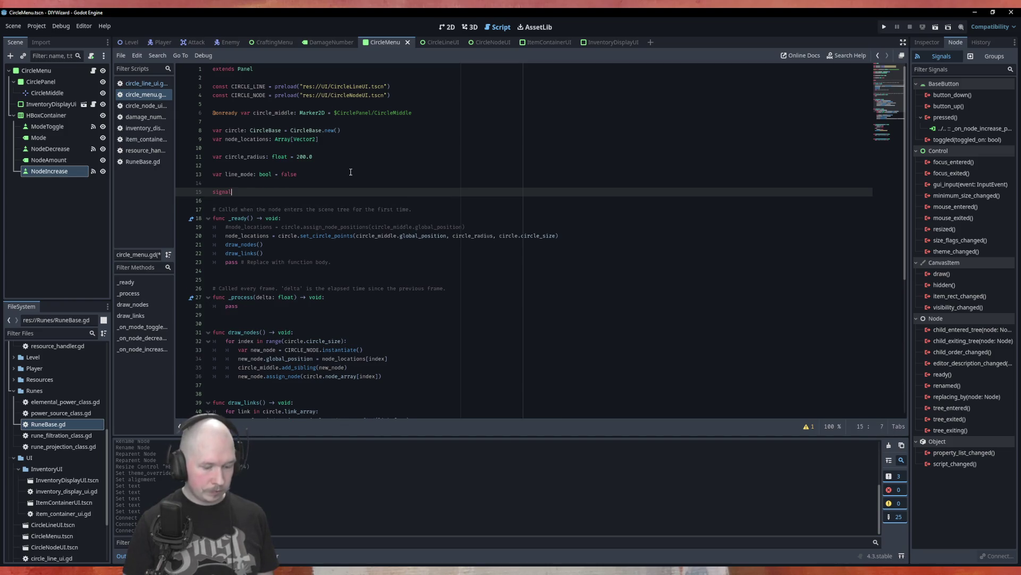
pyautogui.write(' line_')
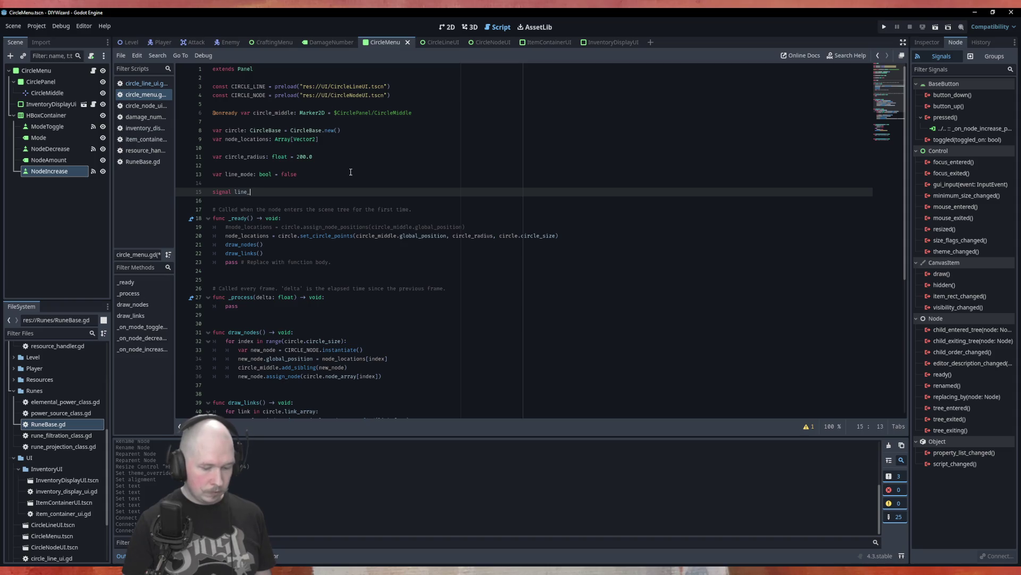
pyautogui.write('mode_')
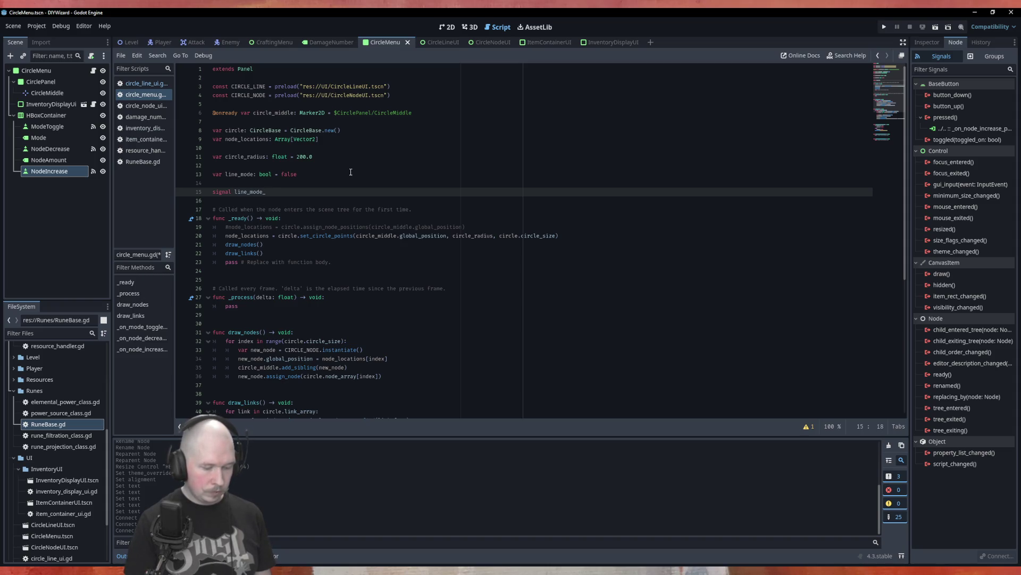
pyautogui.write('change')
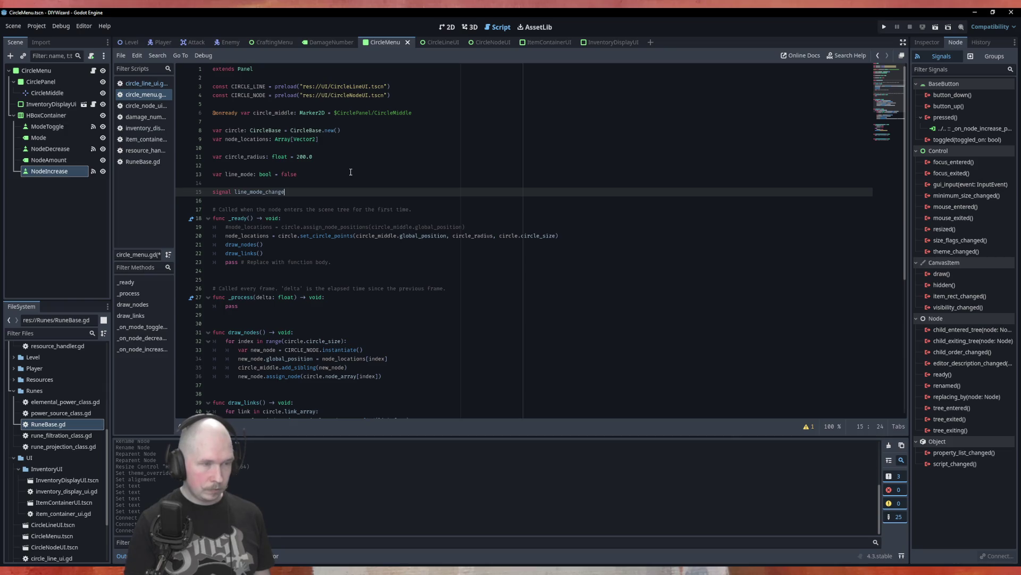
pyautogui.write('(')
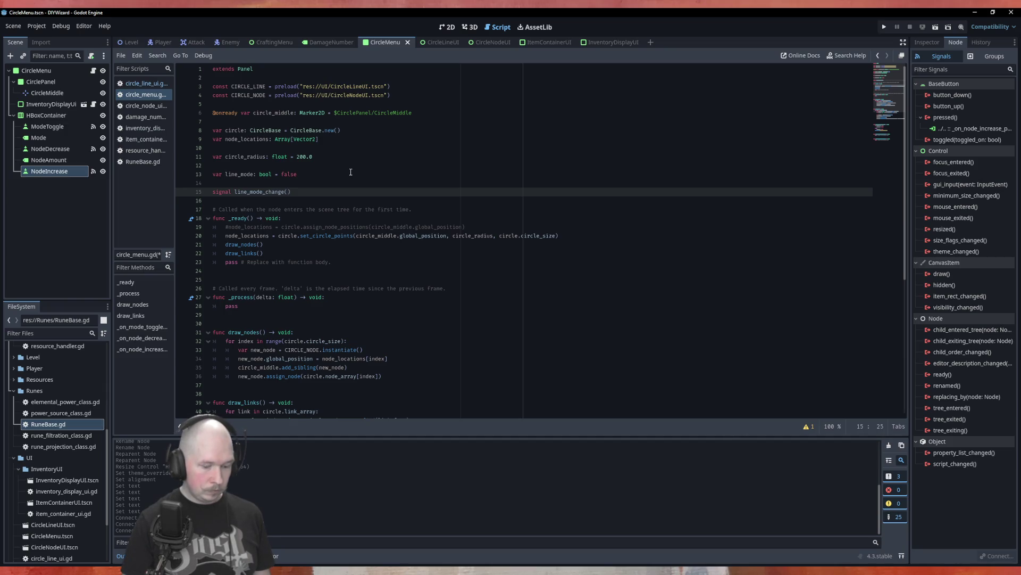
pyautogui.write('line_mode')
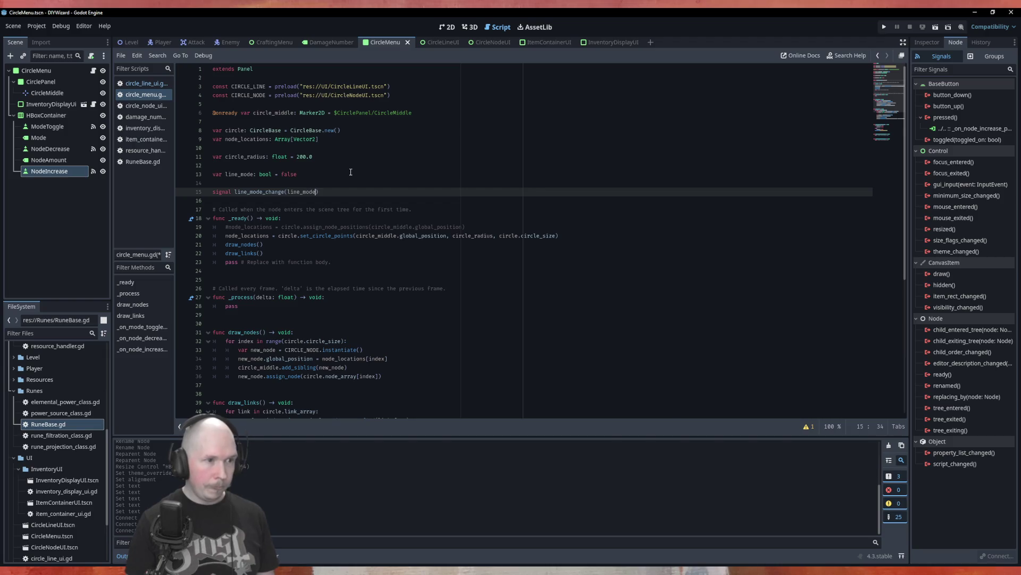
pyautogui.click(353, 177)
# Step: Return to the mode toggle handler and open the emit_signal documentation
pyautogui.click(212, 192)
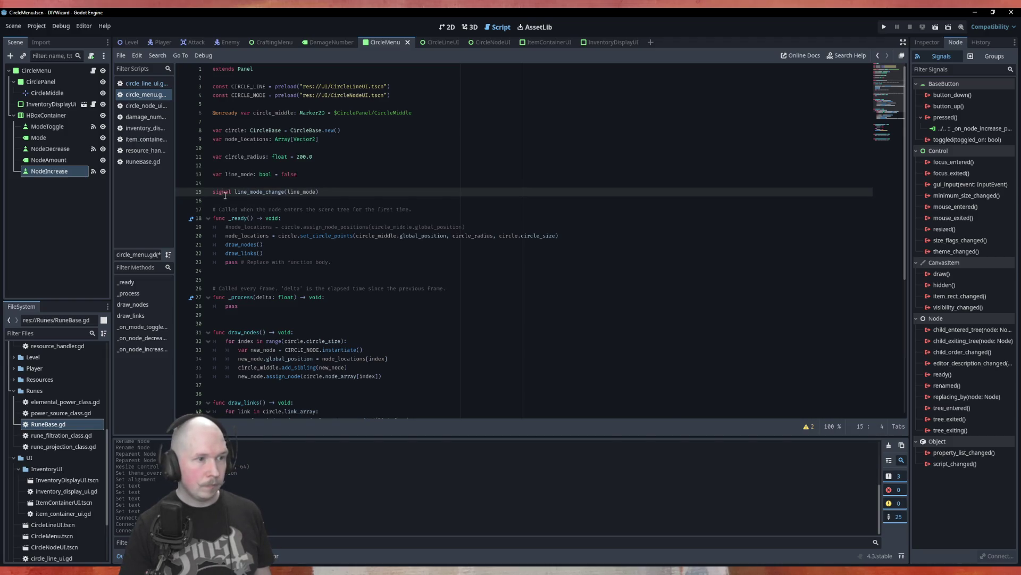
pyautogui.press('Up')
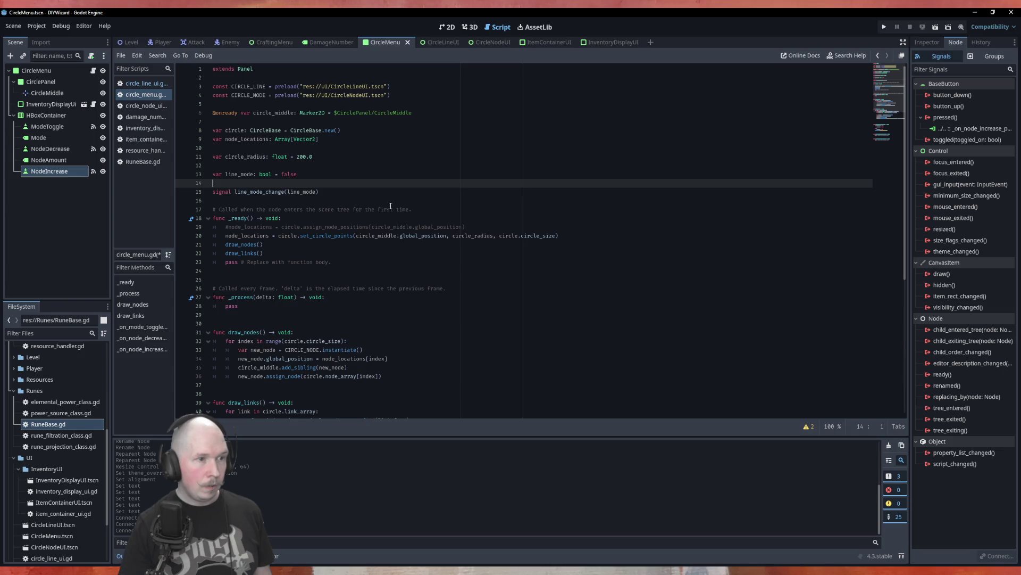
pyautogui.scroll(-9, 390, 213)
pyautogui.click(463, 350)
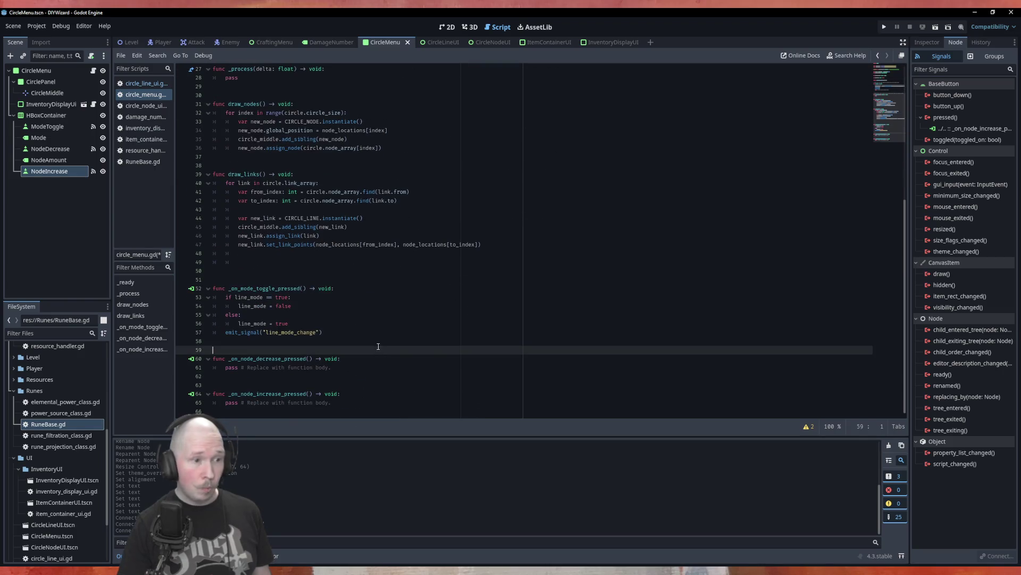
pyautogui.keyDown('ctrl'); pyautogui.click(247, 333); pyautogui.keyUp('ctrl')
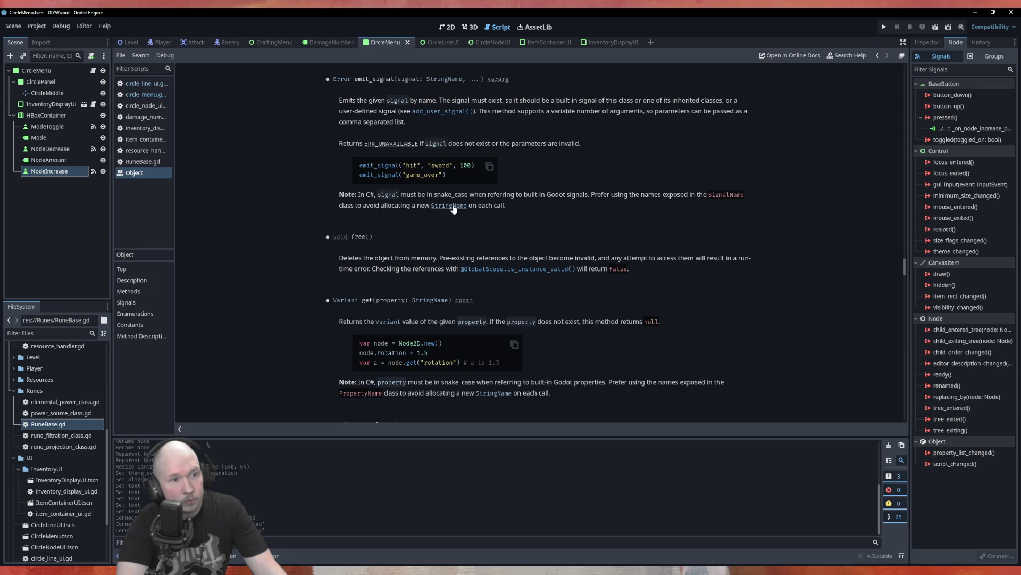
# Step: Read the add_user_signal entry in the Object reference, then return to circle_menu.gd
pyautogui.click(429, 111)
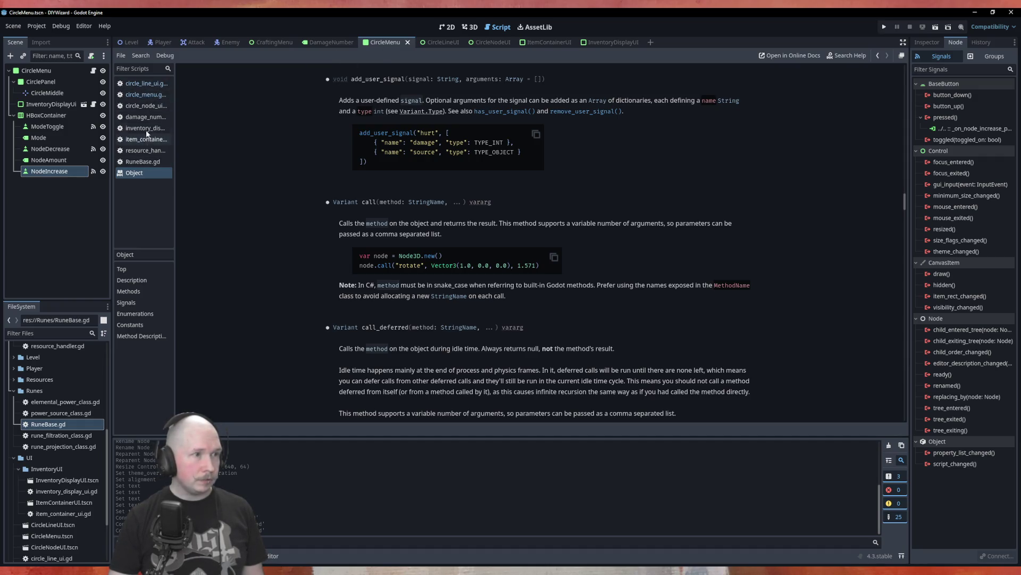
pyautogui.click(145, 94)
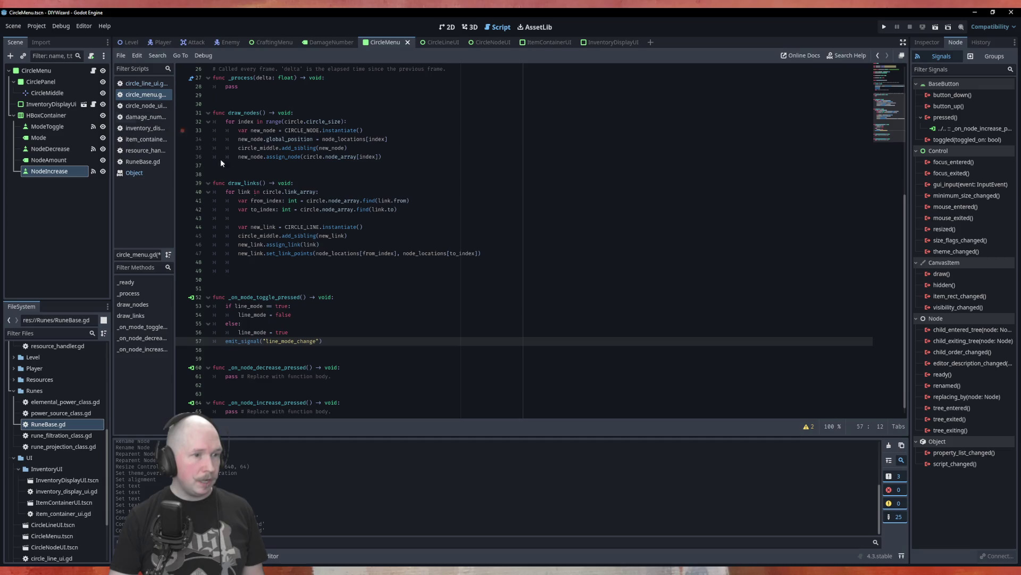
# Step: Pass line_mode as the second argument of emit_signal("line_mode_change") and save circle_menu.gd
pyautogui.click(317, 341)
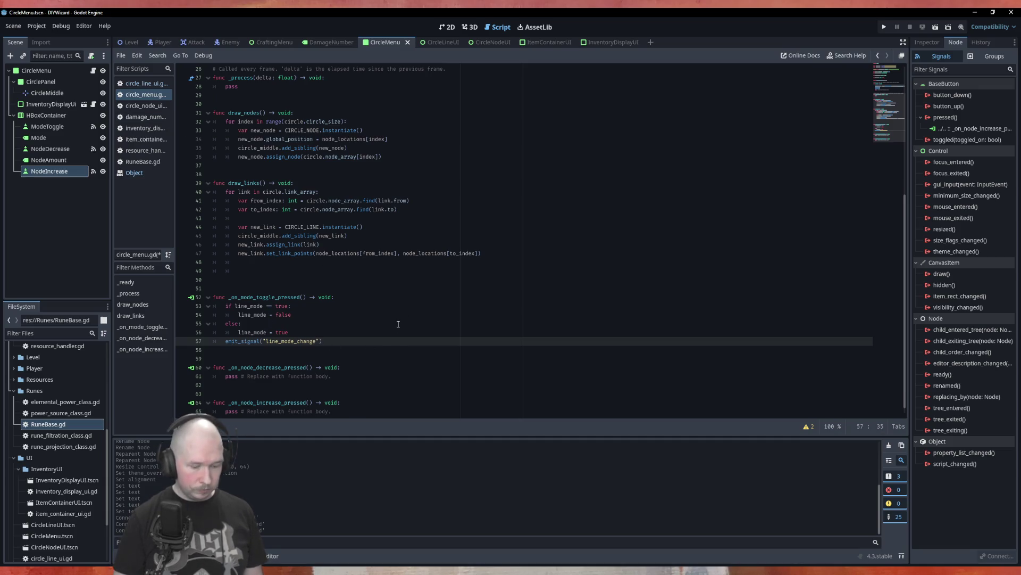
pyautogui.write(', si')
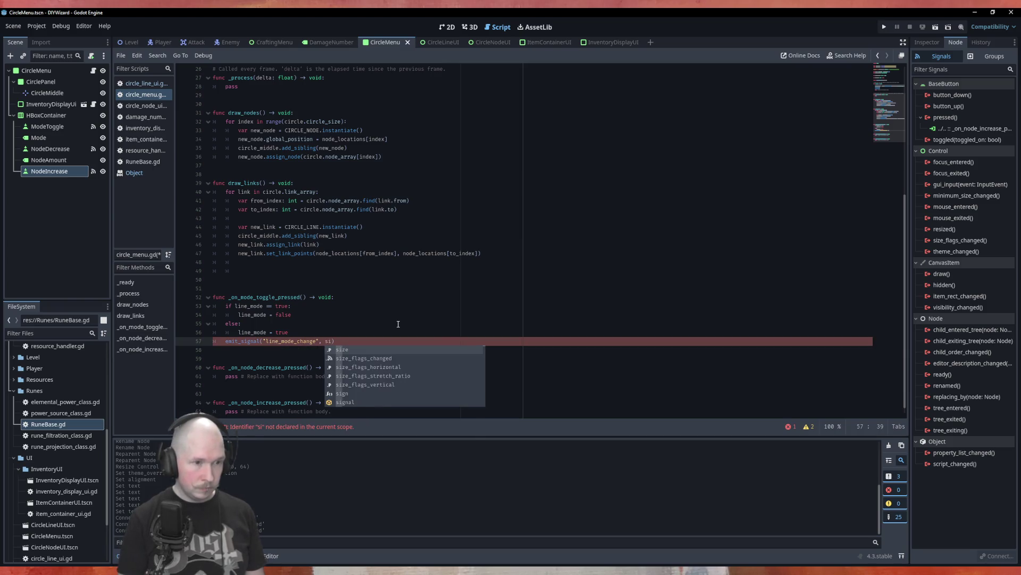
pyautogui.write('gna')
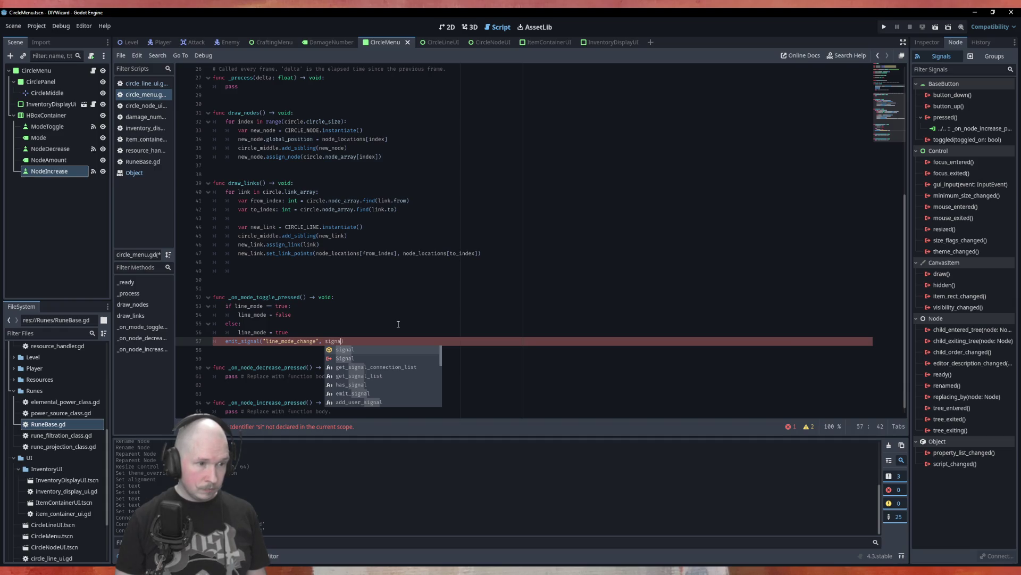
pyautogui.press('BackSpace')
pyautogui.press('BackSpace')
pyautogui.press('BackSpace')
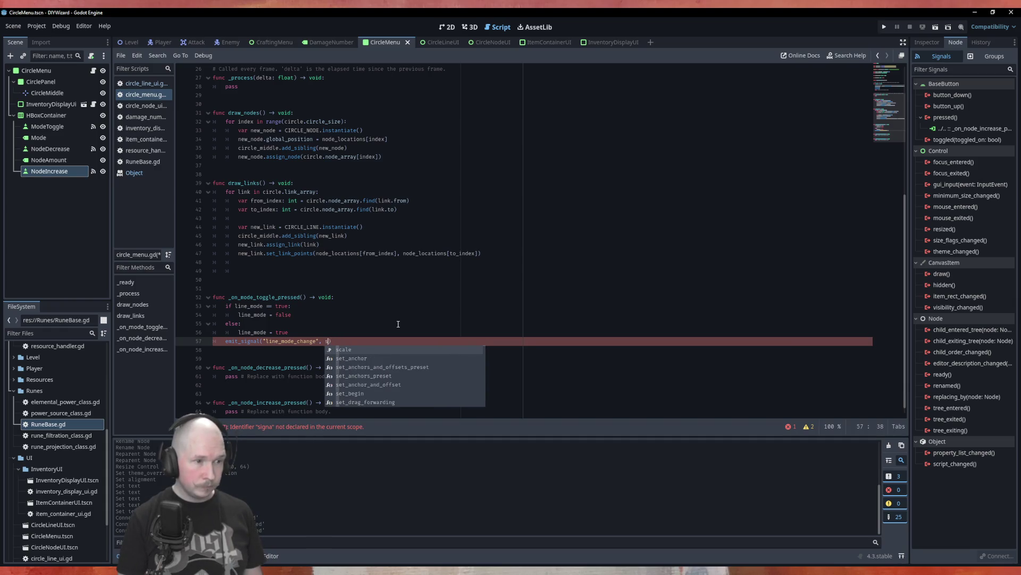
pyautogui.write('line_mode')
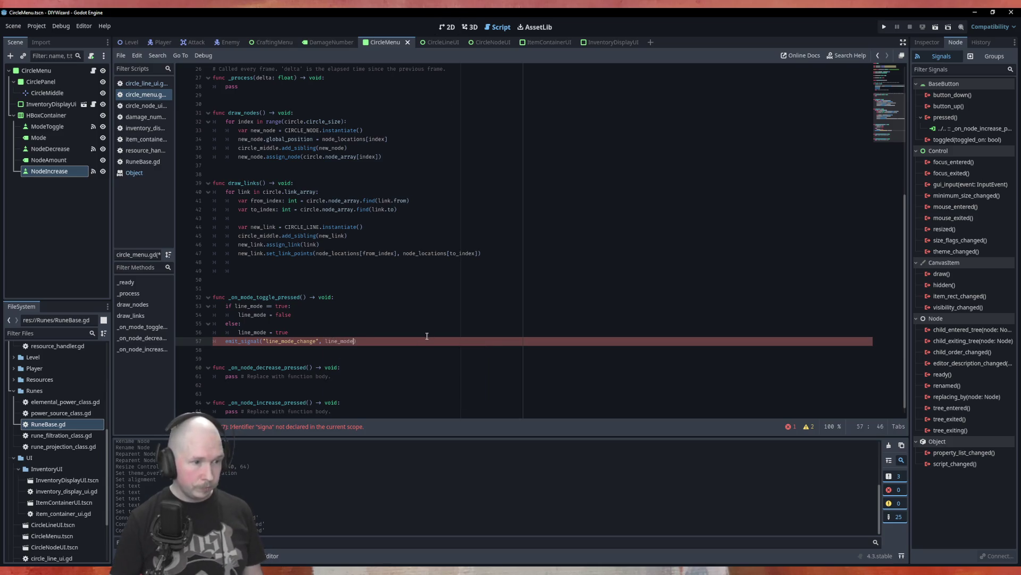
pyautogui.click(438, 318)
pyautogui.hotkey('ctrl', 's')
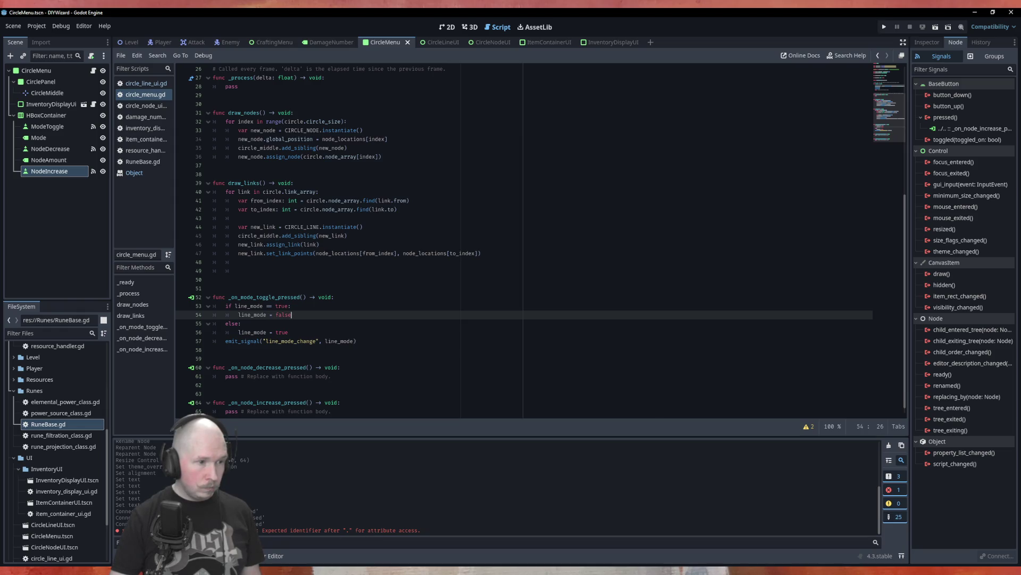
pyautogui.scroll(-1, 376, 298)
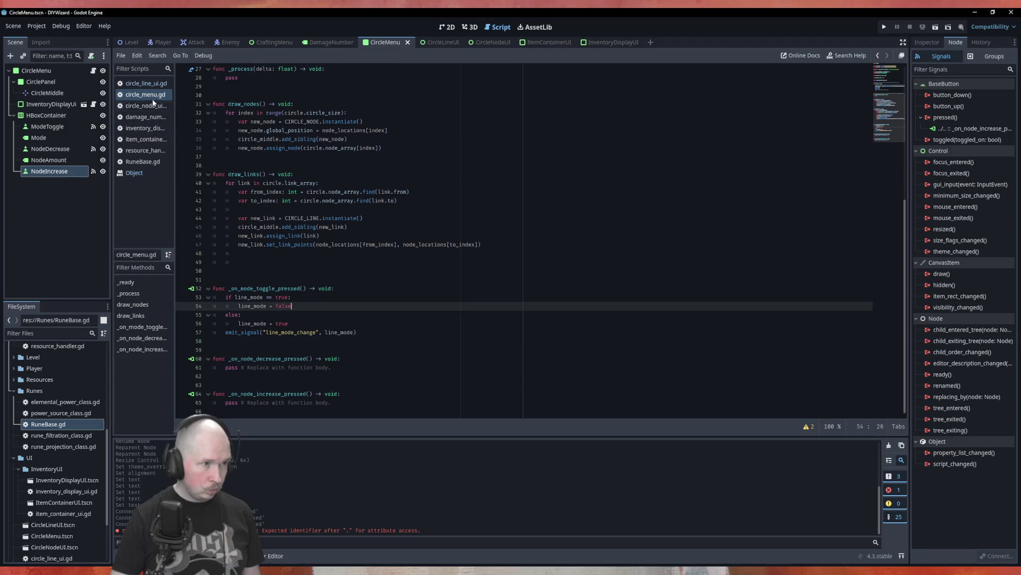
# Step: Delete the unfinished 'if owner.' line from _on_button_pressed in circle_line_ui.gd
pyautogui.click(145, 83)
pyautogui.scroll(-3, 278, 359)
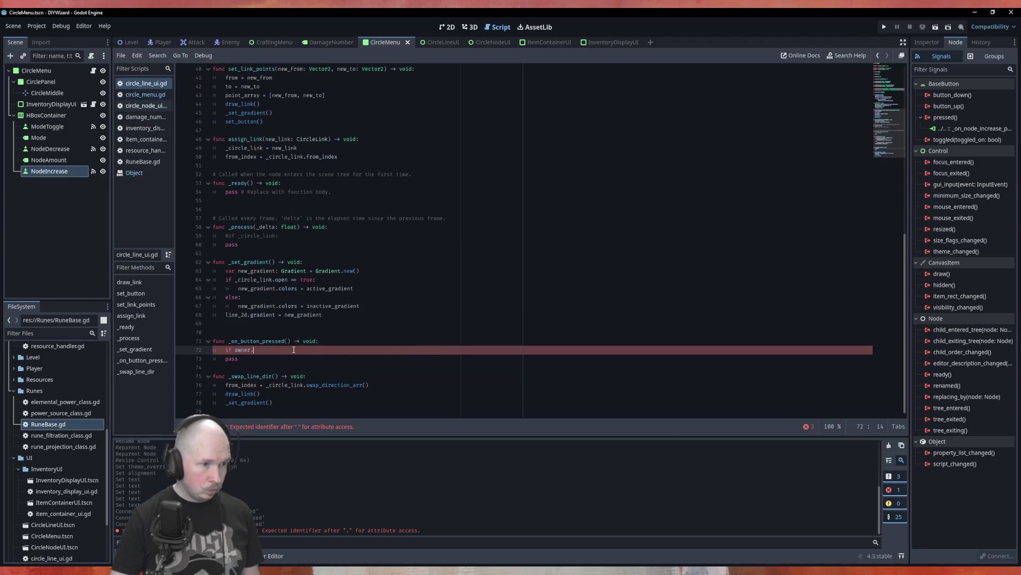
pyautogui.hotkey('shift', 'Home')
pyautogui.hotkey('shift', 'Home')
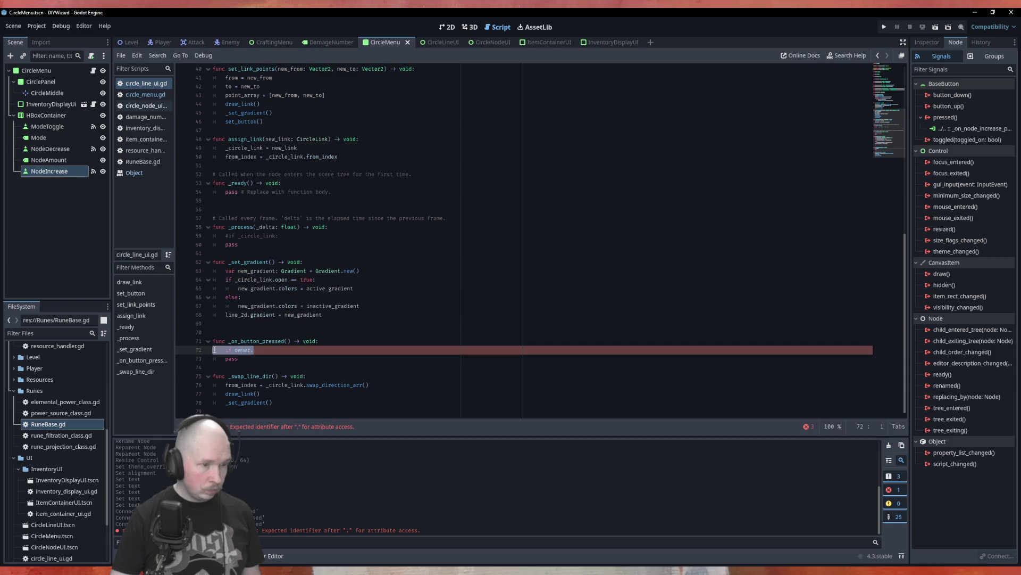
pyautogui.press('BackSpace')
pyautogui.press('BackSpace')
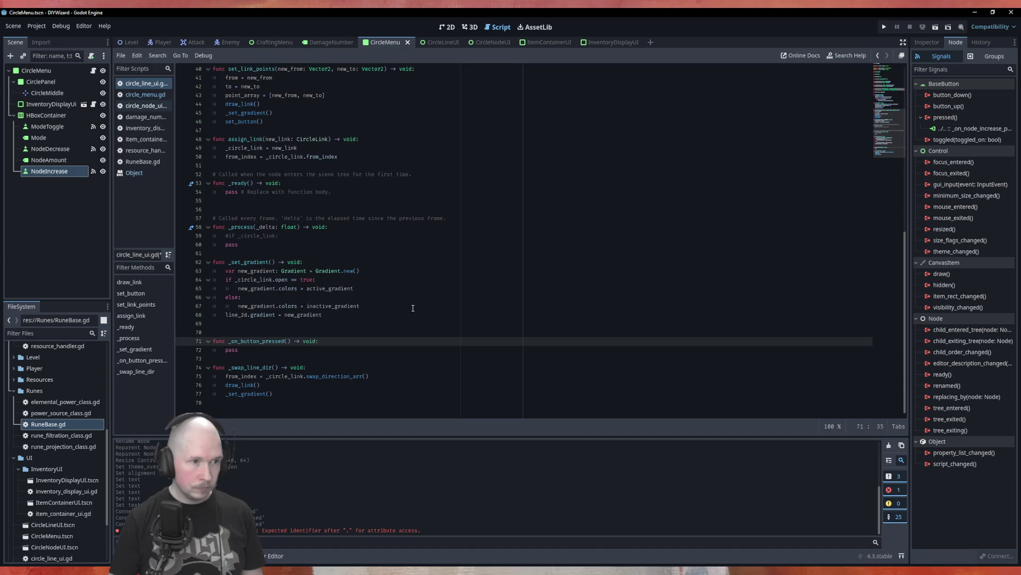
pyautogui.scroll(3, 422, 308)
pyautogui.scroll(10, 422, 306)
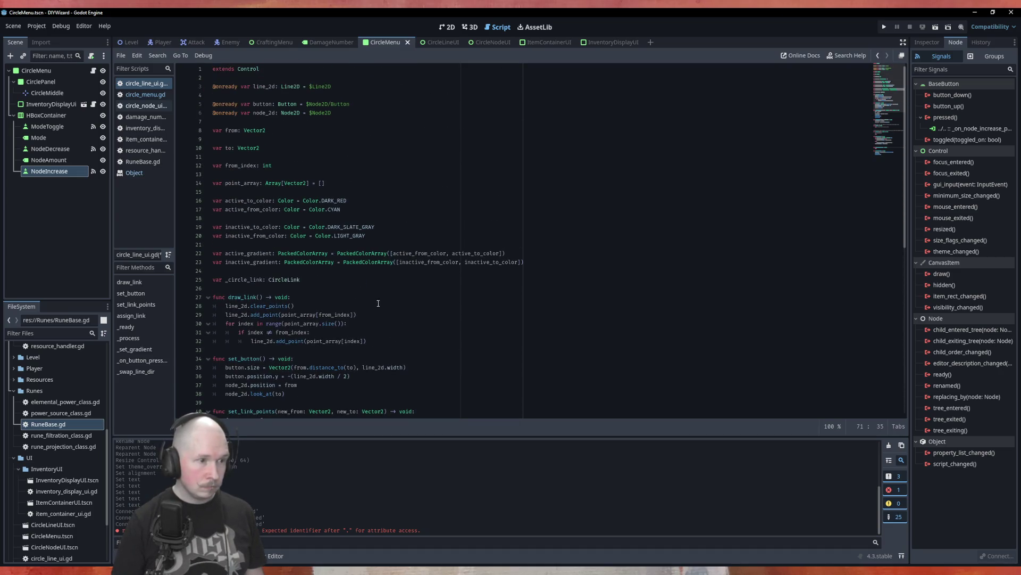
# Step: Add 'var line_edit_mode: bool = false' and a _toggle_line_open() -> void function header
pyautogui.click(382, 282)
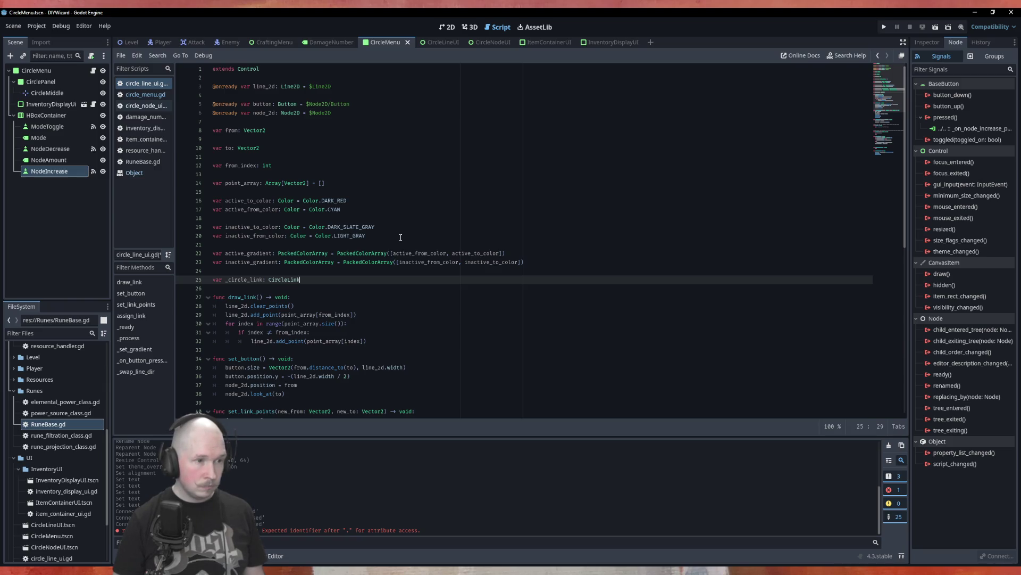
pyautogui.press('Return')
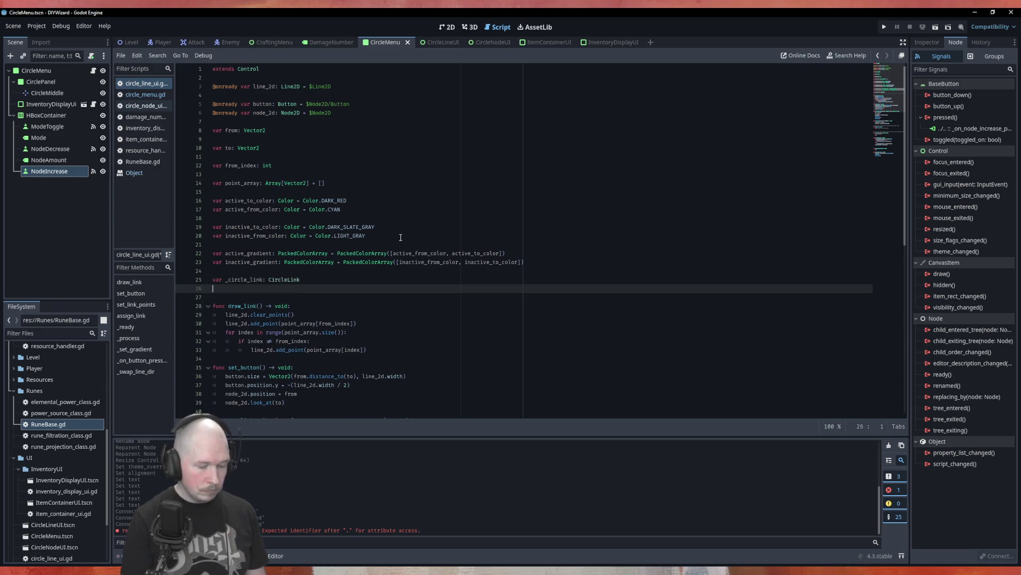
pyautogui.write('var line')
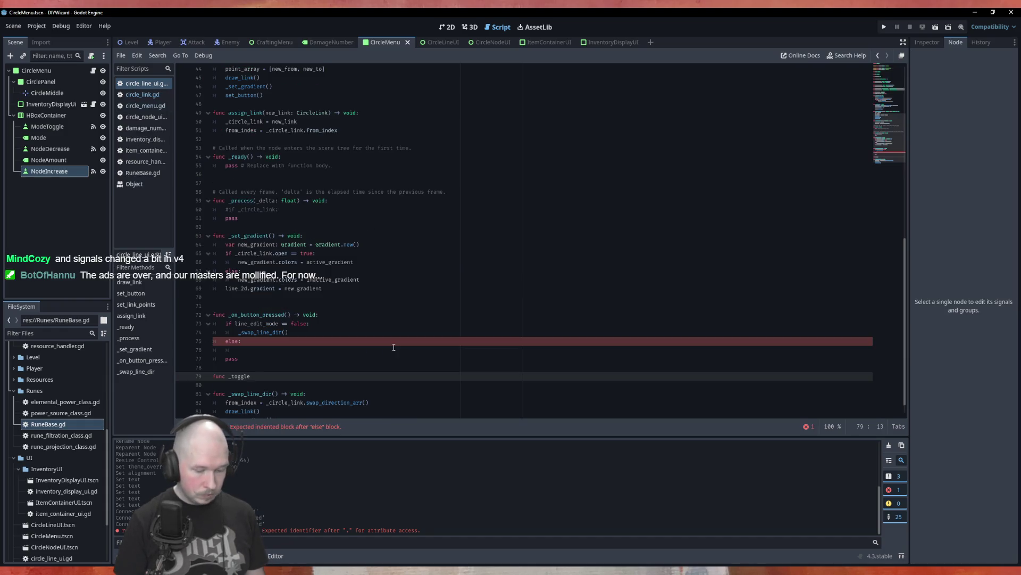
pyautogui.write('ne_open')
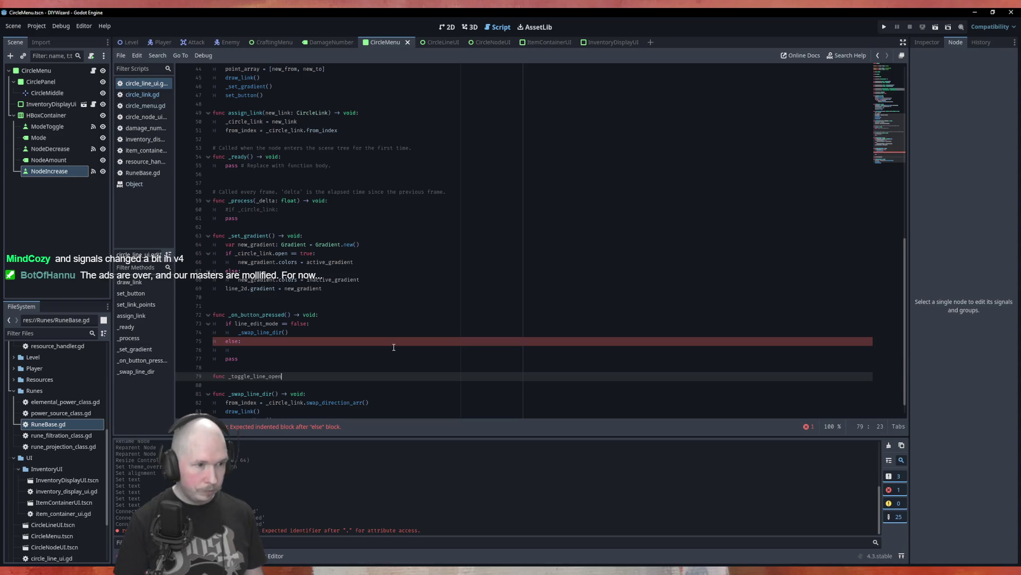
pyautogui.write('(')
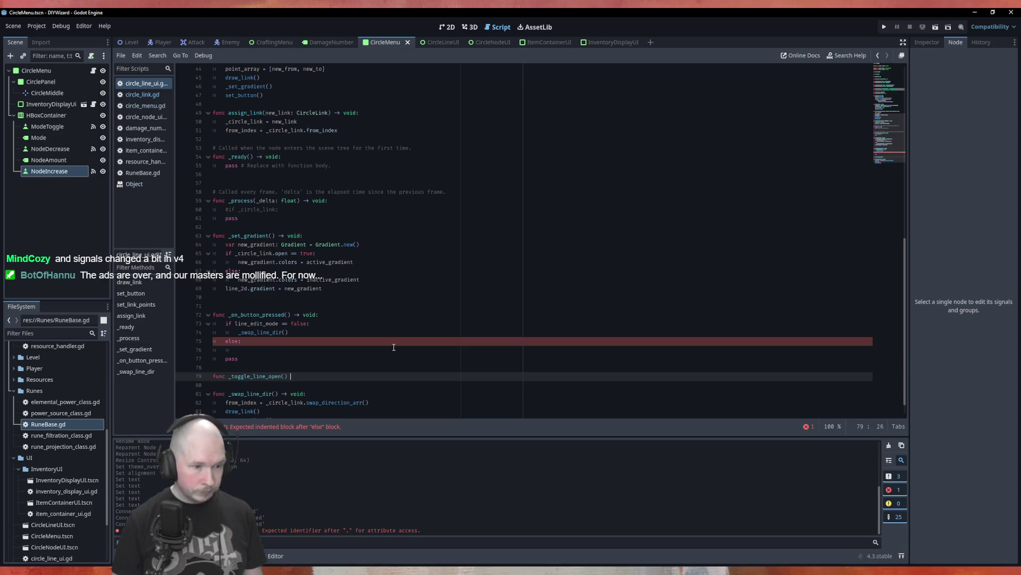
pyautogui.write('oid:')
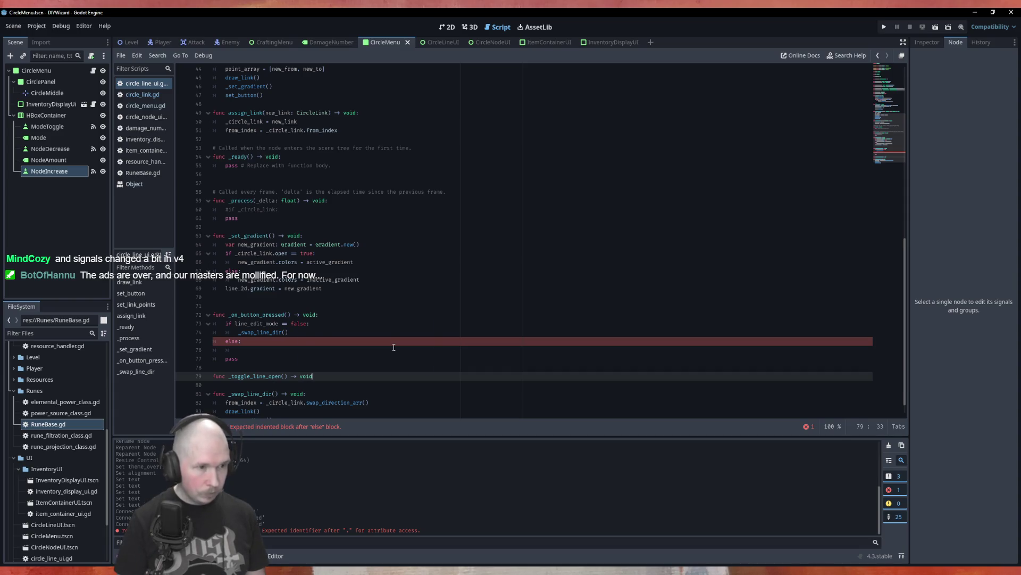
pyautogui.press('Return')
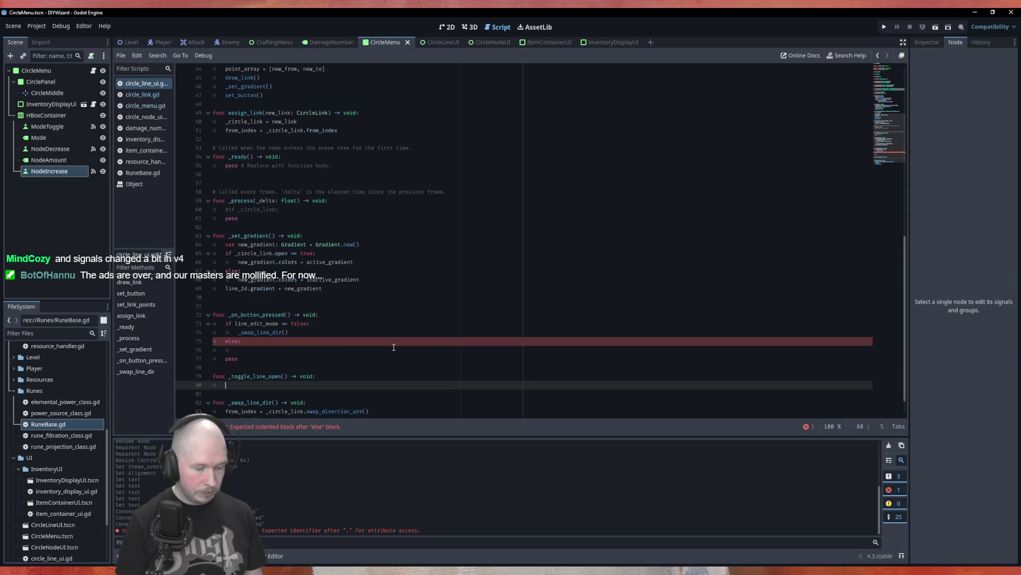
# Step: Move the from_index line from _swap_line_dir up into _toggle_line_open and trim it
pyautogui.scroll(-1, 373, 313)
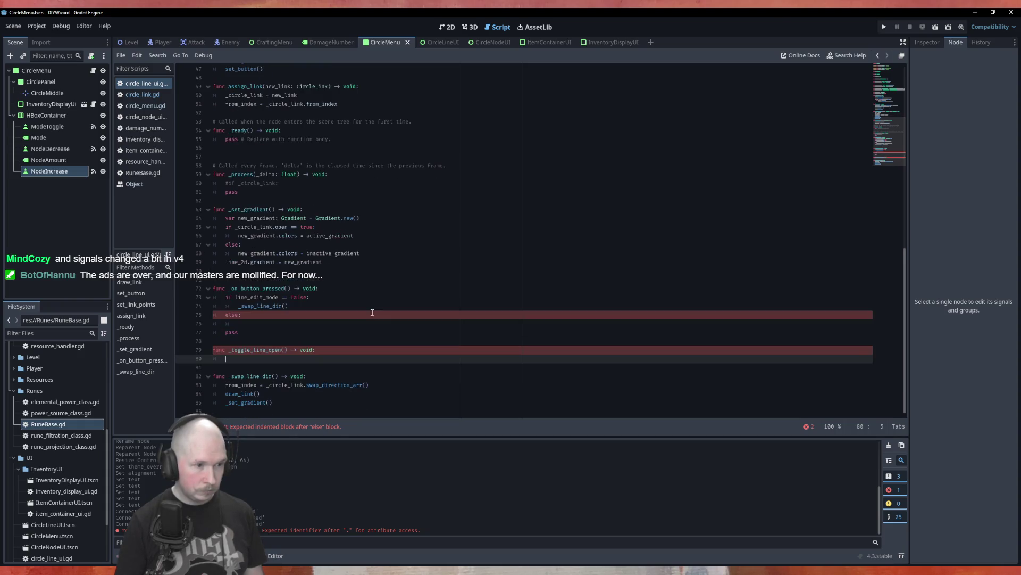
pyautogui.click(392, 385)
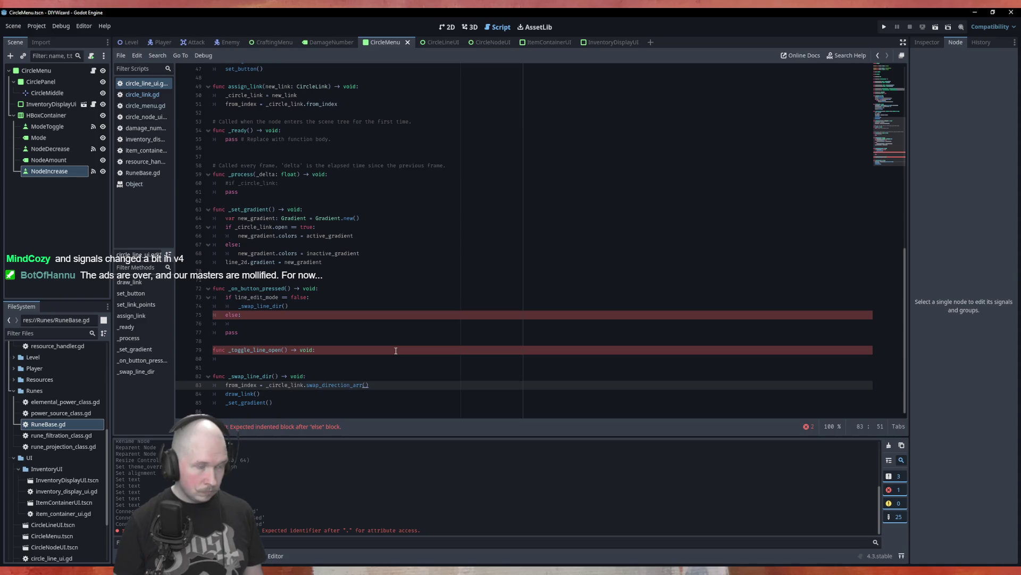
pyautogui.hotkey('alt', 'Up')
pyautogui.hotkey('alt', 'Up')
pyautogui.hotkey('alt', 'Up')
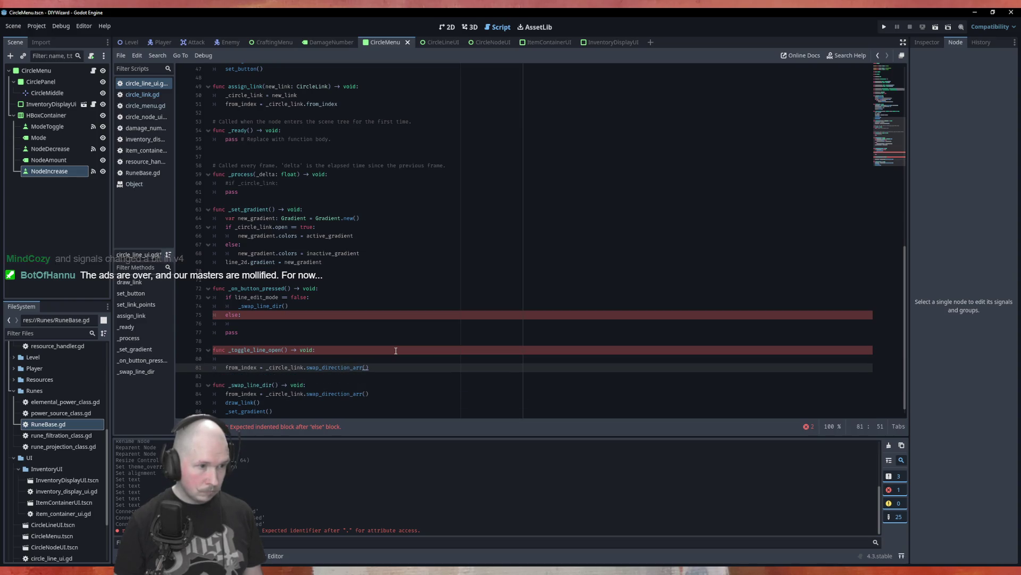
pyautogui.press('BackSpace')
pyautogui.press('BackSpace')
pyautogui.press('BackSpace')
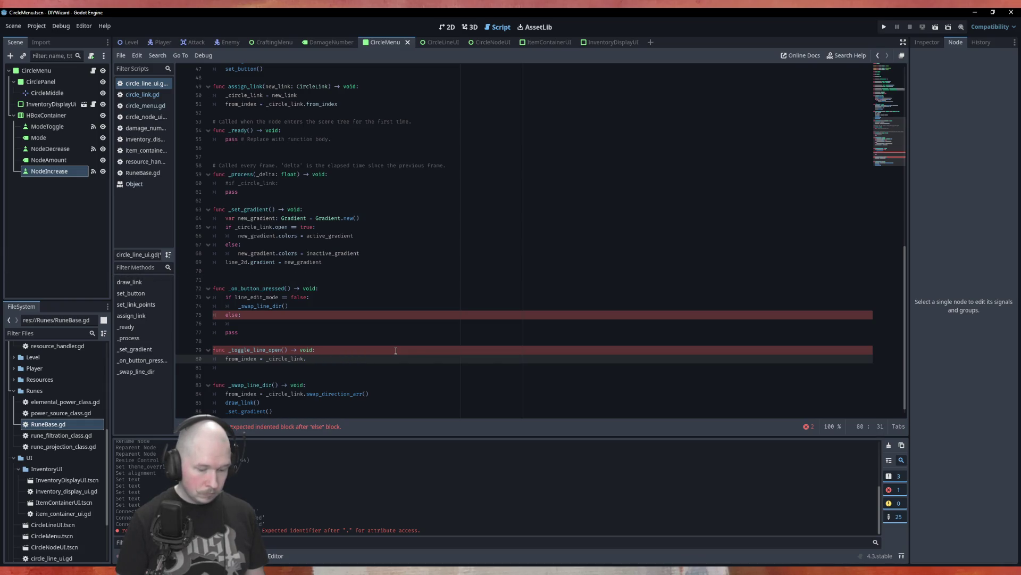
pyautogui.write('_to')
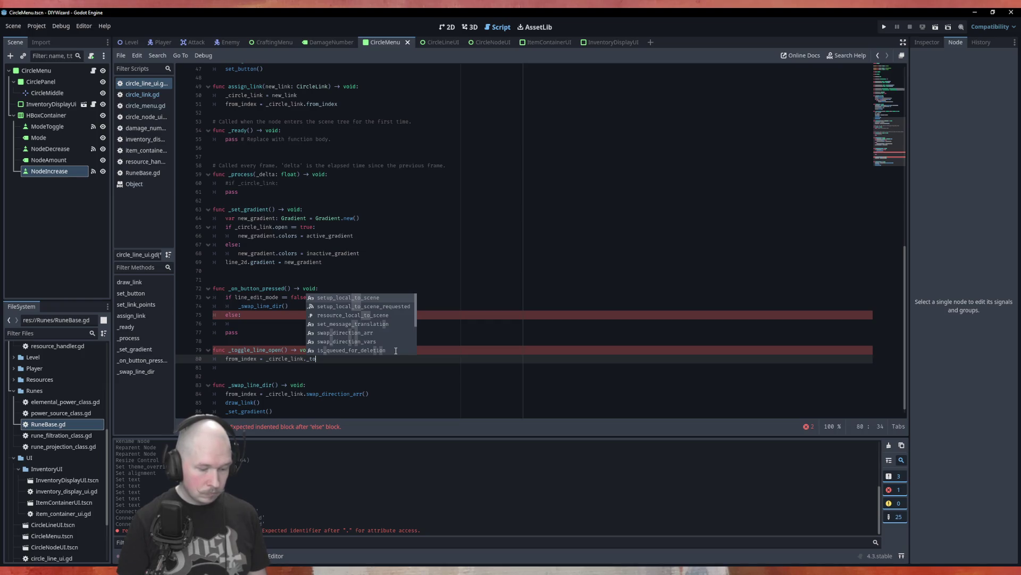
pyautogui.write('ggl')
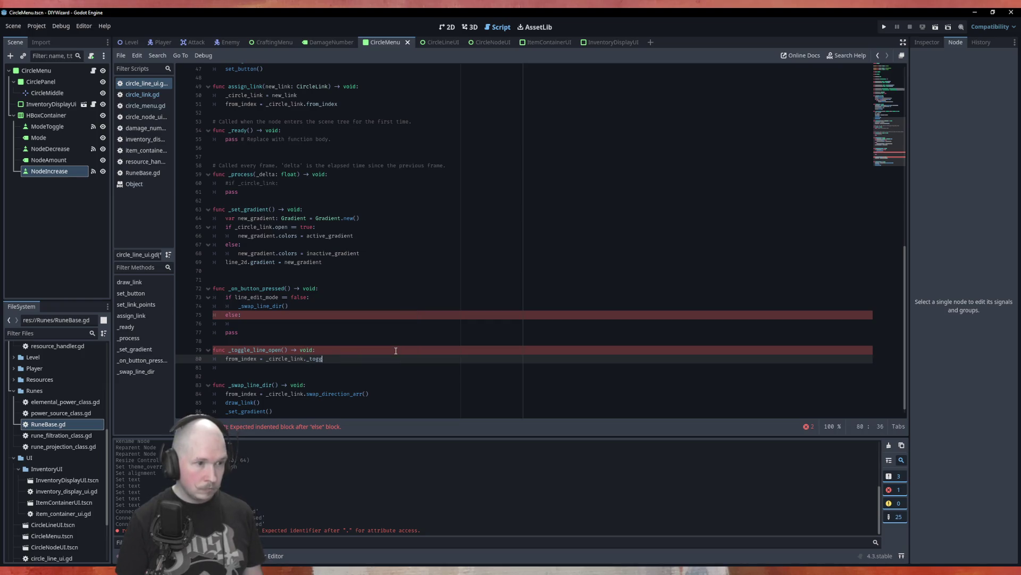
pyautogui.press('BackSpace')
pyautogui.press('BackSpace')
pyautogui.press('BackSpace')
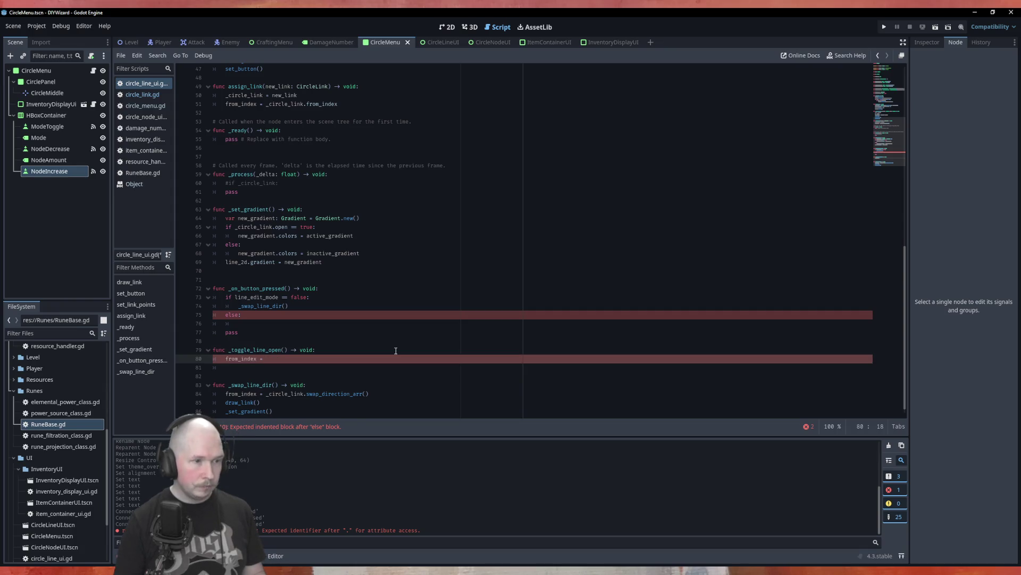
# Step: Rewrite the moved line as _circle_link.toggle_open_state()
pyautogui.scroll(15, 396, 351)
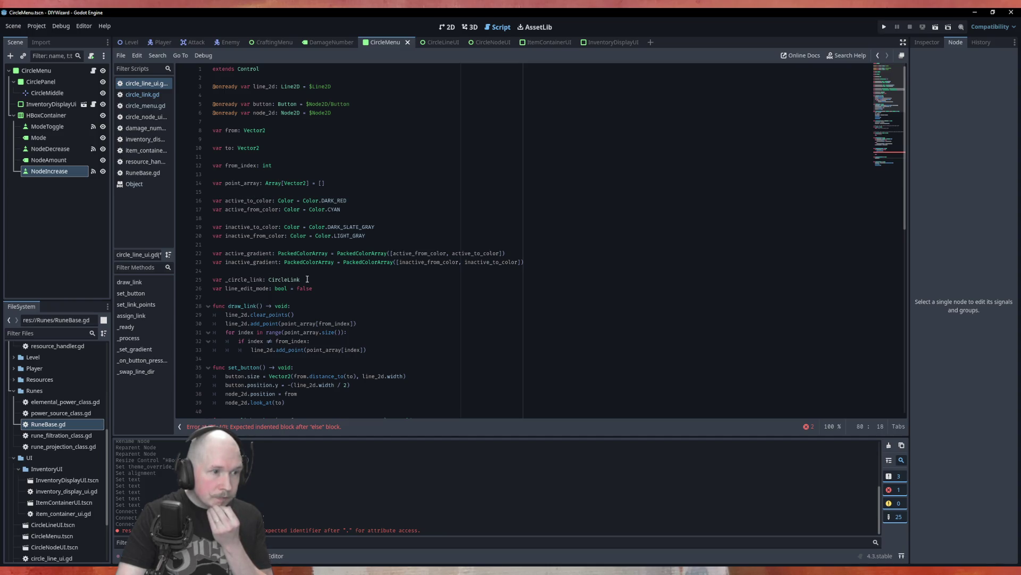
pyautogui.scroll(-10, 307, 279)
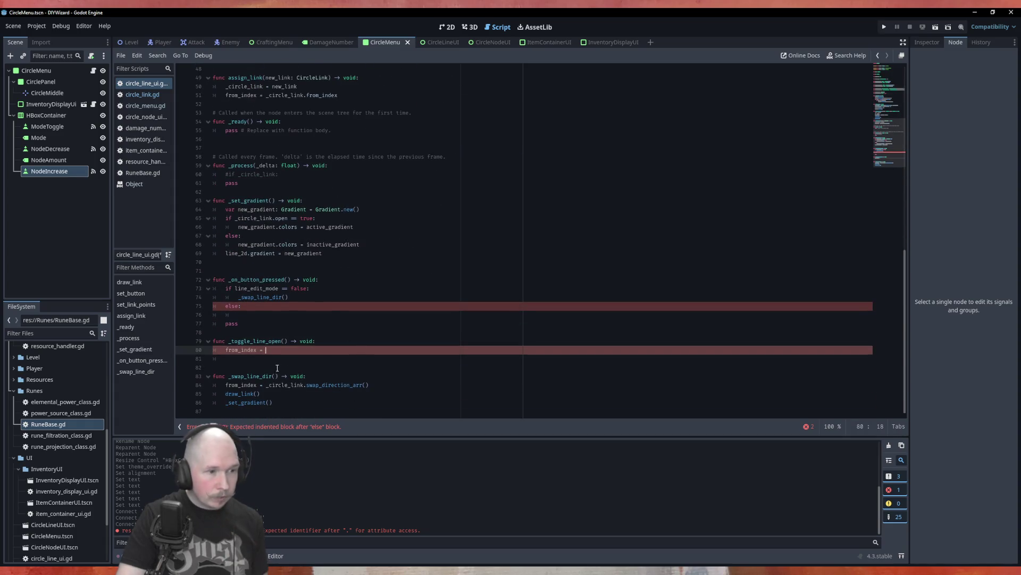
pyautogui.hotkey('shift', 'Left')
pyautogui.hotkey('shift', 'Left')
pyautogui.hotkey('shift', 'Left')
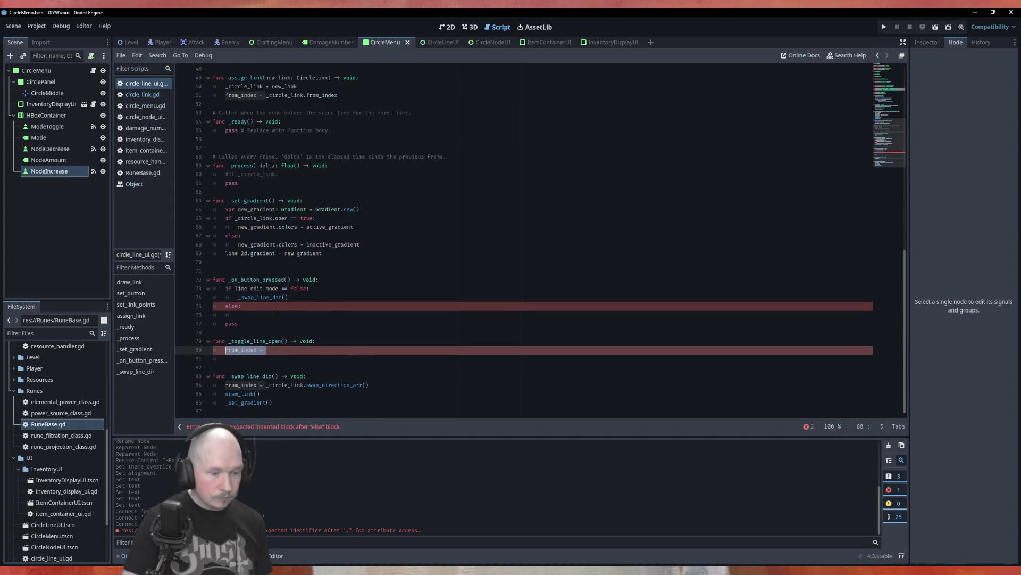
pyautogui.write('_circ')
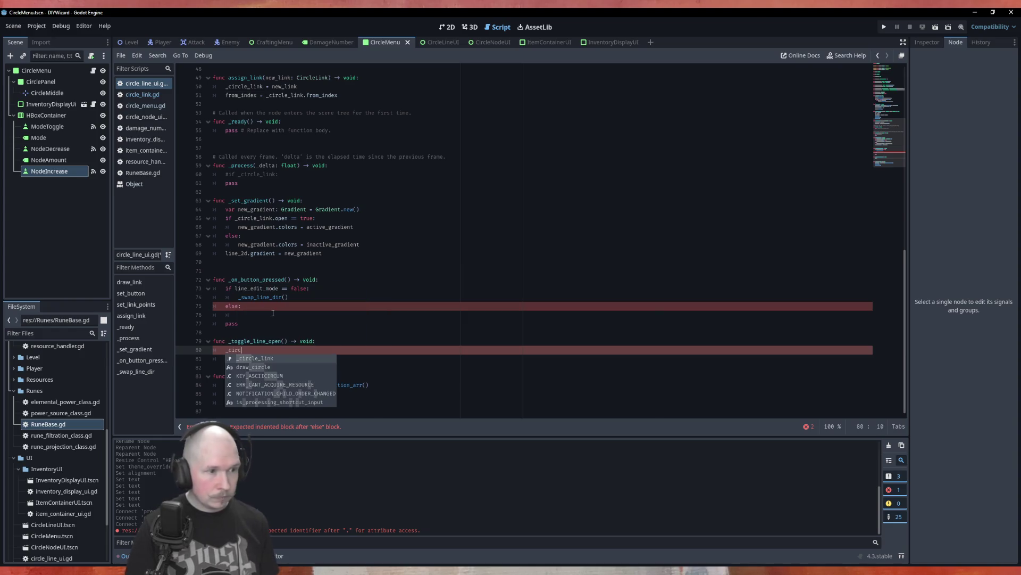
pyautogui.press('Return')
pyautogui.write('to')
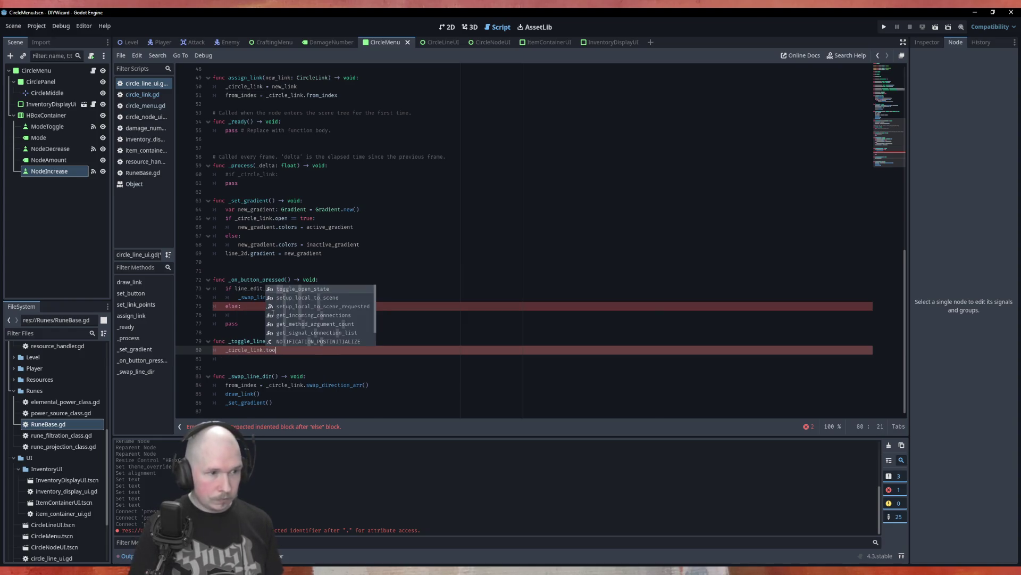
pyautogui.press('Down')
# Step: Copy the draw_link() and _set_gradient() calls into _toggle_line_open
pyautogui.press('Return')
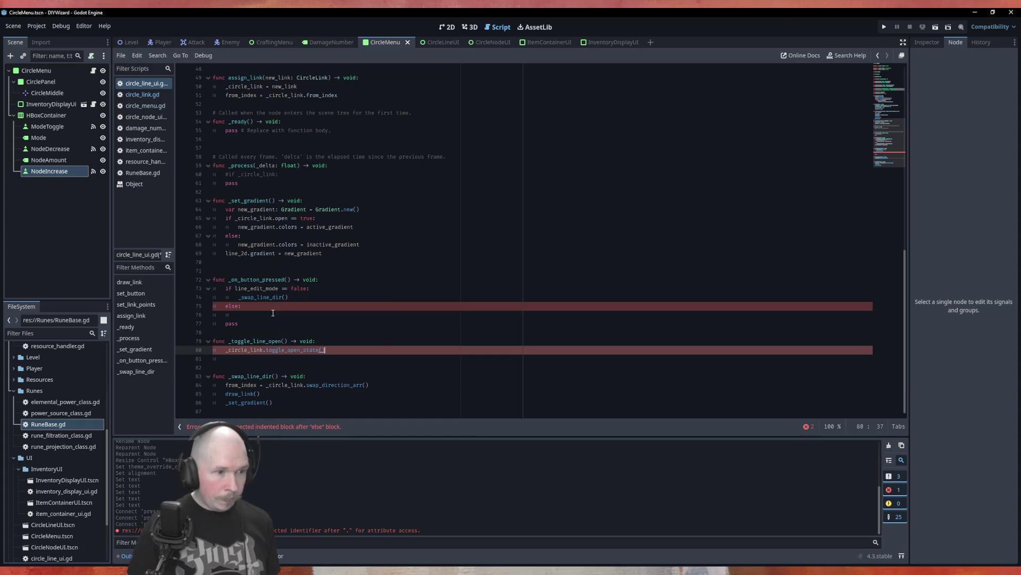
pyautogui.press('Down')
pyautogui.press('Down')
pyautogui.press('Down')
pyautogui.hotkey('ctrl', 'c')
pyautogui.press('Up')
pyautogui.press('Up')
pyautogui.press('Up')
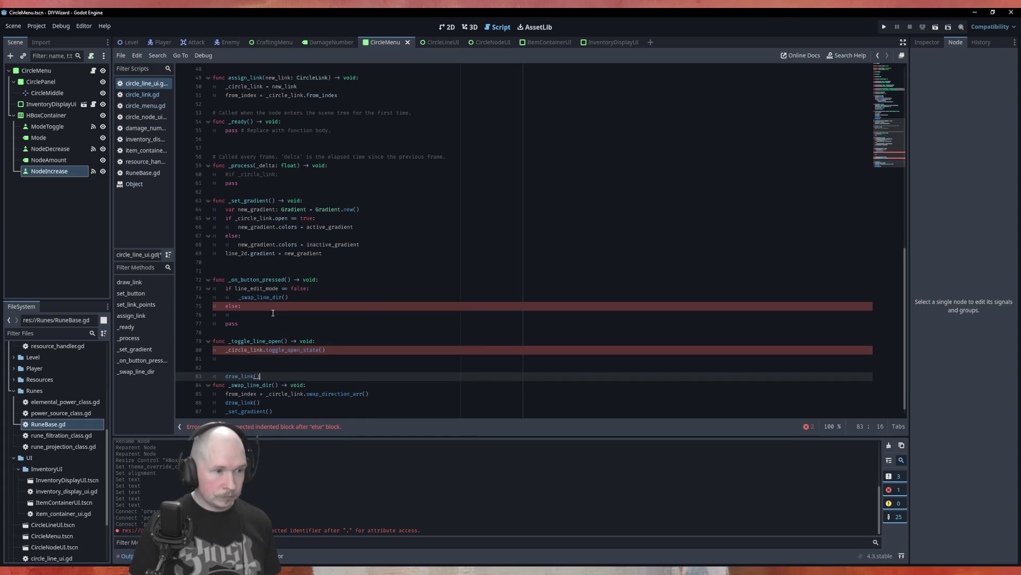
pyautogui.hotkey('ctrl', 'v')
pyautogui.press('Down')
pyautogui.press('Down')
pyautogui.press('Down')
pyautogui.press('Down')
pyautogui.press('Down')
pyautogui.hotkey('ctrl', 'c')
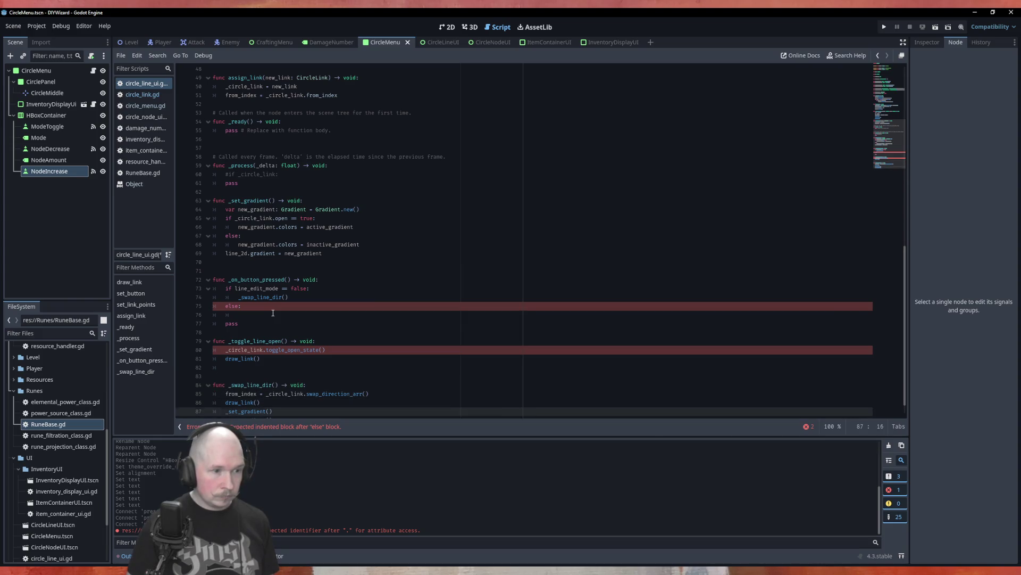
pyautogui.press('Up')
pyautogui.press('Up')
pyautogui.press('Up')
pyautogui.hotkey('ctrl', 'v')
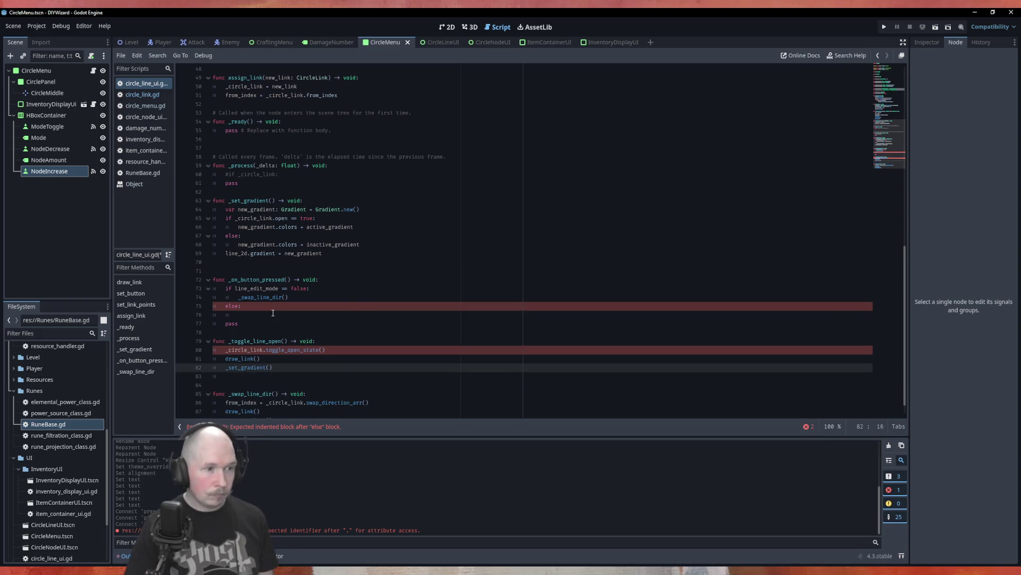
pyautogui.click(347, 304)
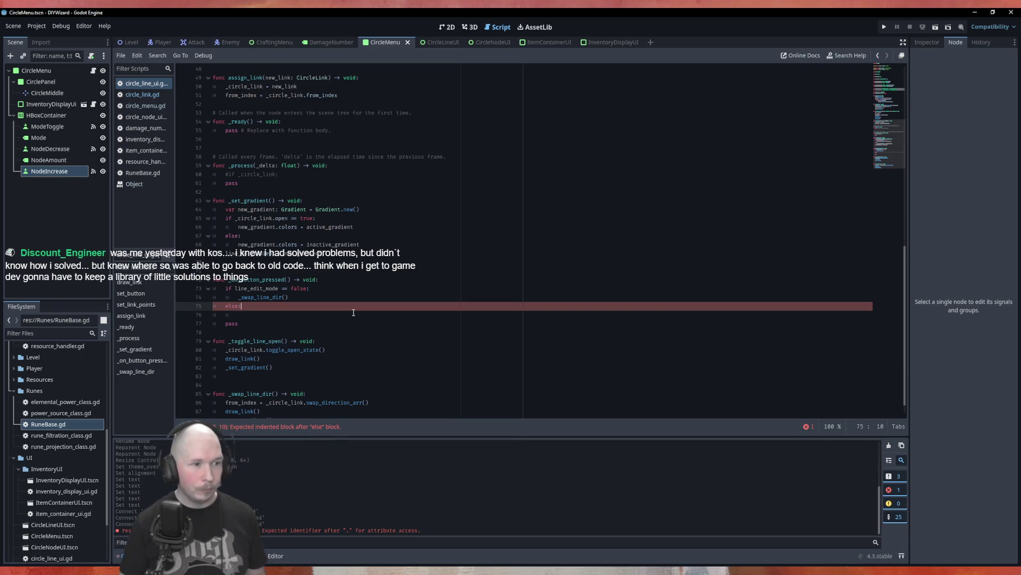
# Step: Call _toggle_line_open() under else: and delete the leftover pass line
pyautogui.press('Down')
pyautogui.write('to')
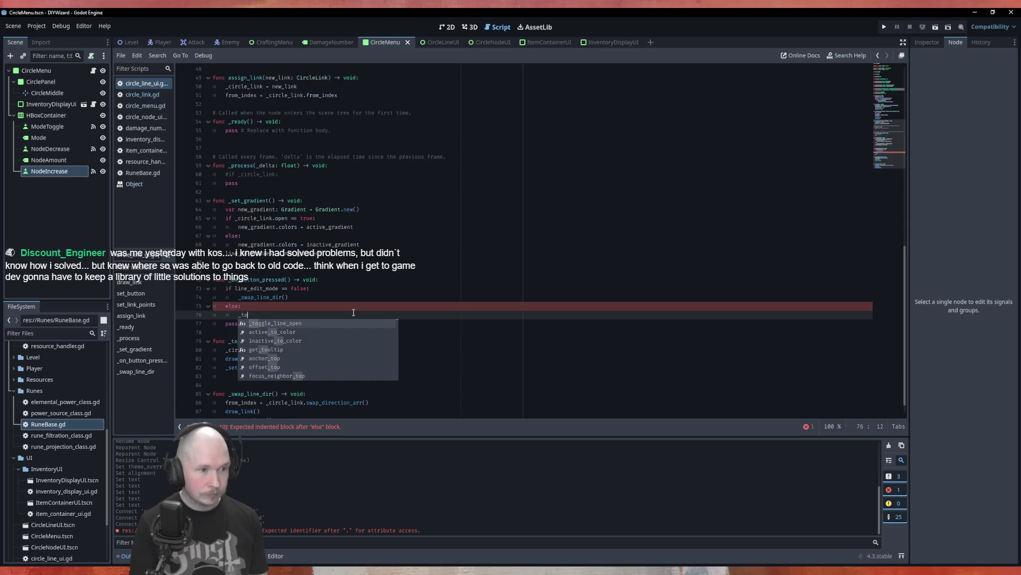
pyautogui.press('Return')
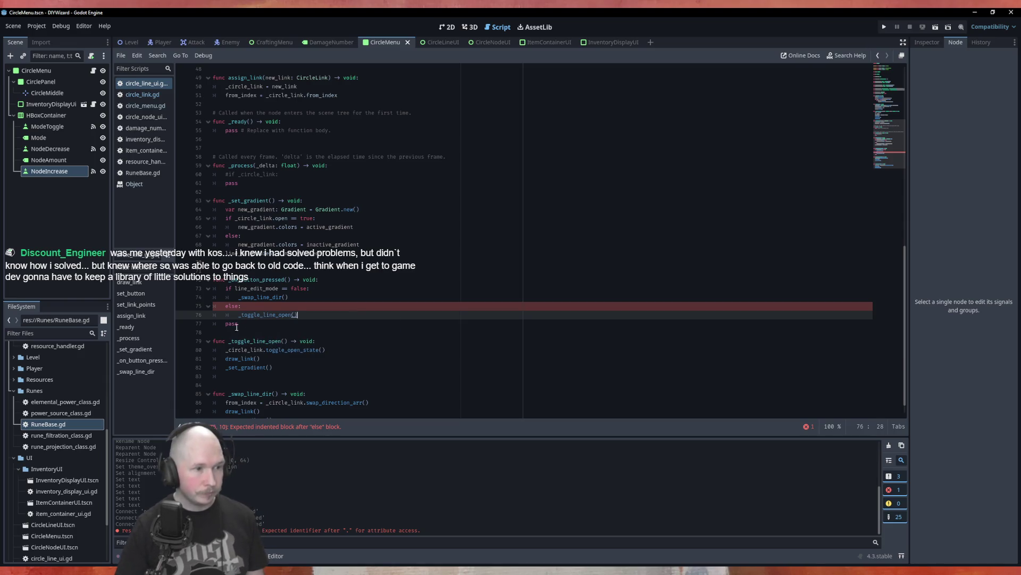
pyautogui.click(203, 324)
pyautogui.press('BackSpace')
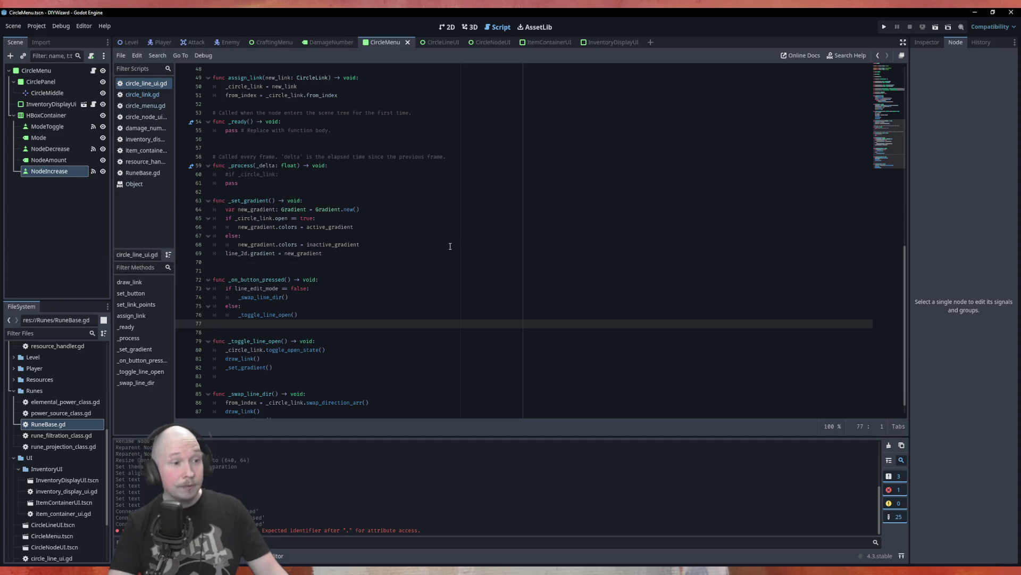
pyautogui.scroll(-1, 427, 309)
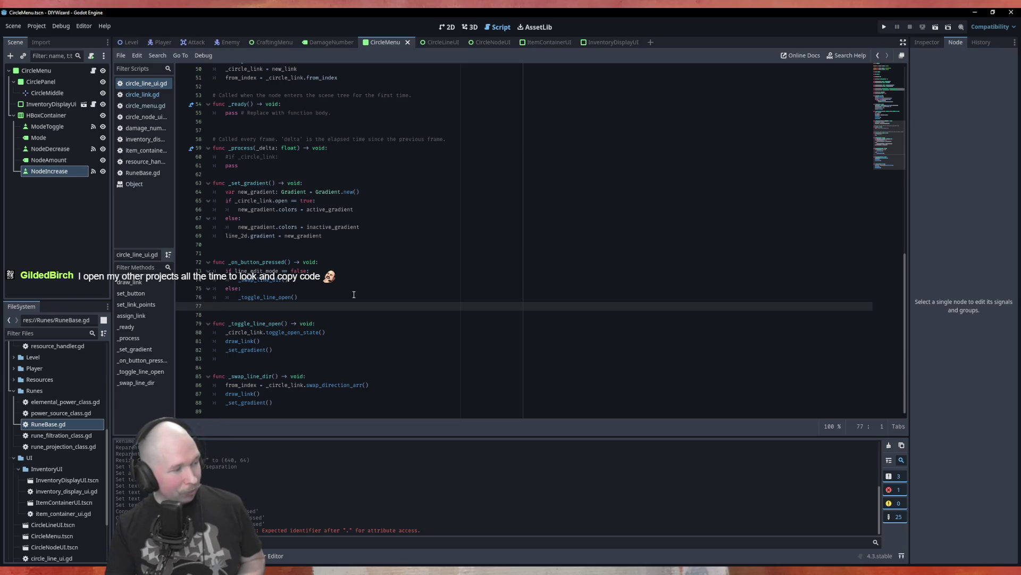
# Step: Scroll through _on_button_pressed to review its _swap_line_dir() / _toggle_line_open() branching on line_edit_mode
pyautogui.scroll(14, 356, 295)
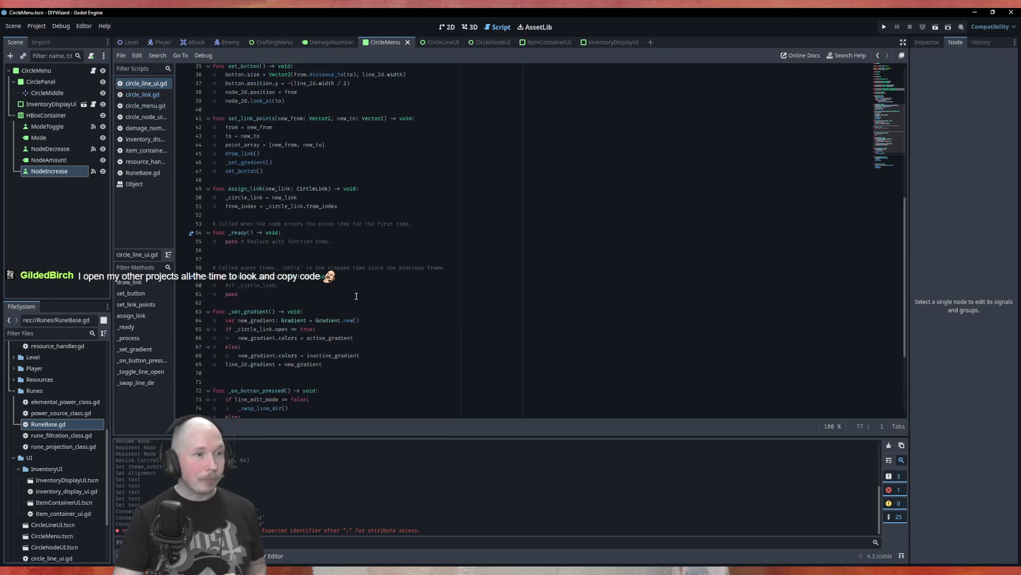
pyautogui.scroll(-14, 357, 295)
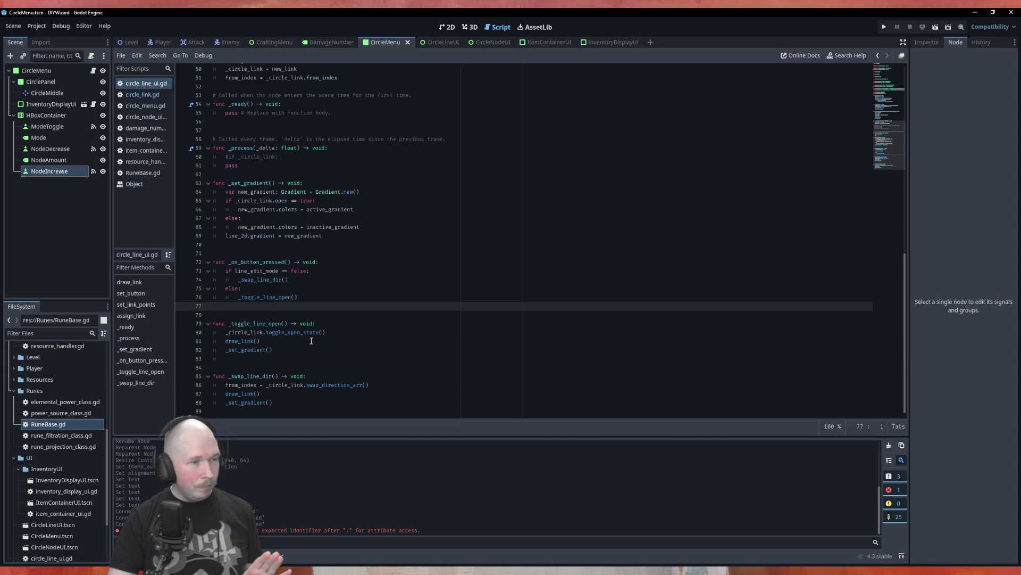
pyautogui.scroll(15, 311, 340)
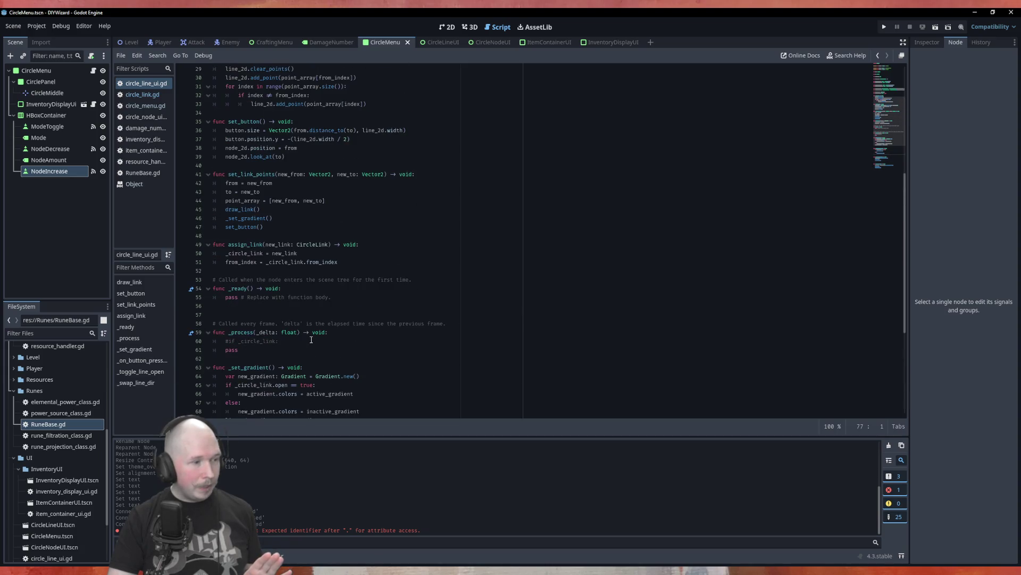
# Step: Switch through the scripts to circle_menu.gd and consult the emit_signal documentation
pyautogui.click(143, 96)
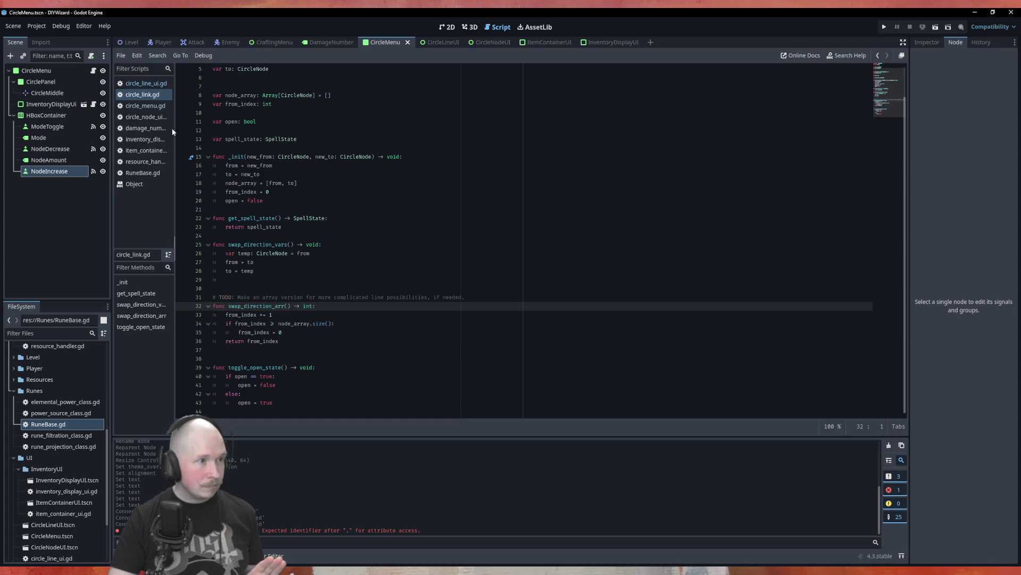
pyautogui.click(148, 85)
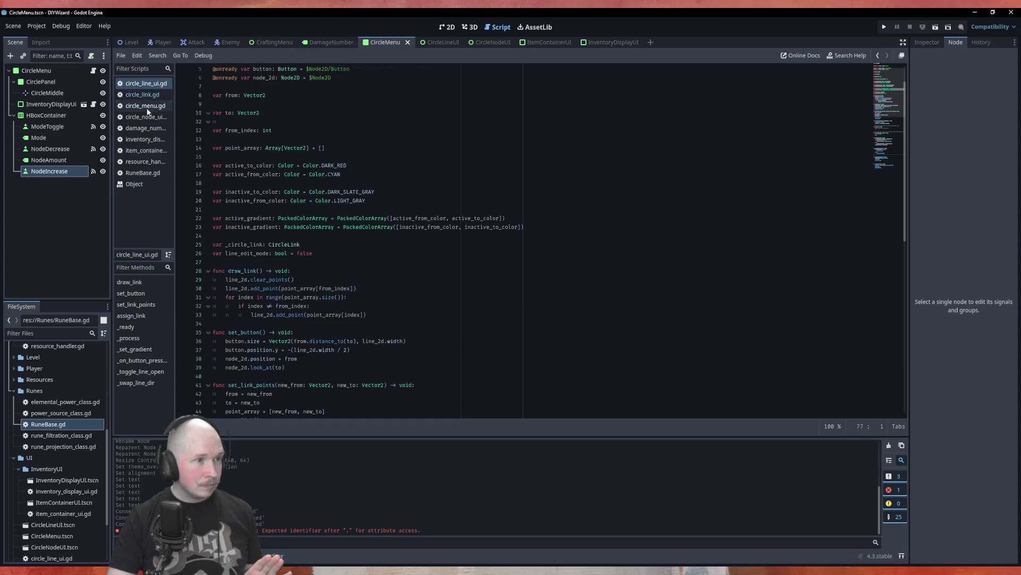
pyautogui.click(148, 107)
pyautogui.click(367, 333)
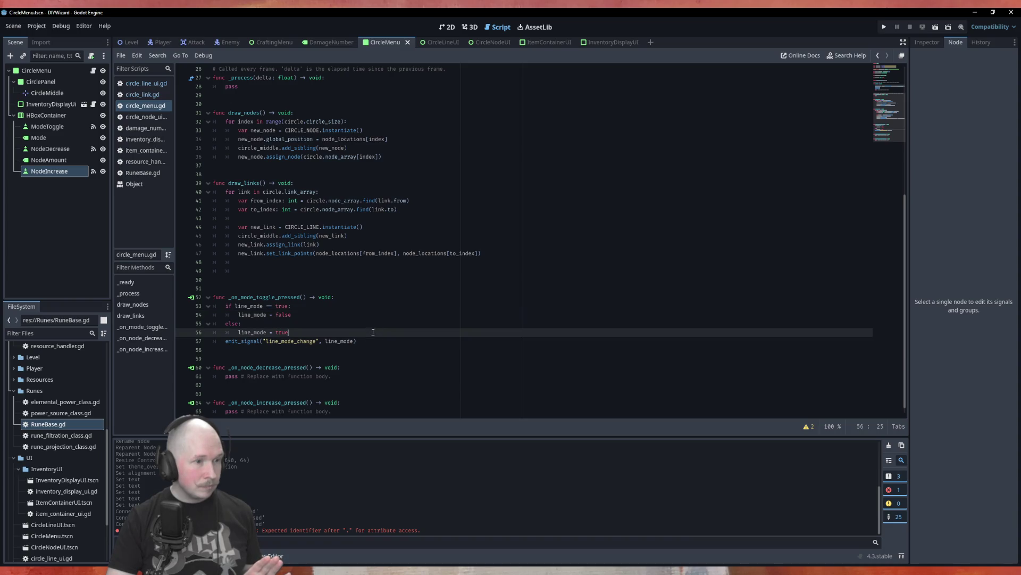
pyautogui.keyDown('ctrl'); pyautogui.click(240, 341); pyautogui.keyUp('ctrl')
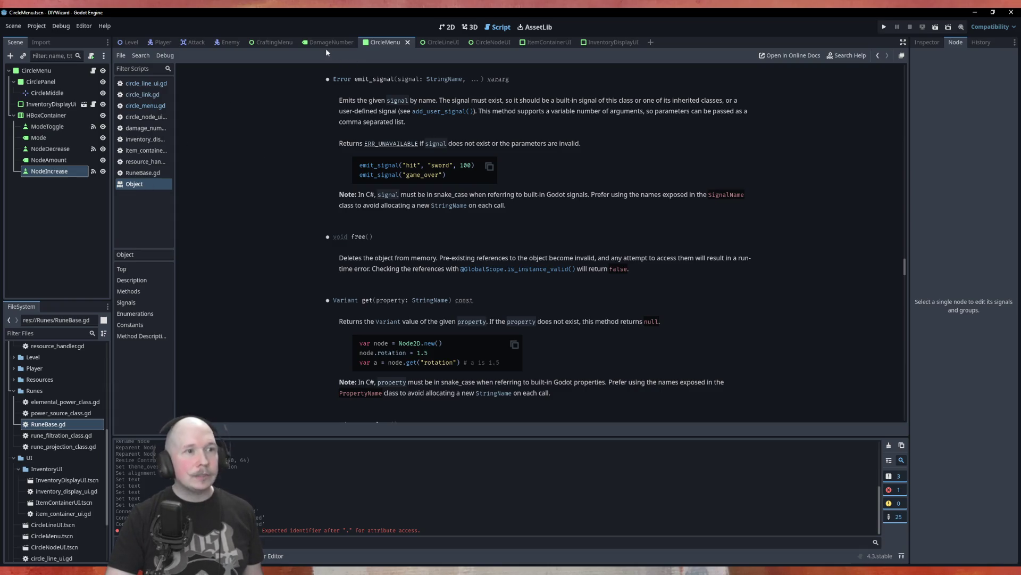
pyautogui.click(149, 105)
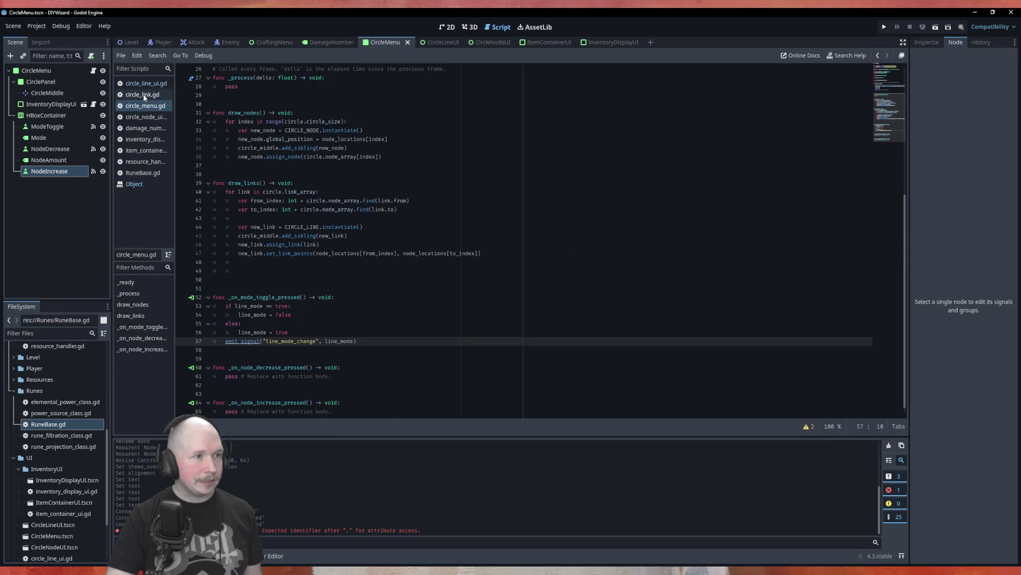
# Step: Replace the old emit_signal line with line_mode_change.emit(line_mode), then open the Signal docs
pyautogui.click(350, 331)
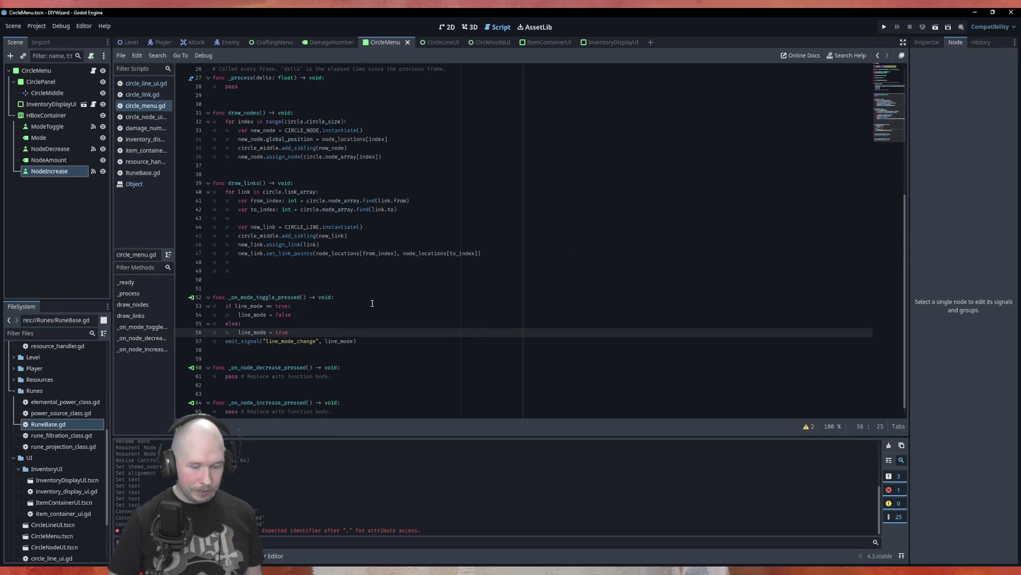
pyautogui.press('Return')
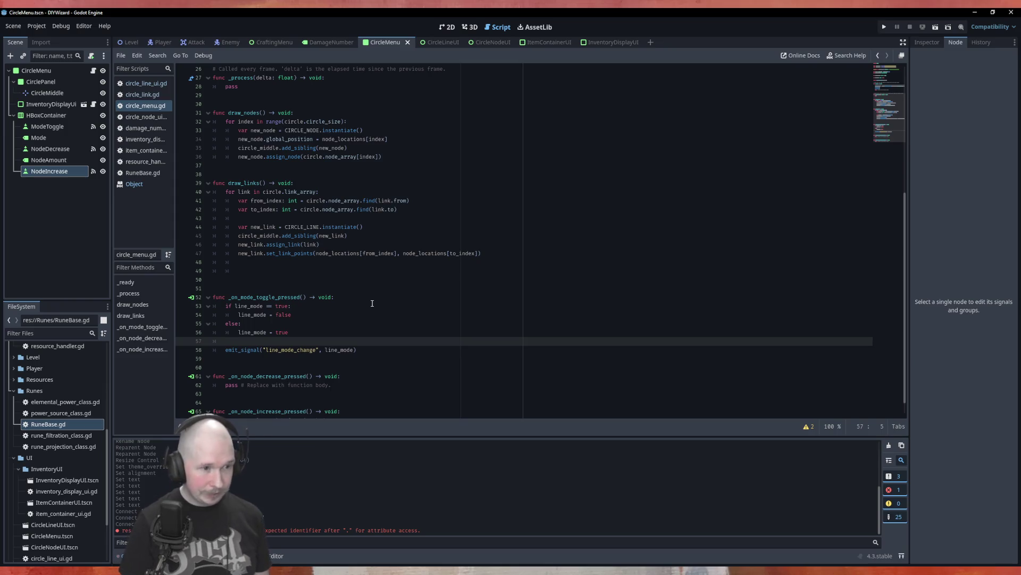
pyautogui.write('line')
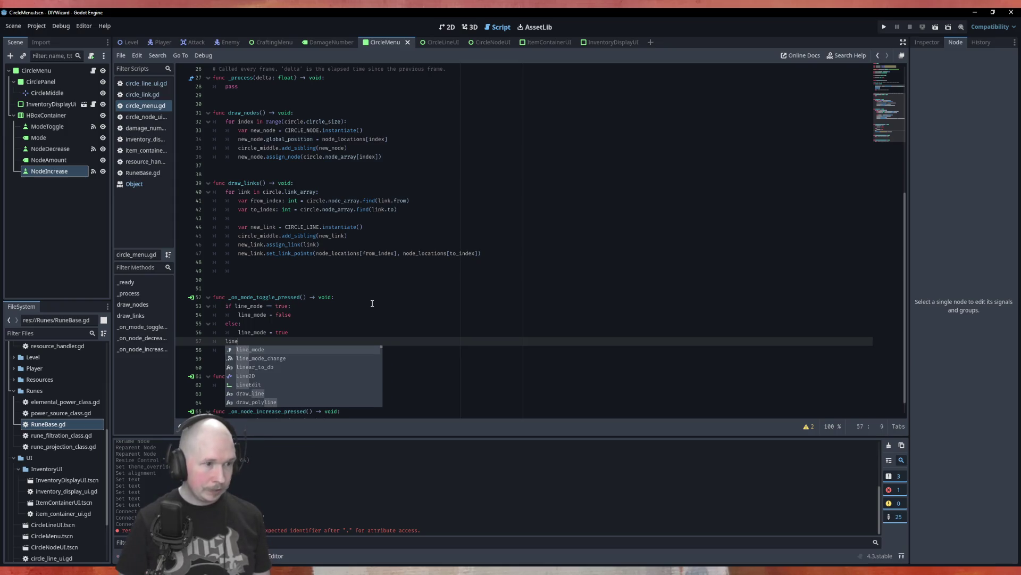
pyautogui.write('_mode_change.em')
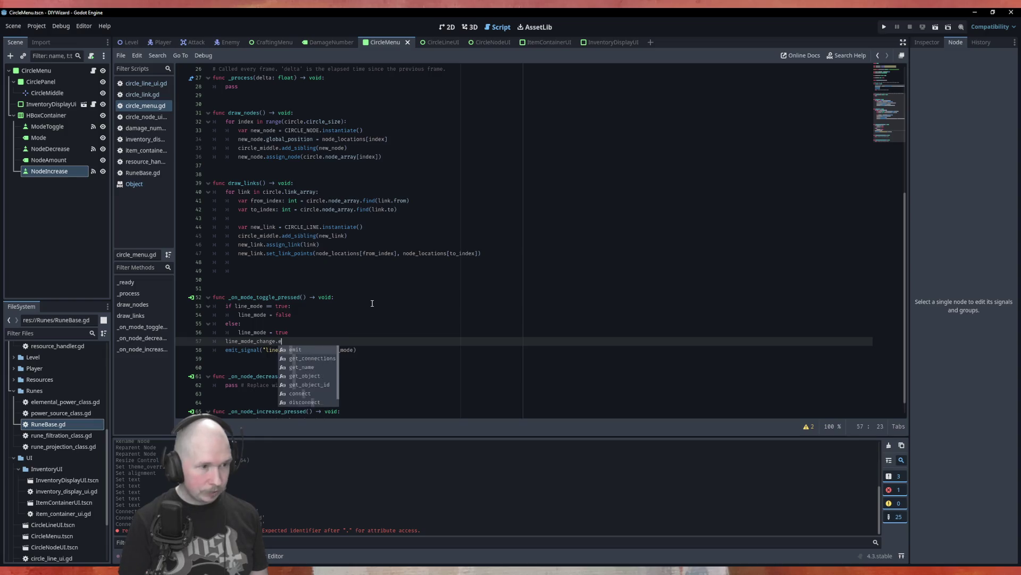
pyautogui.press('Return')
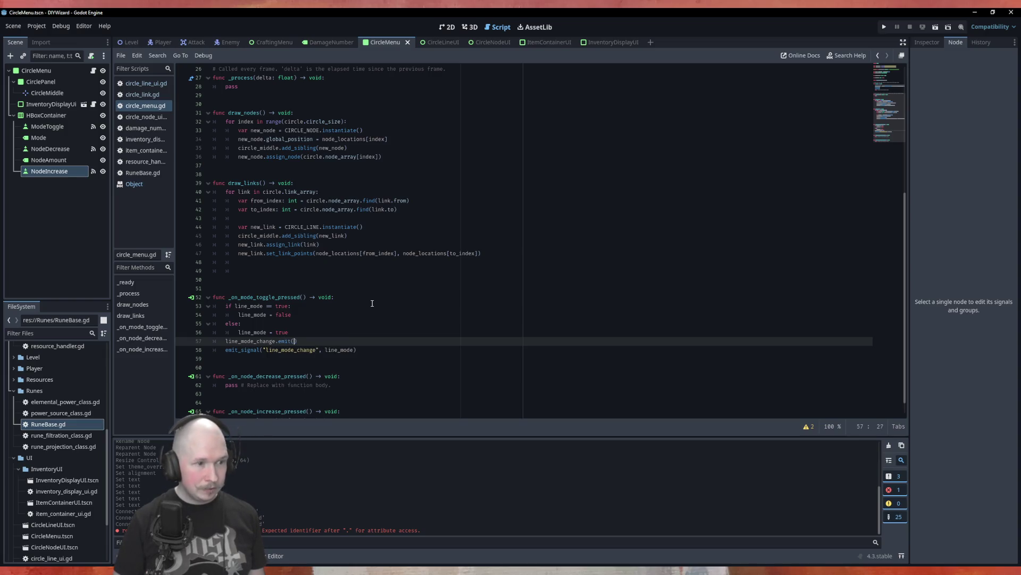
pyautogui.write('line_mode')
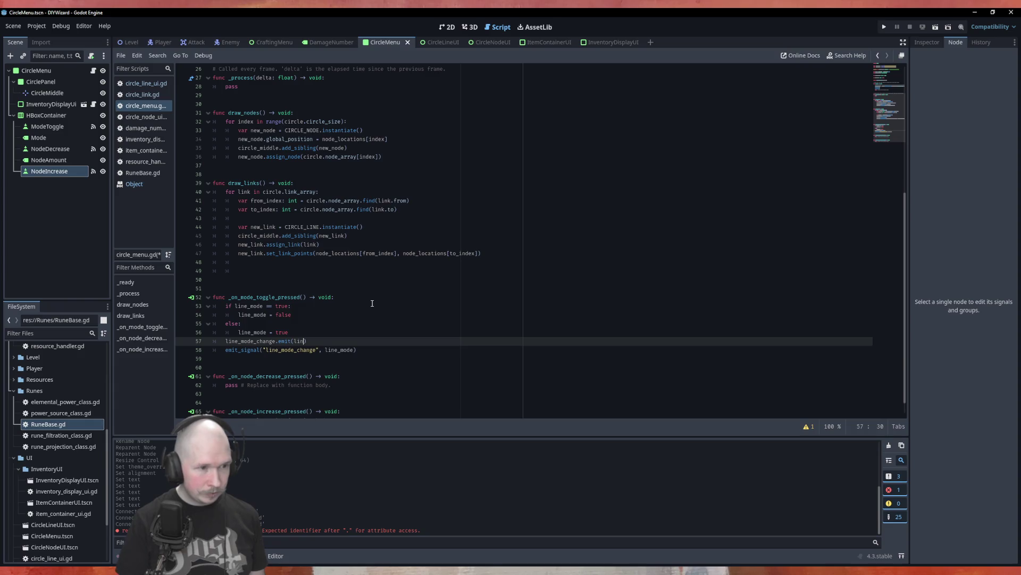
pyautogui.press('Down')
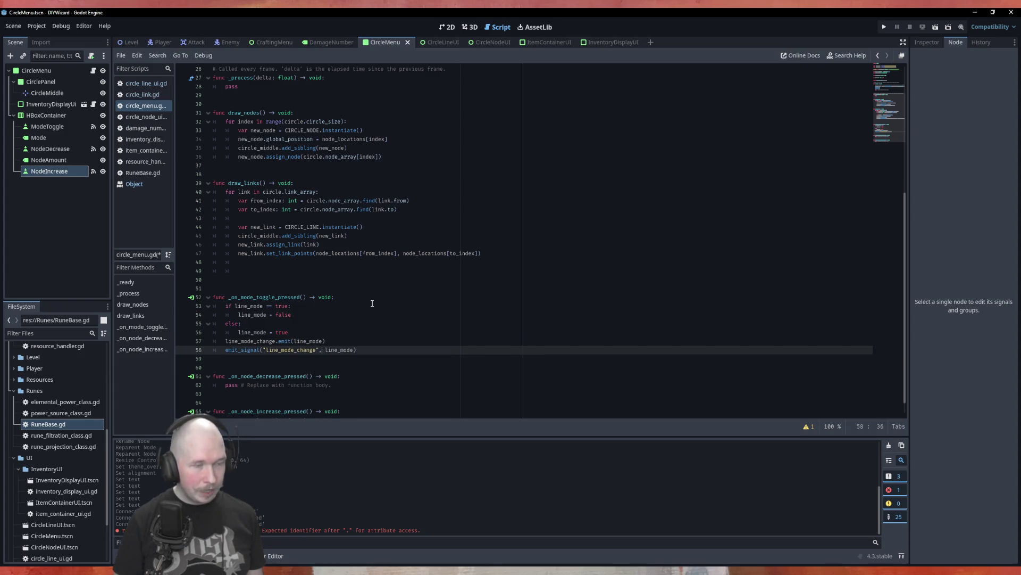
pyautogui.hotkey('shift', 'Home')
pyautogui.press('BackSpace')
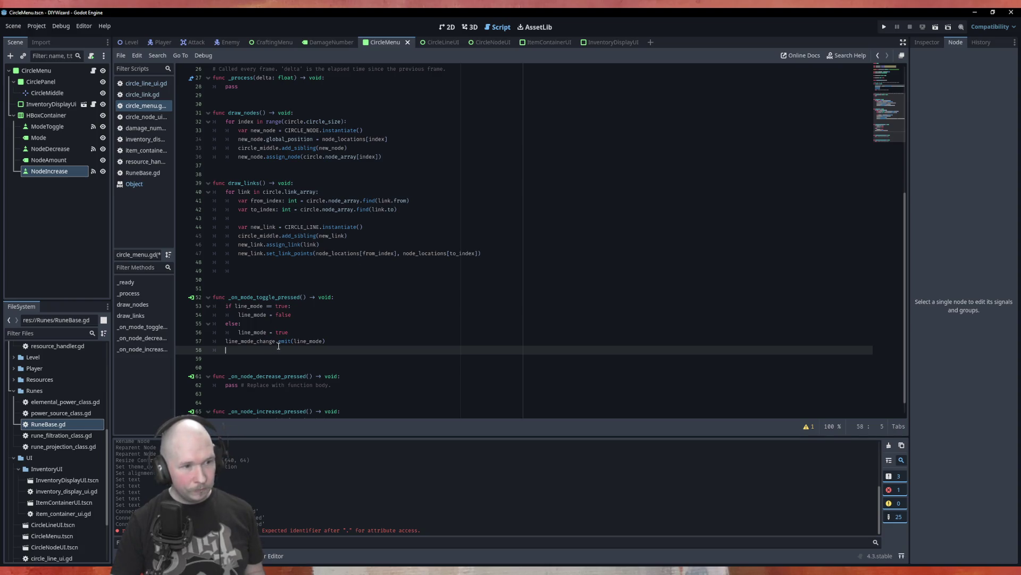
pyautogui.press('BackSpace')
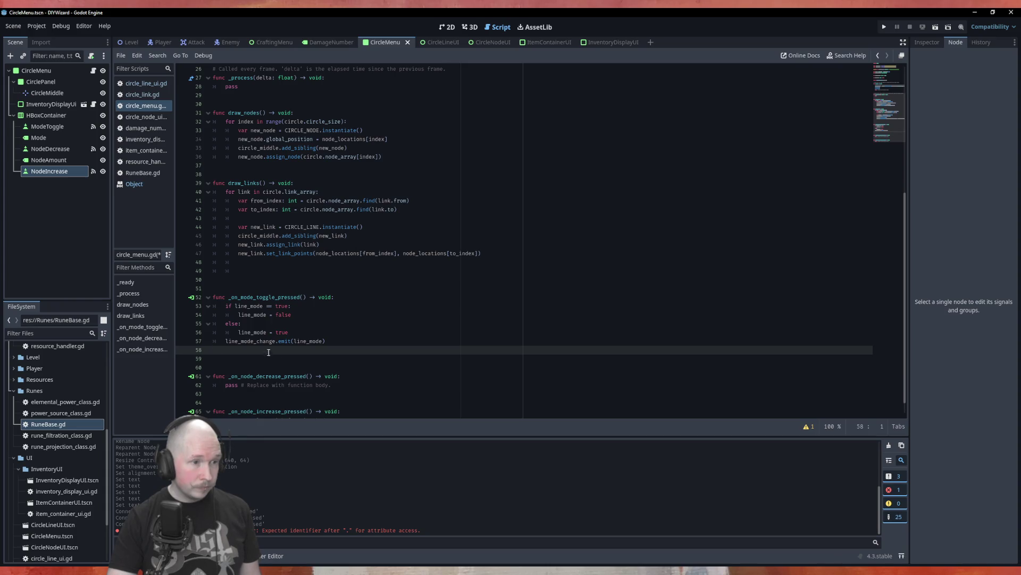
pyautogui.keyDown('ctrl'); pyautogui.click(285, 341); pyautogui.keyUp('ctrl')
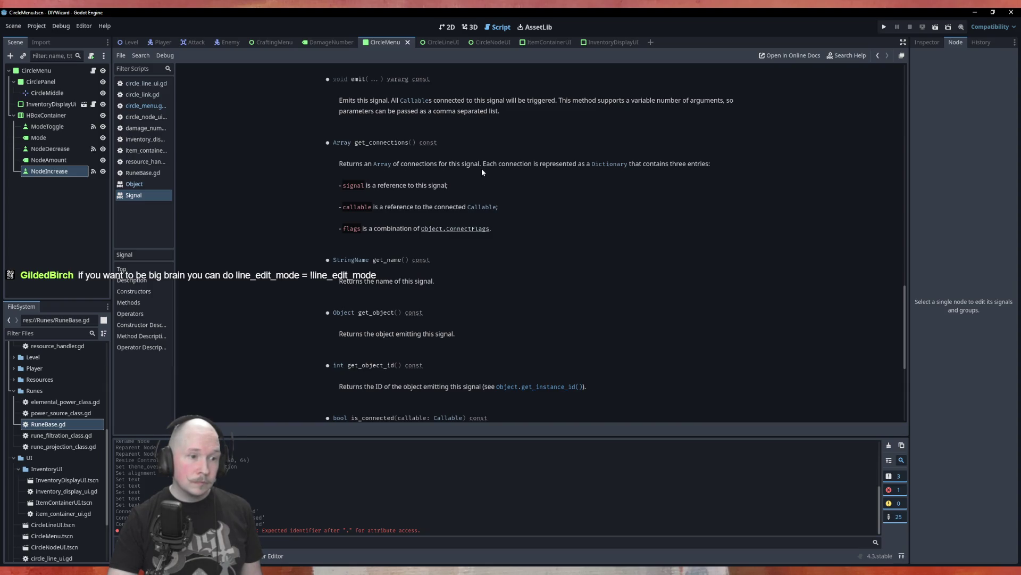
pyautogui.scroll(-3, 482, 171)
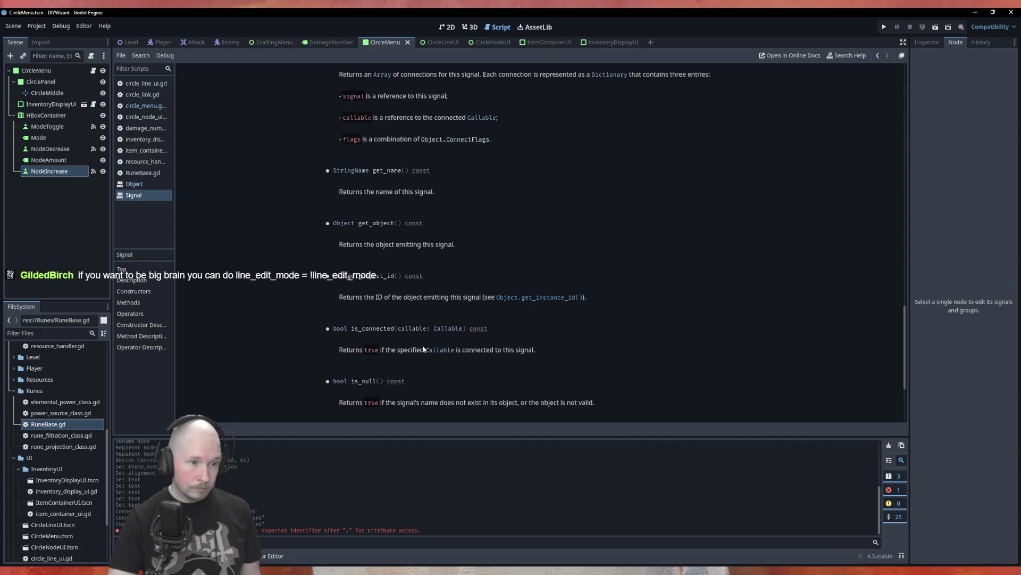
pyautogui.scroll(-3, 489, 349)
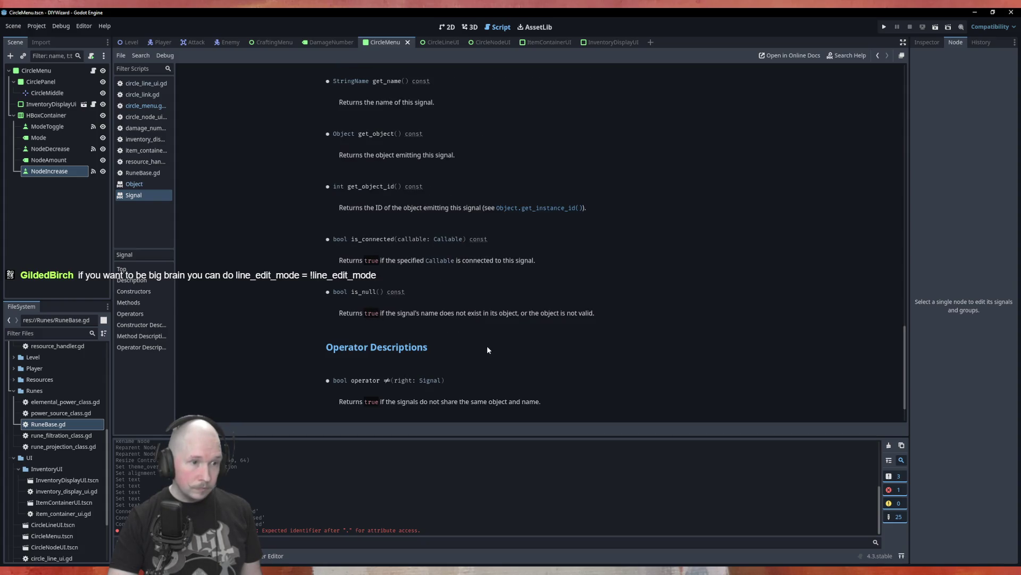
pyautogui.scroll(15, 487, 343)
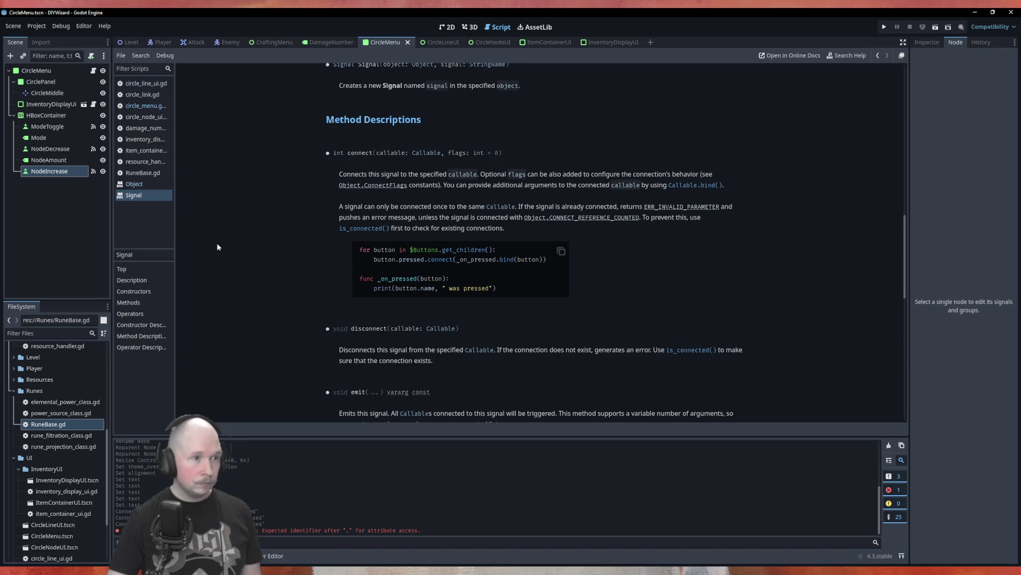
pyautogui.click(154, 107)
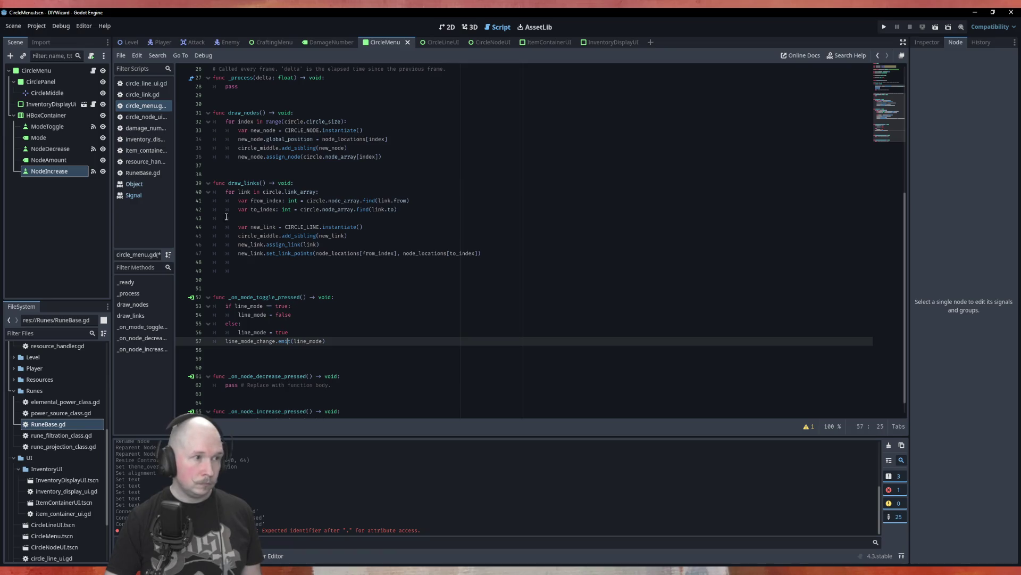
# Step: In circle_link.gd, start a func set_ line on blank line 29, delete it, and save unchanged
pyautogui.click(140, 94)
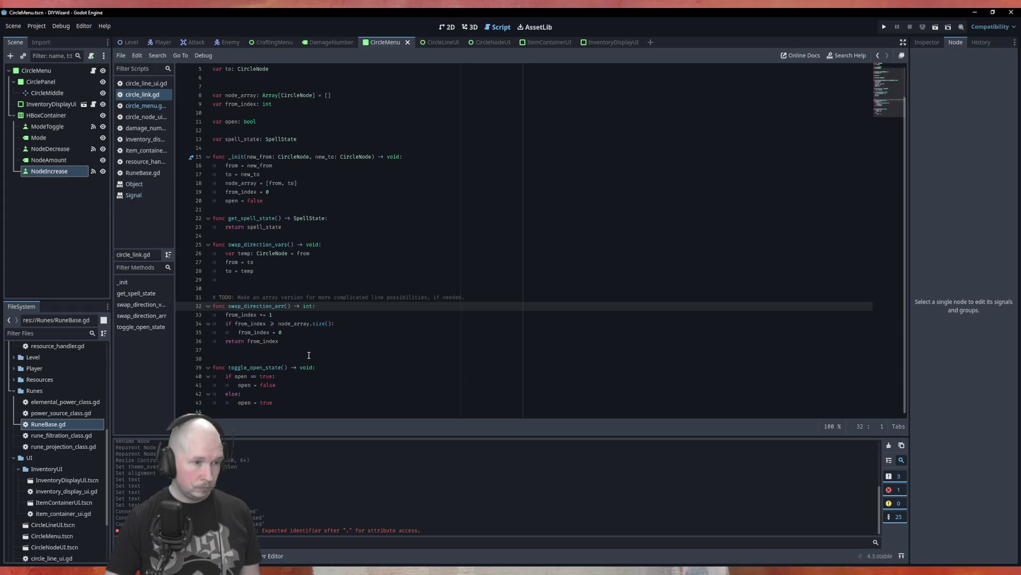
pyautogui.click(286, 289)
pyautogui.click(260, 279)
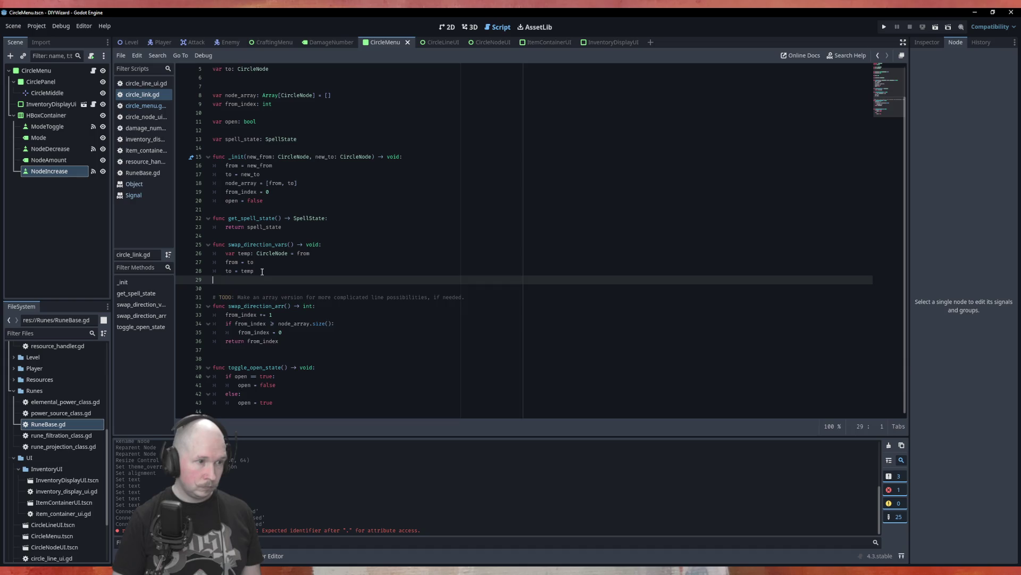
pyautogui.press('Return')
pyautogui.write('func s')
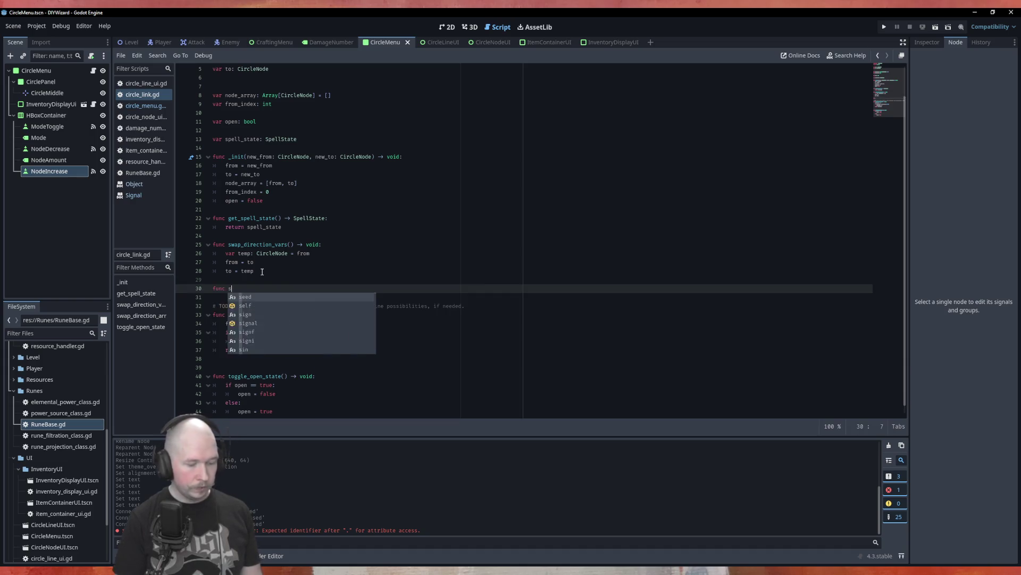
pyautogui.write('et')
pyautogui.press('BackSpace')
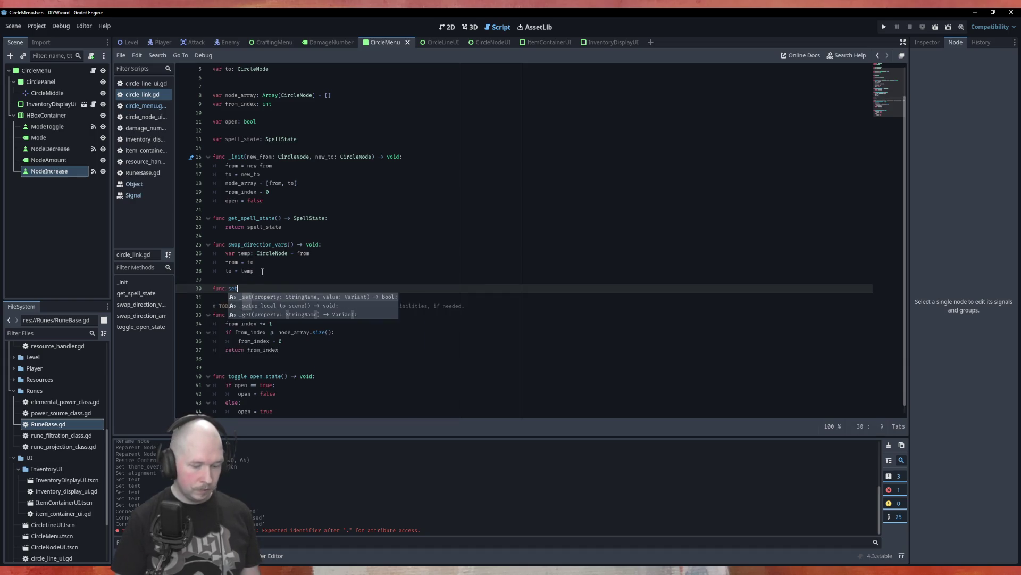
pyautogui.write('_')
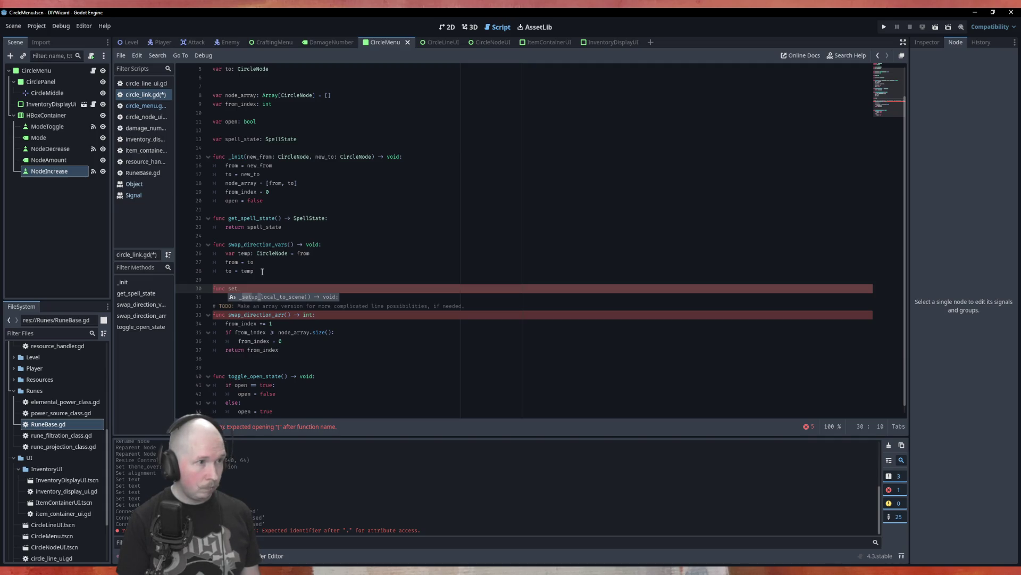
pyautogui.press('BackSpace')
pyautogui.press('BackSpace')
pyautogui.press('BackSpace')
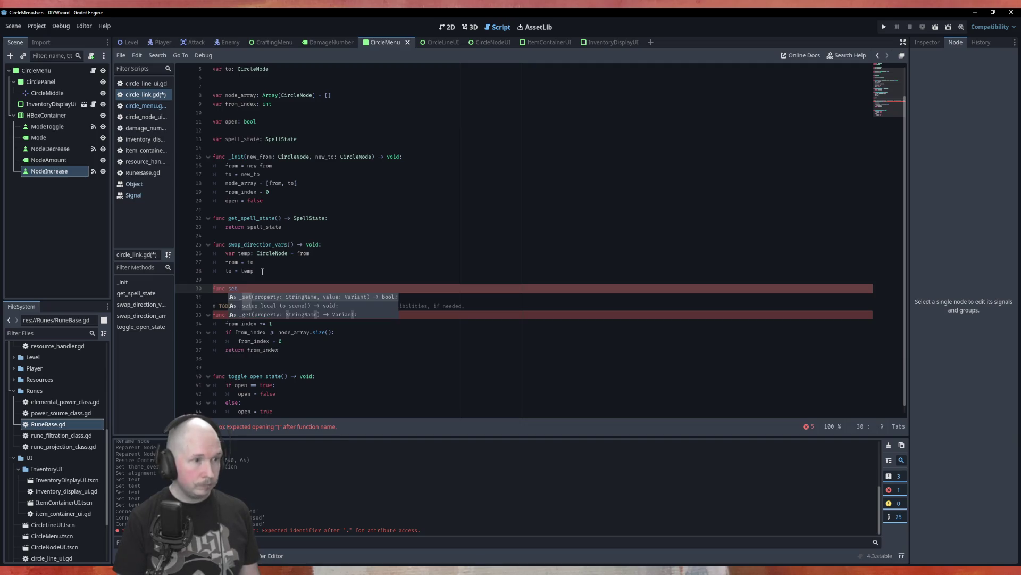
pyautogui.press('BackSpace')
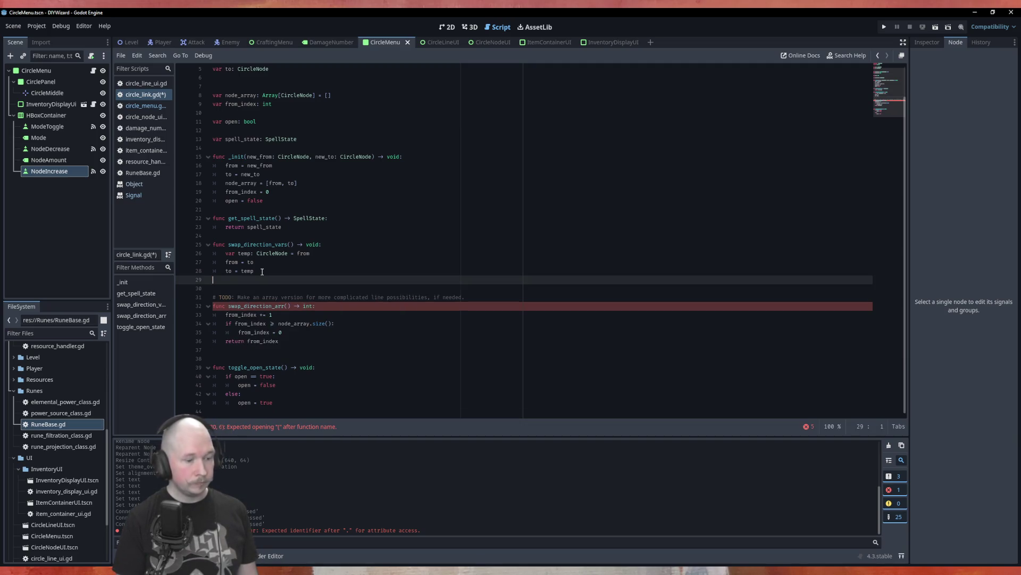
pyautogui.hotkey('ctrl', 's')
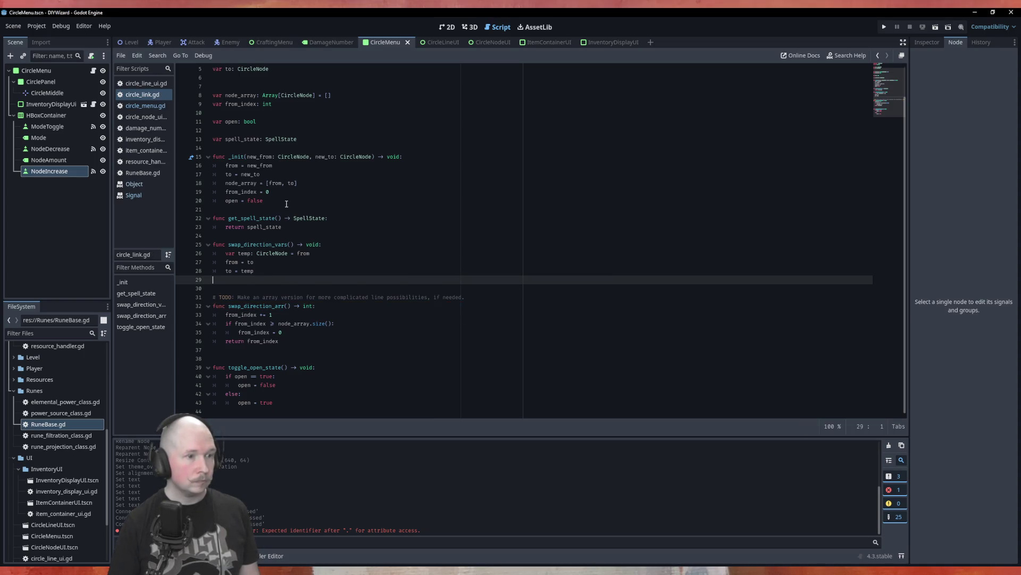
# Step: In circle_line_ui.gd, add func set_line_edit_mode(new_steate: bool) -> void: at the end
pyautogui.click(145, 84)
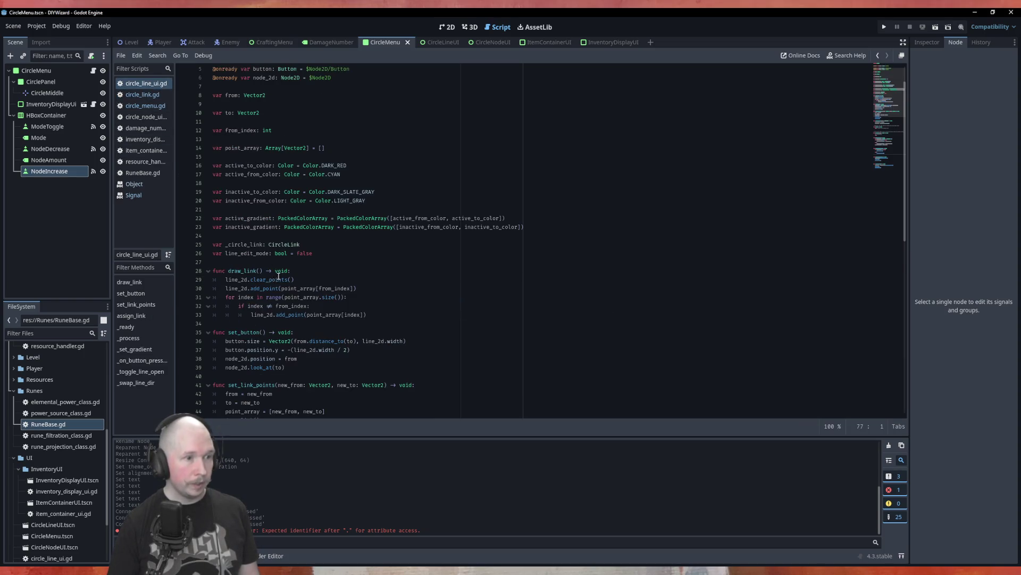
pyautogui.scroll(-2, 279, 275)
pyautogui.scroll(-10, 279, 275)
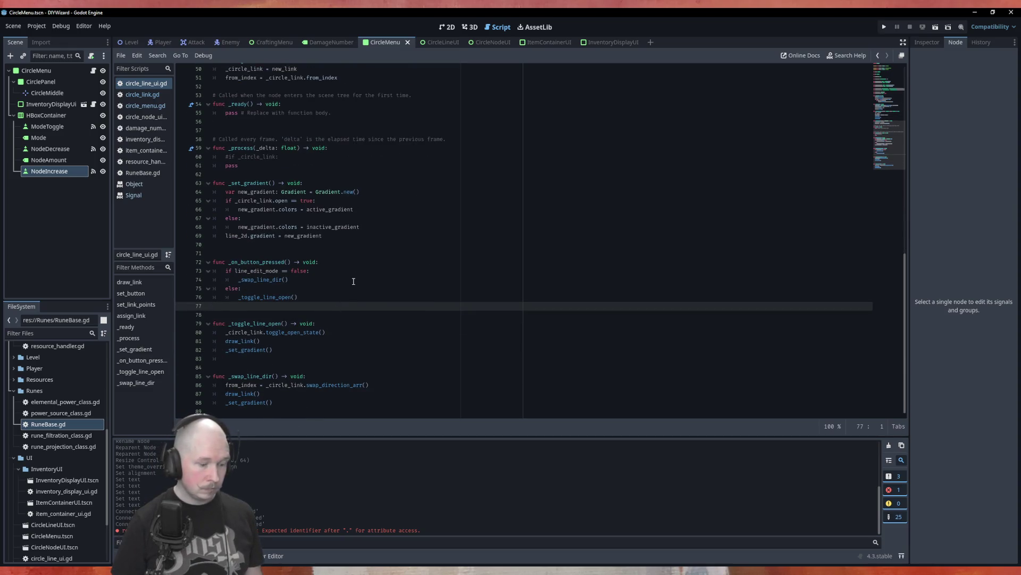
pyautogui.press('Return')
pyautogui.write('func ')
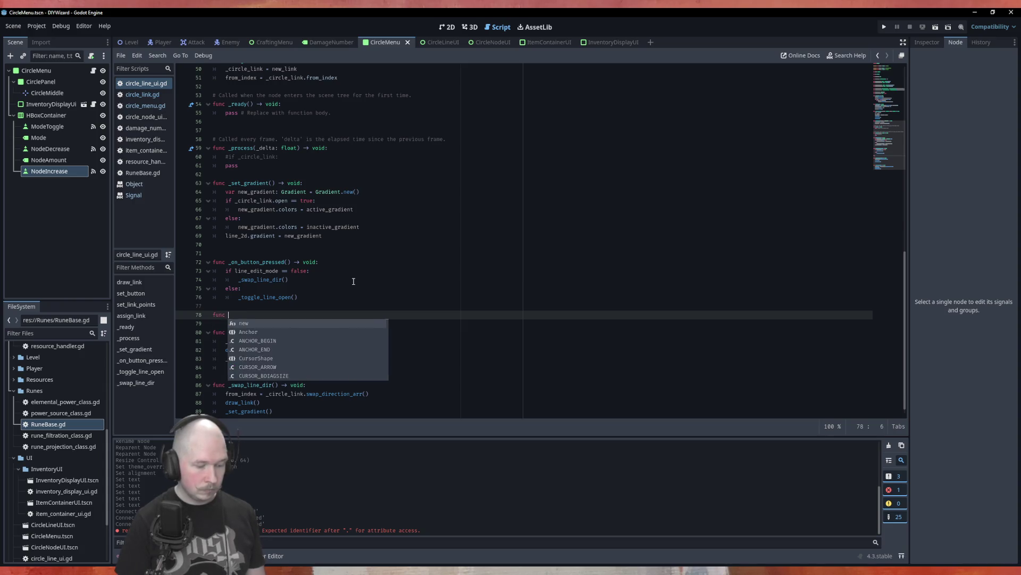
pyautogui.write('set_')
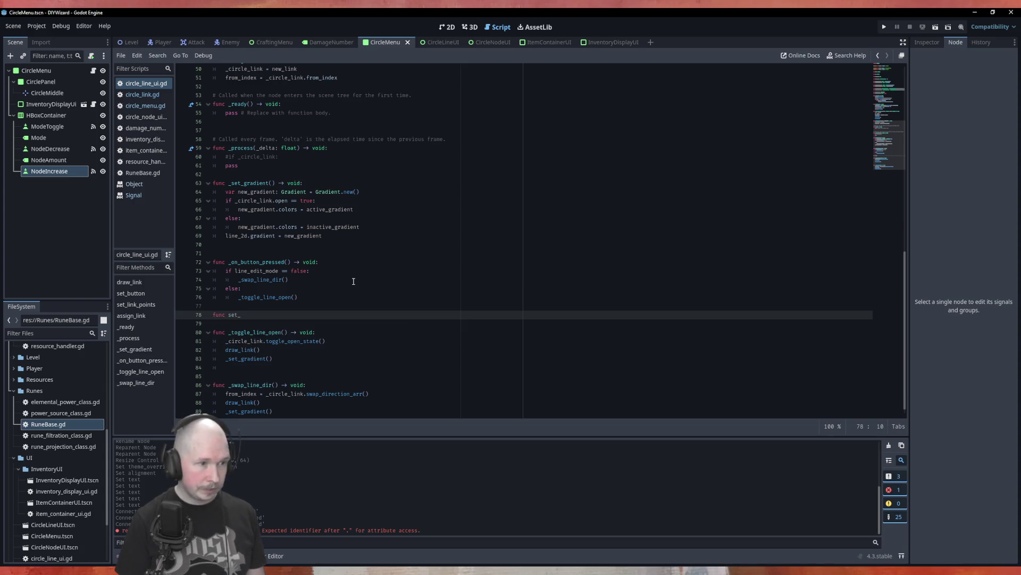
pyautogui.write('line')
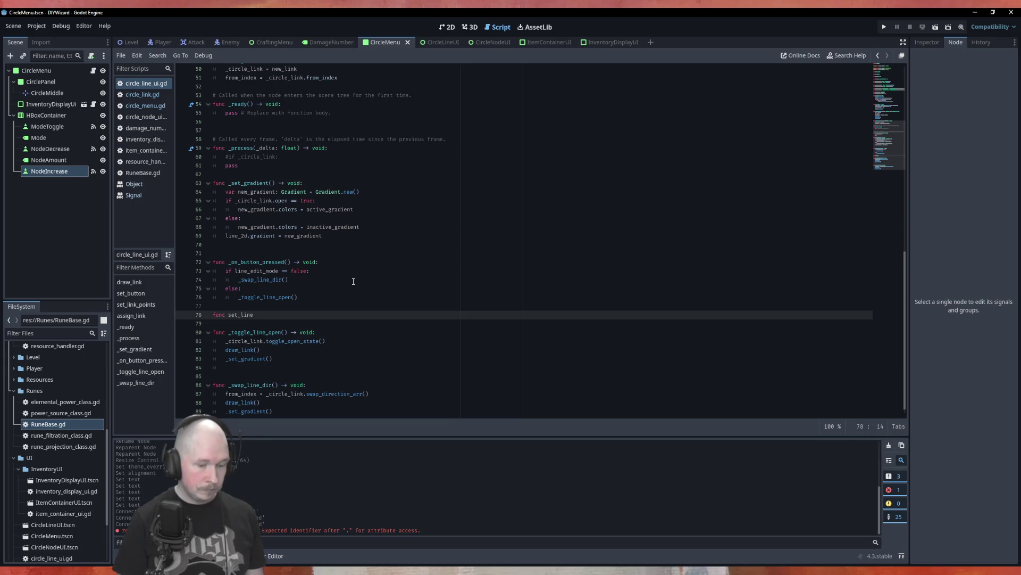
pyautogui.write('_edit')
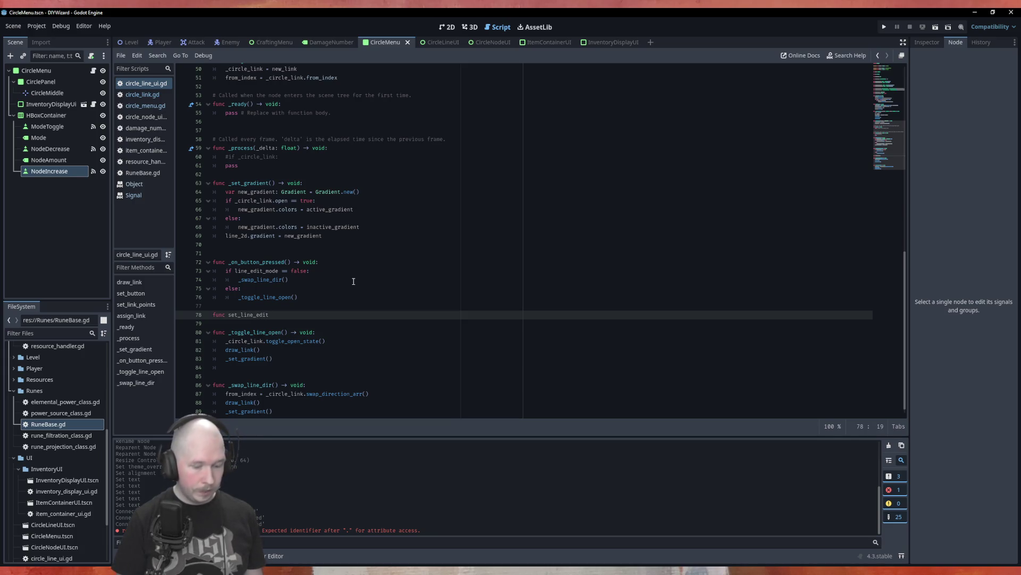
pyautogui.write('_mode')
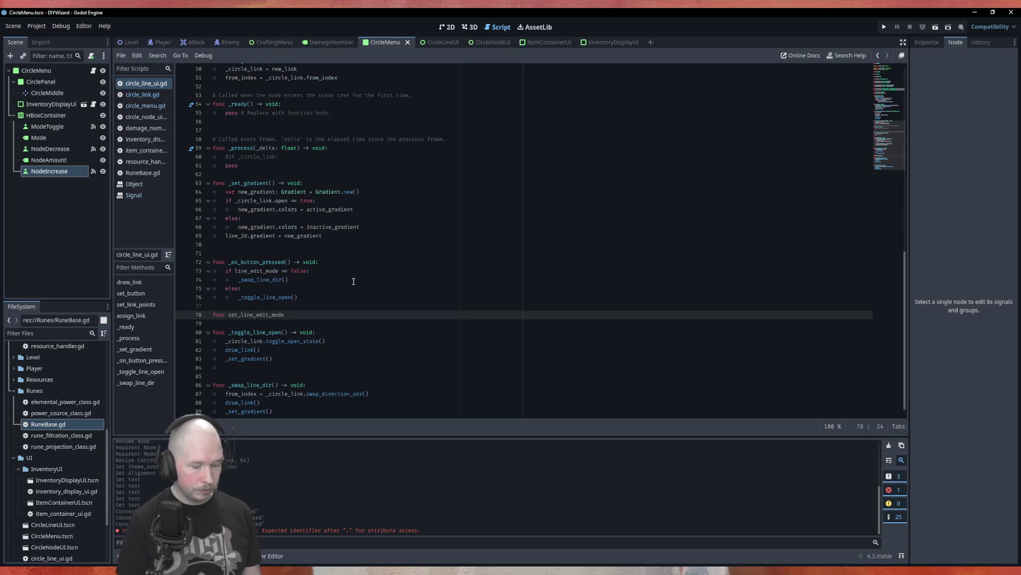
pyautogui.write('() -')
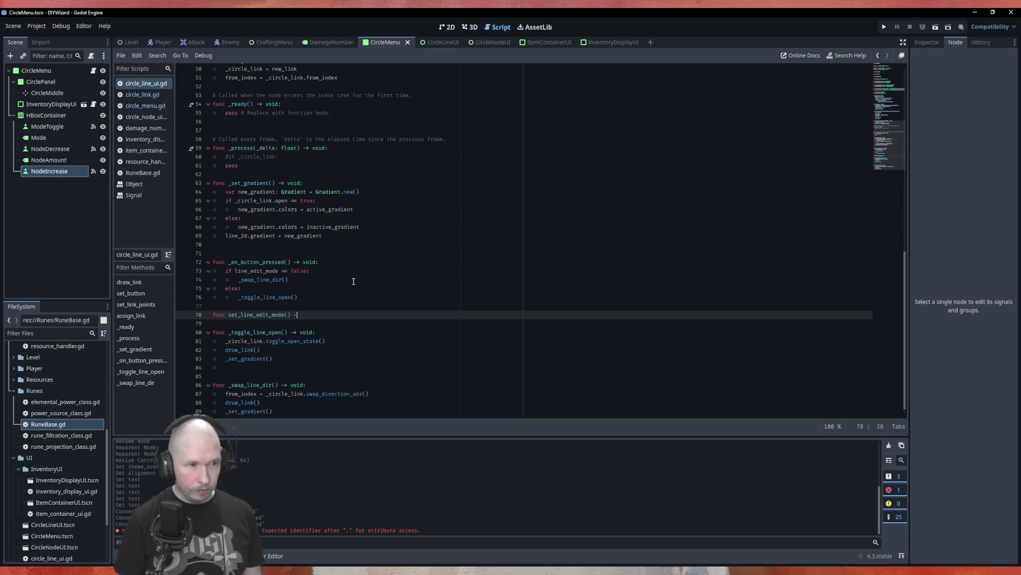
pyautogui.write('> void:')
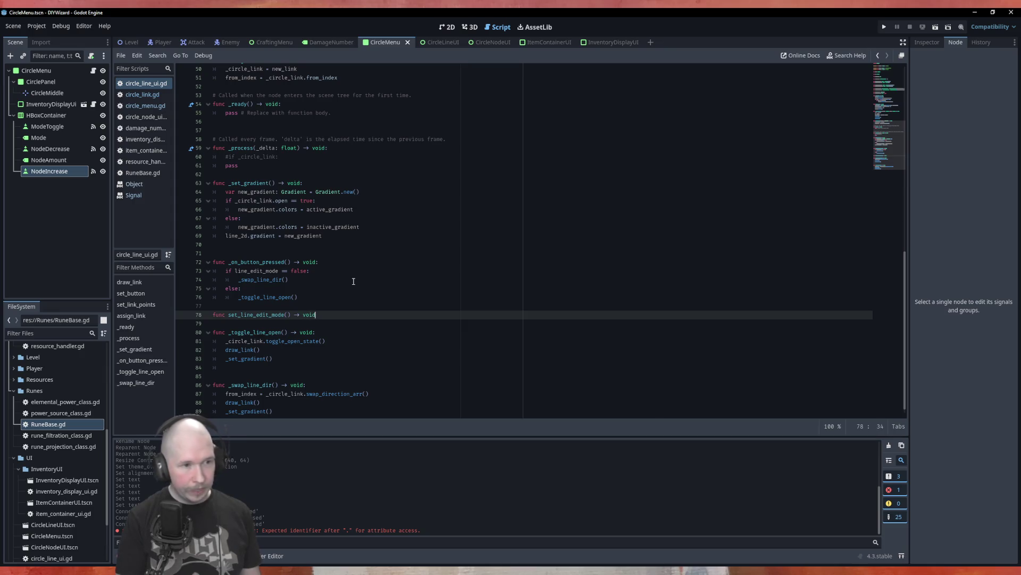
pyautogui.press('Return')
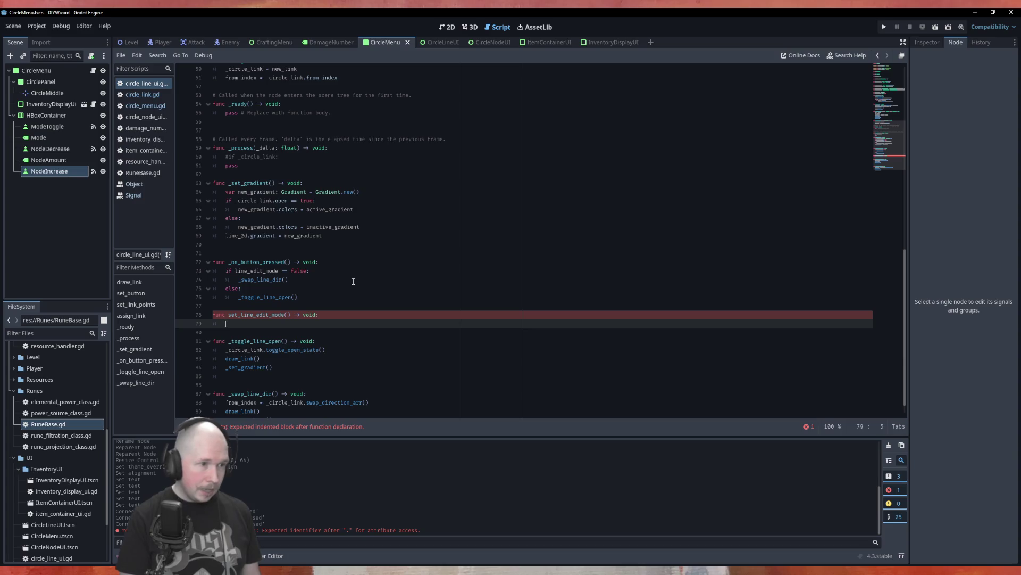
pyautogui.press('Left')
pyautogui.press('Left')
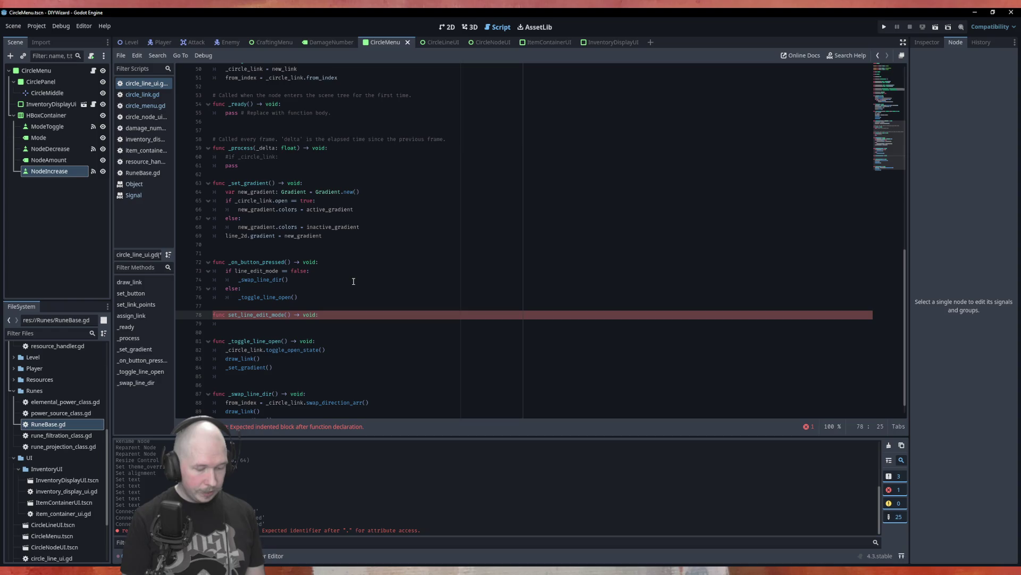
pyautogui.write('new_steate')
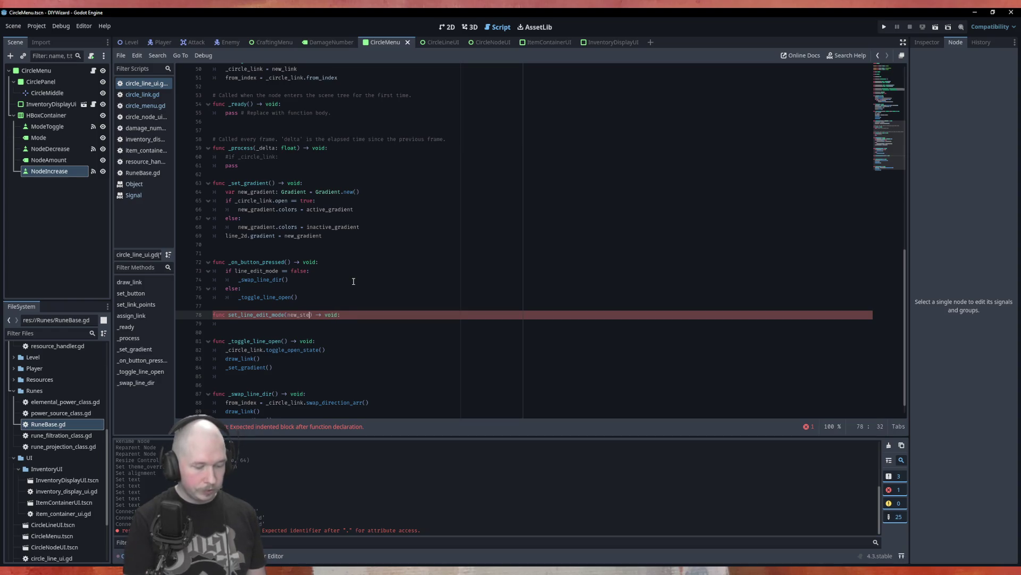
pyautogui.write(': bool')
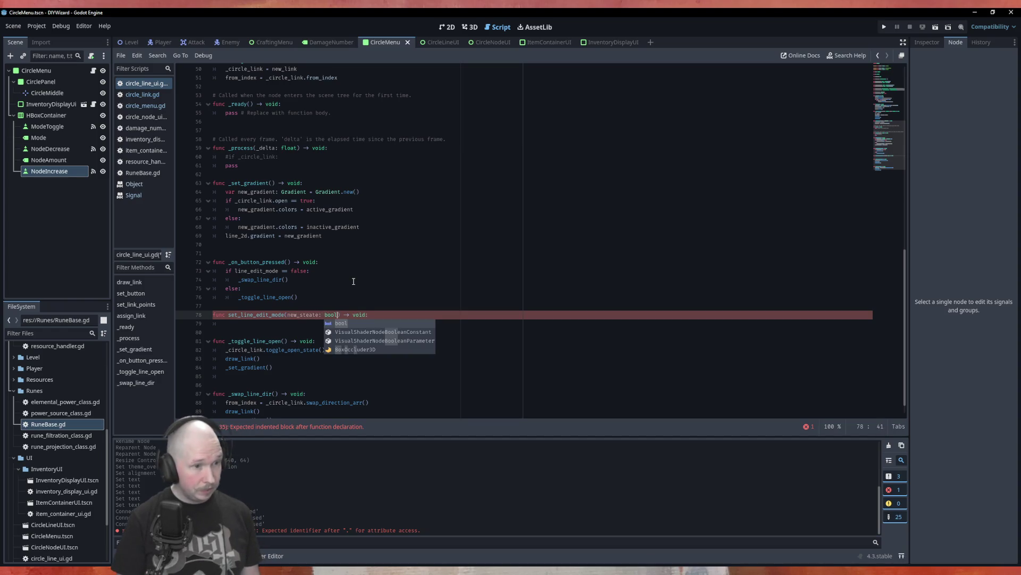
pyautogui.press('End')
pyautogui.press('Return')
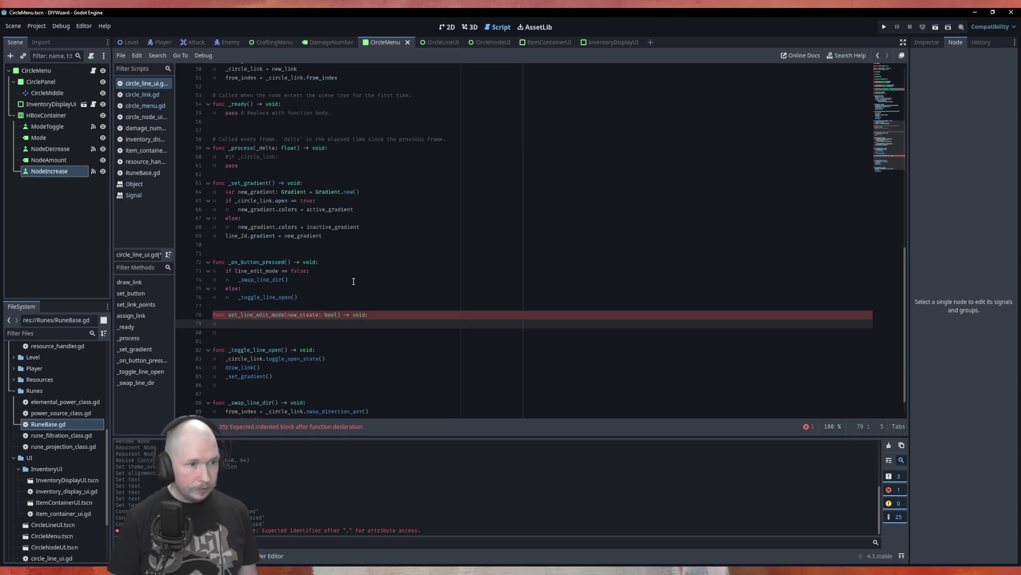
# Step: Correct the parameter to new_state, add the body line_edit_mode = new_state, and save
pyautogui.click(310, 316)
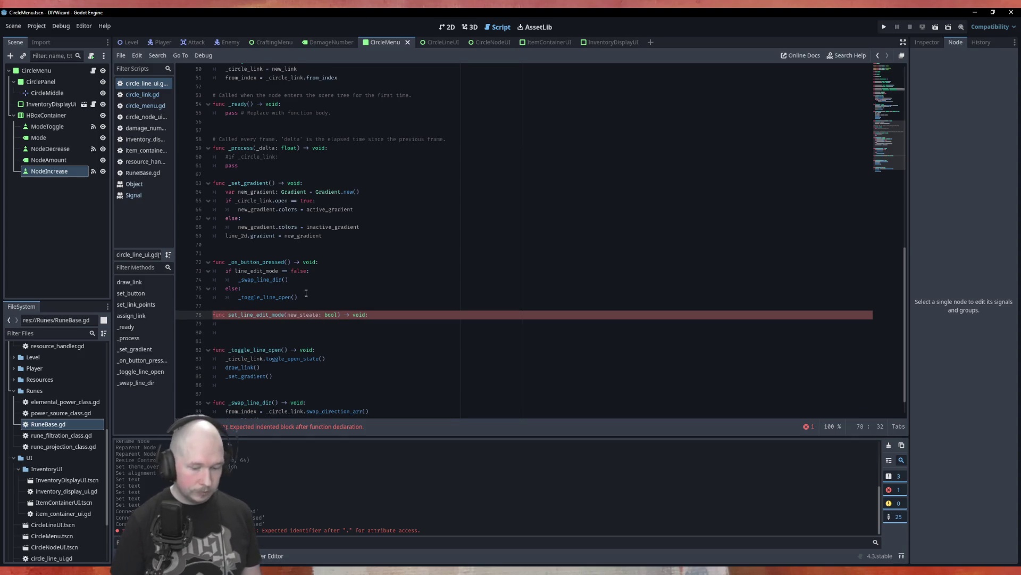
pyautogui.press('BackSpace')
pyautogui.press('End')
pyautogui.press('Return')
pyautogui.write('lin')
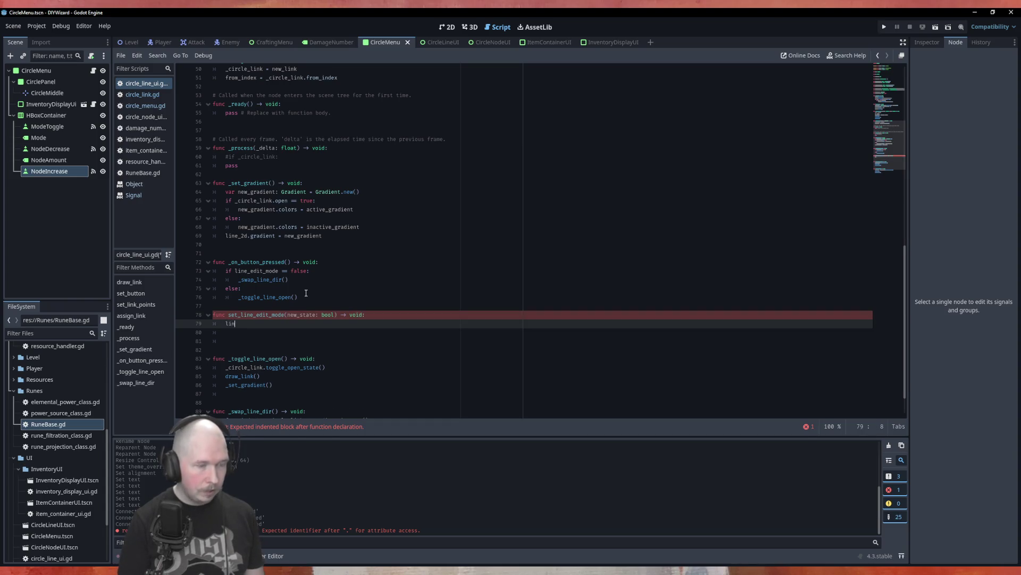
pyautogui.write('e')
pyautogui.press('Down')
pyautogui.press('Return')
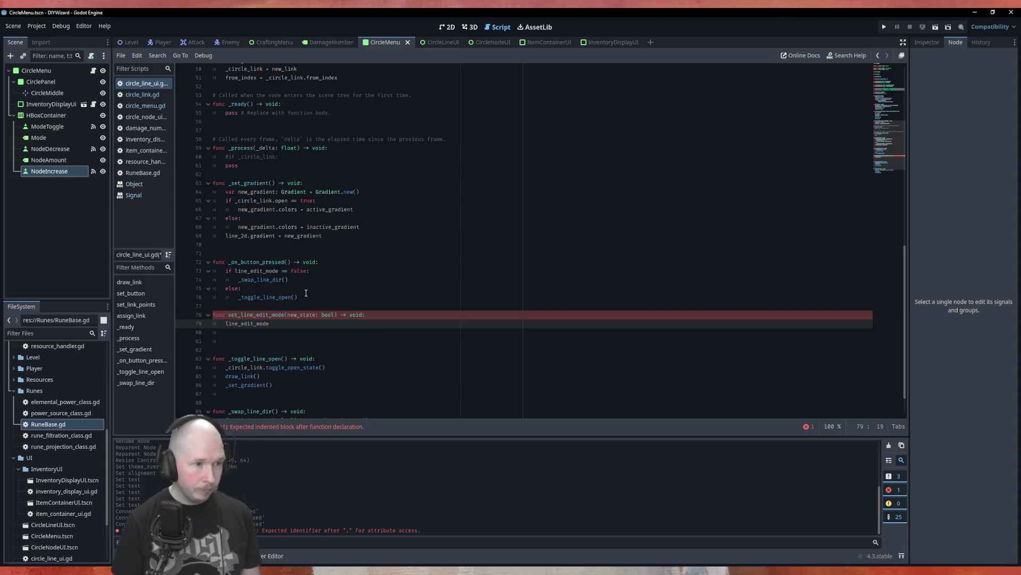
pyautogui.write('new_state')
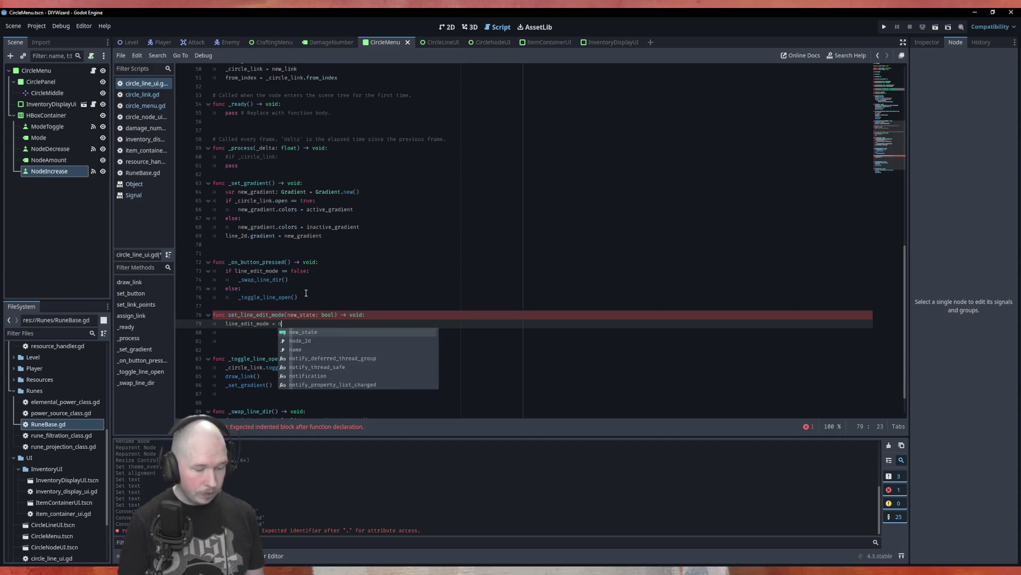
pyautogui.press('Down')
pyautogui.press('Down')
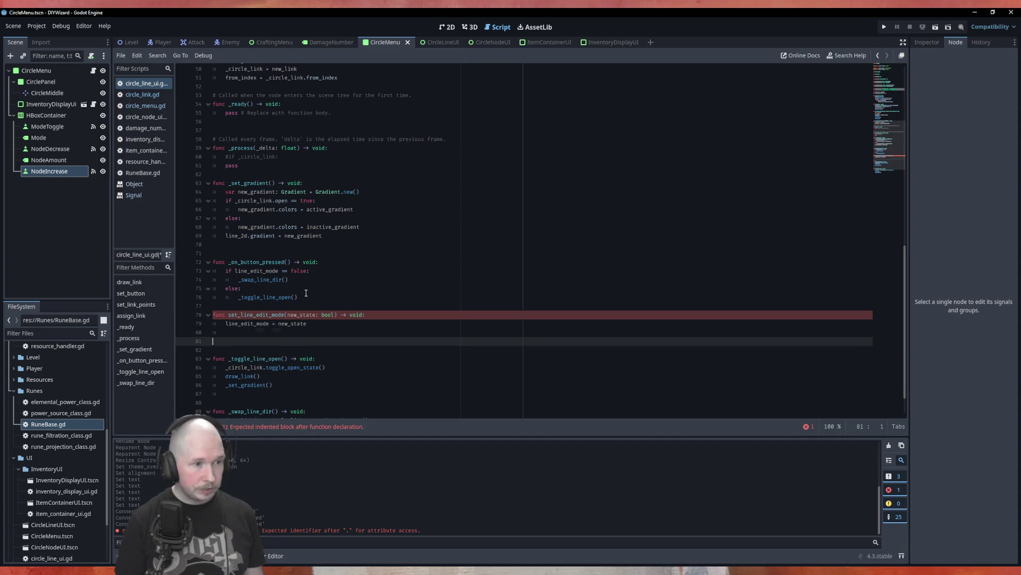
pyautogui.press('BackSpace')
pyautogui.press('BackSpace')
pyautogui.hotkey('ctrl', 's')
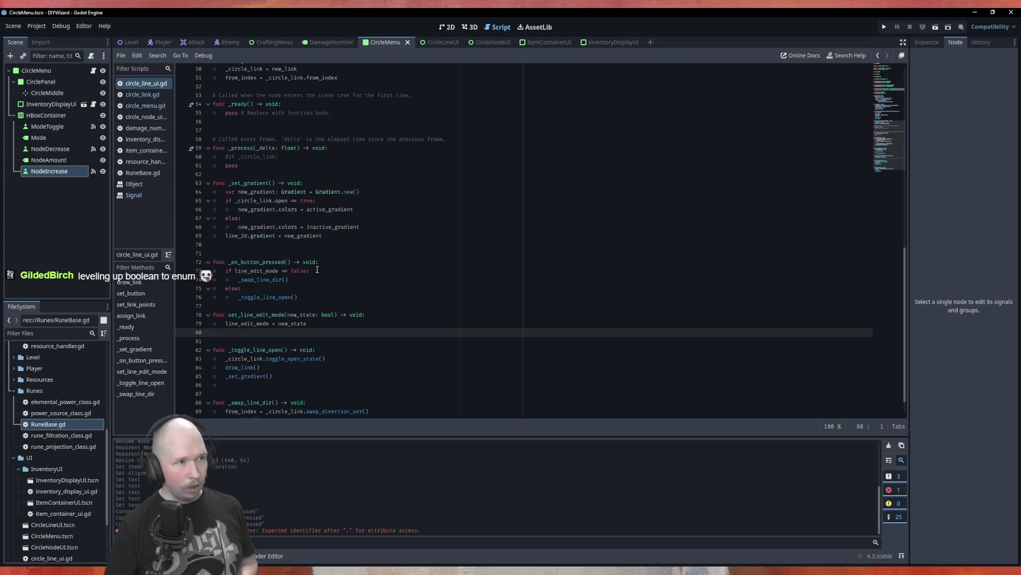
# Step: In circle_menu.gd's draw_links, paste the clipboard code below the set_link_points call
pyautogui.click(136, 105)
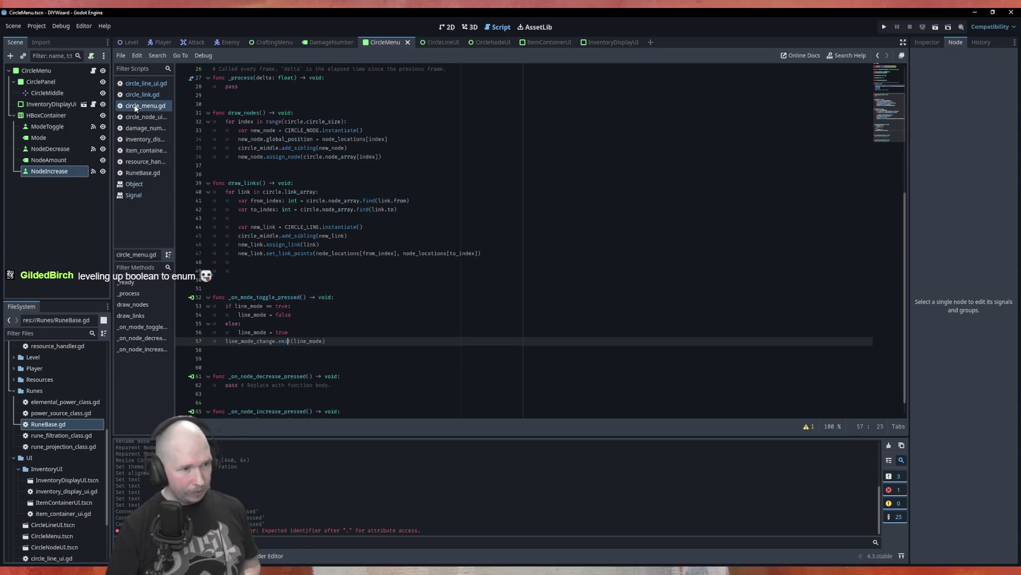
pyautogui.click(333, 244)
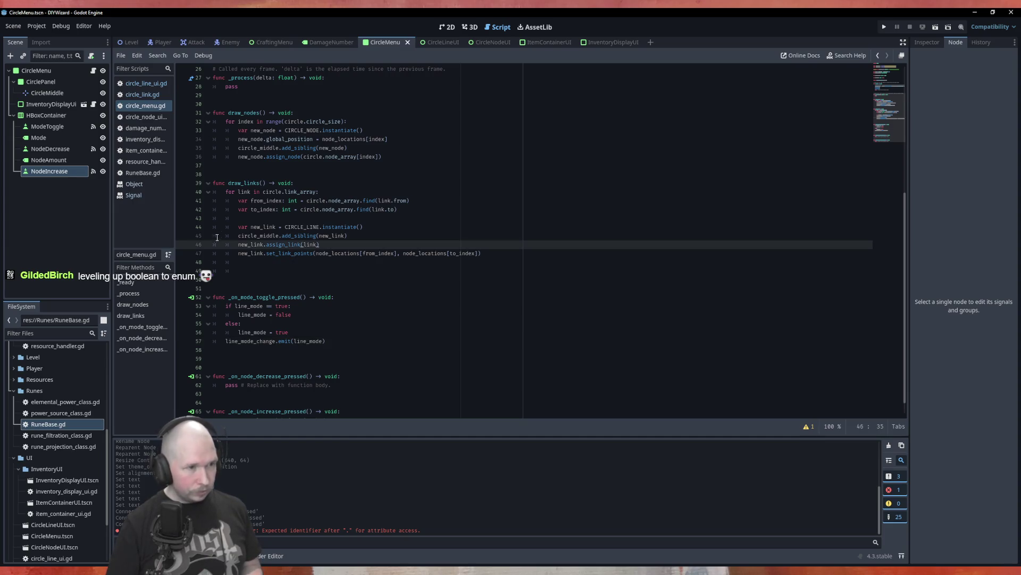
pyautogui.click(500, 258)
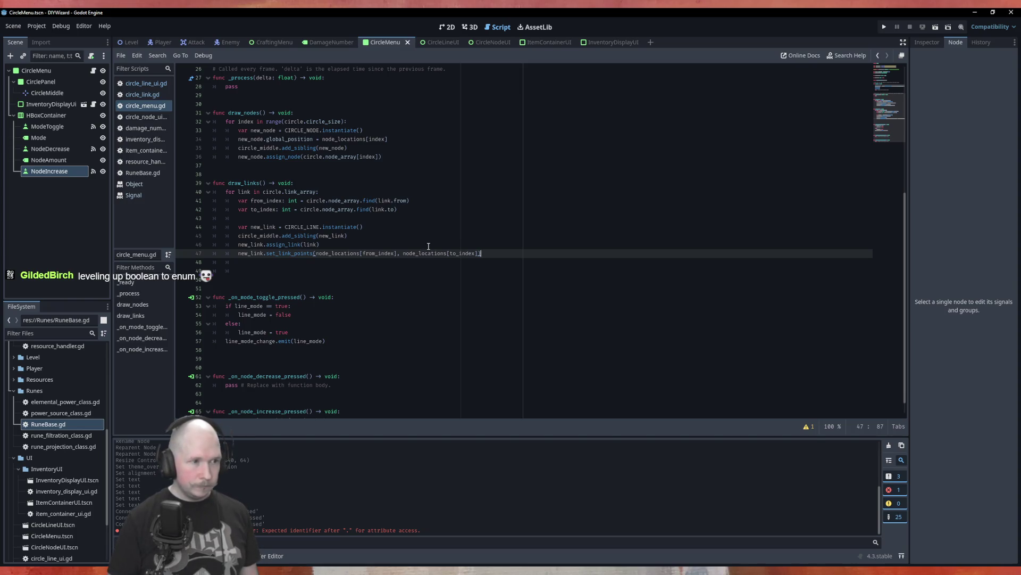
pyautogui.press('Down')
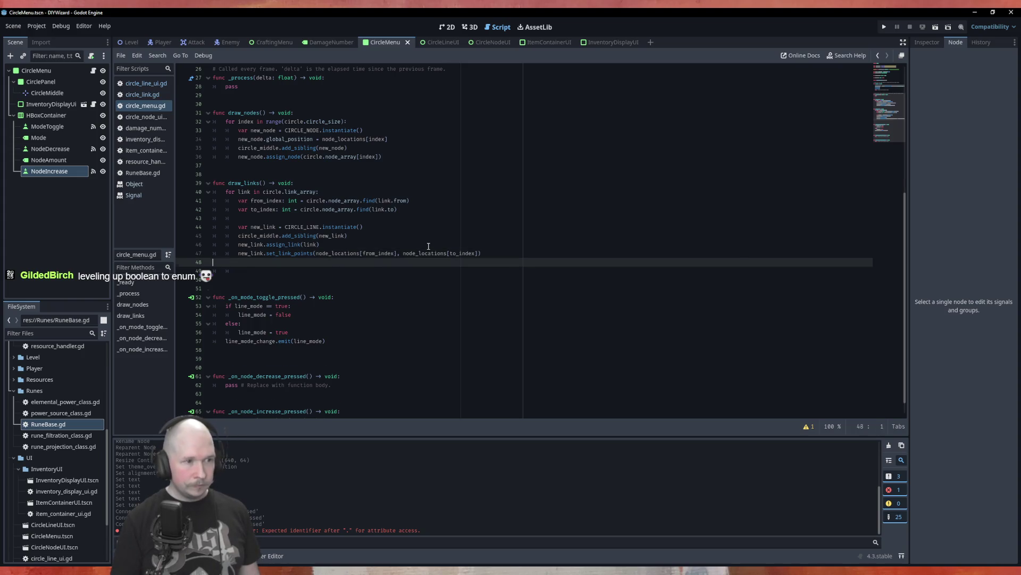
pyautogui.press('BackSpace')
pyautogui.press('Down')
pyautogui.hotkey('ctrl', 'v')
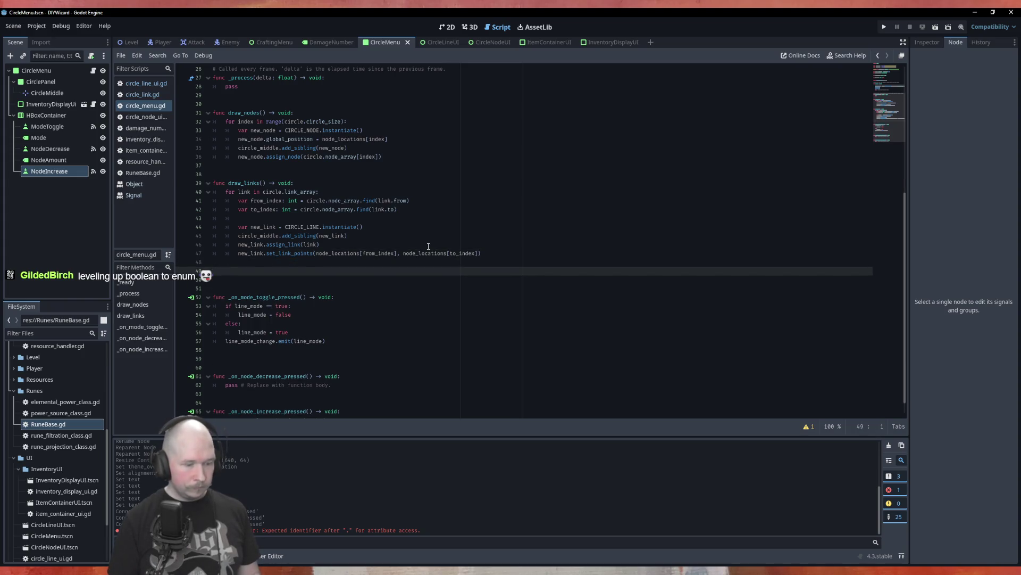
# Step: Insert an indented line above the pasted block and autocomplete new_link on it
pyautogui.click(369, 261)
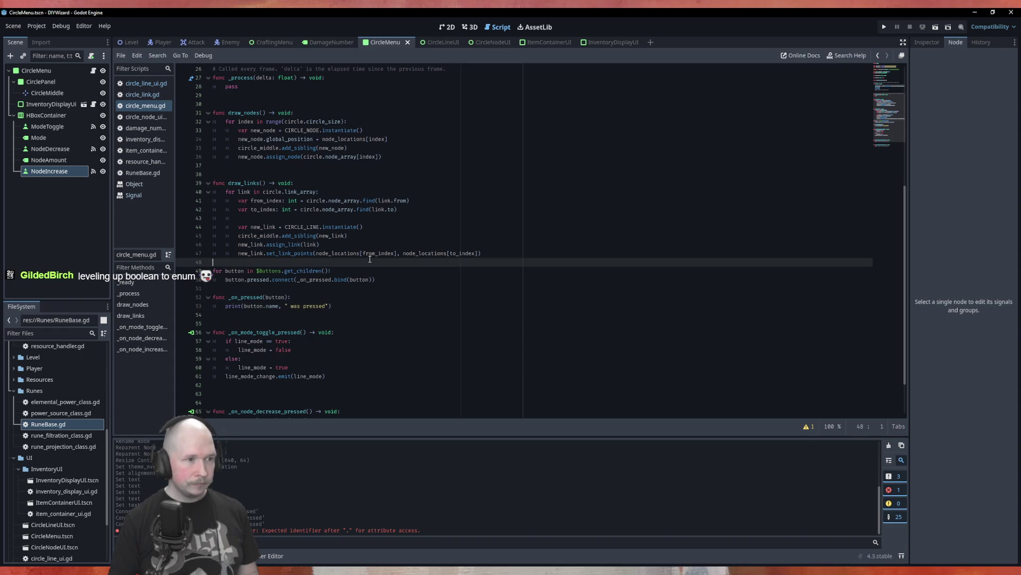
pyautogui.press('Return')
pyautogui.press('Up')
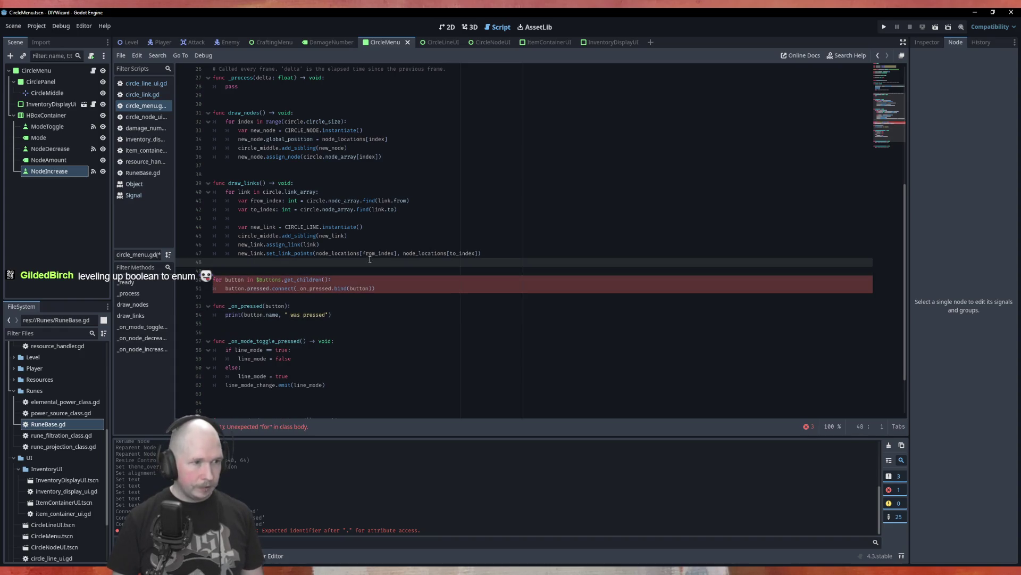
pyautogui.press('Tab')
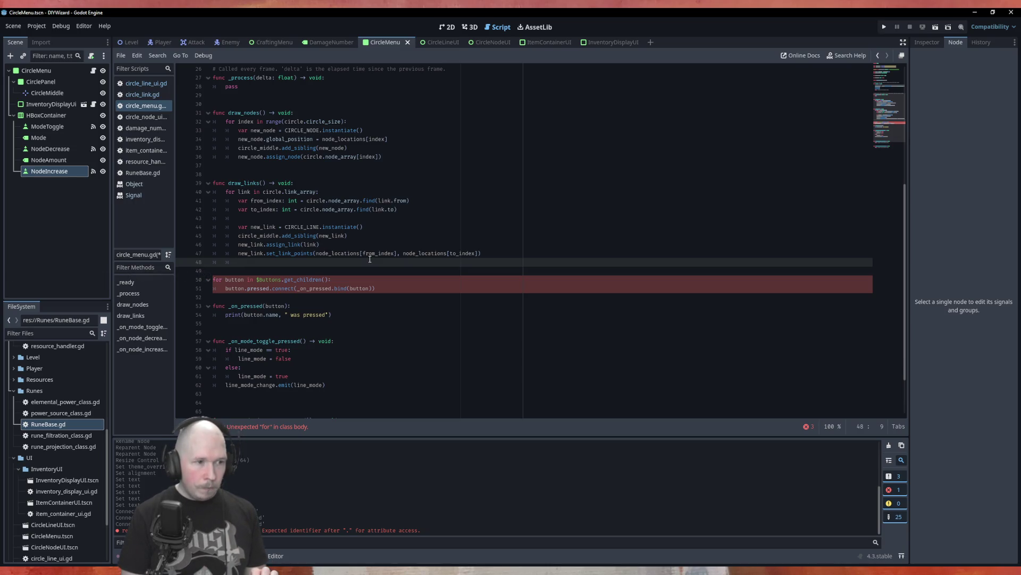
pyautogui.write('new')
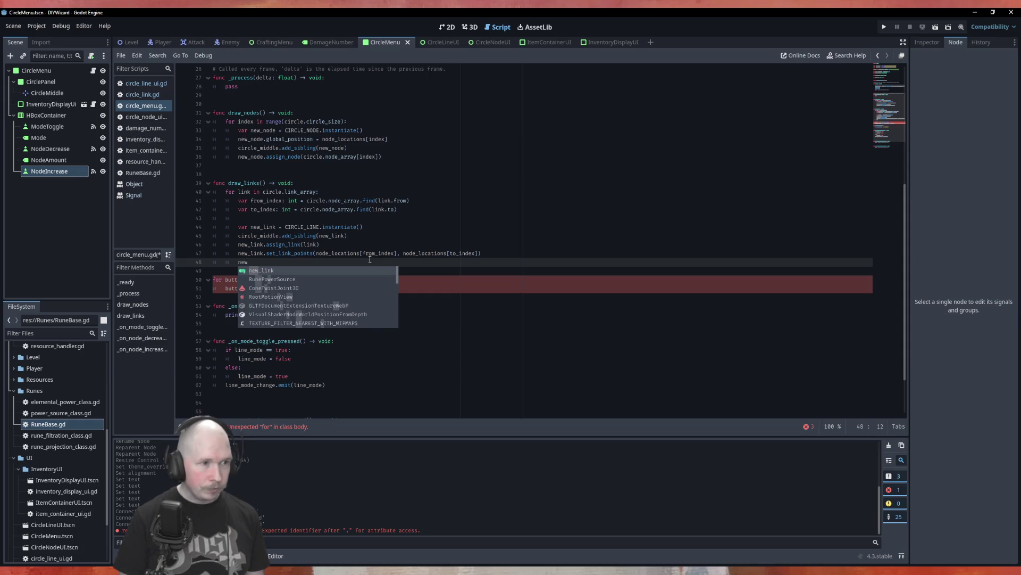
pyautogui.press('Return')
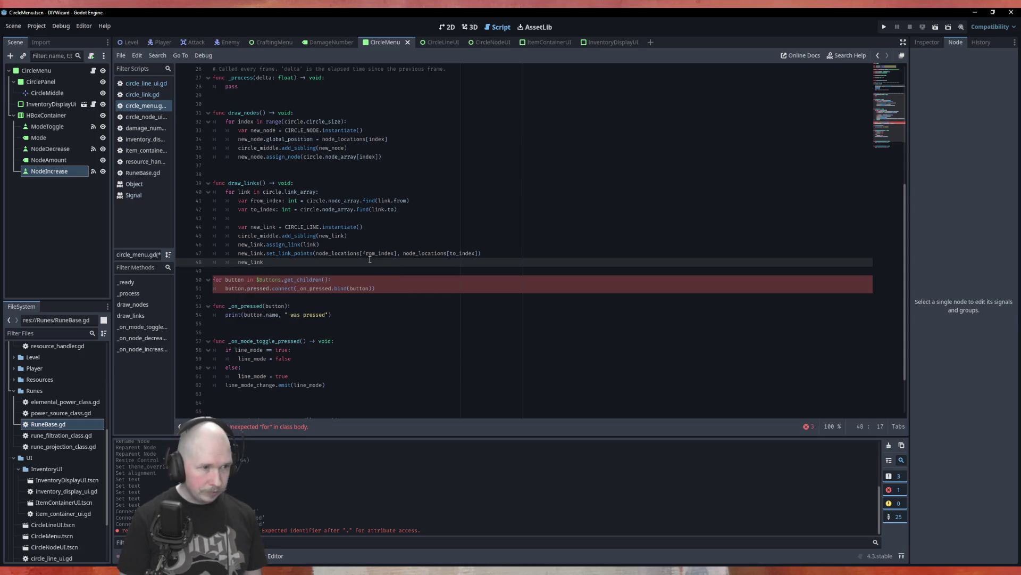
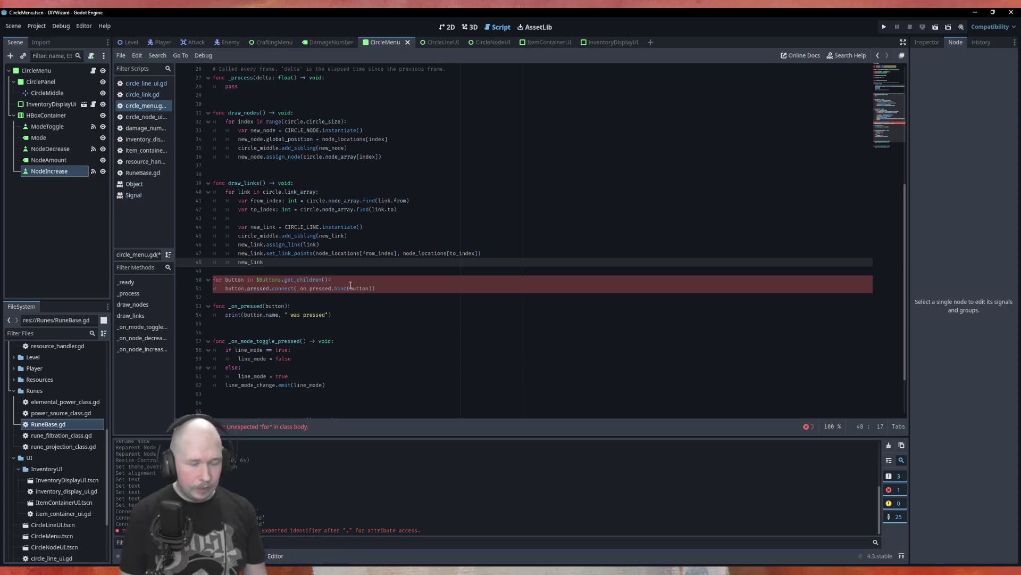
# Step: Clear line 48 and autocomplete line_mode_change in place of new_link
pyautogui.press('BackSpace')
pyautogui.press('BackSpace')
pyautogui.press('BackSpace')
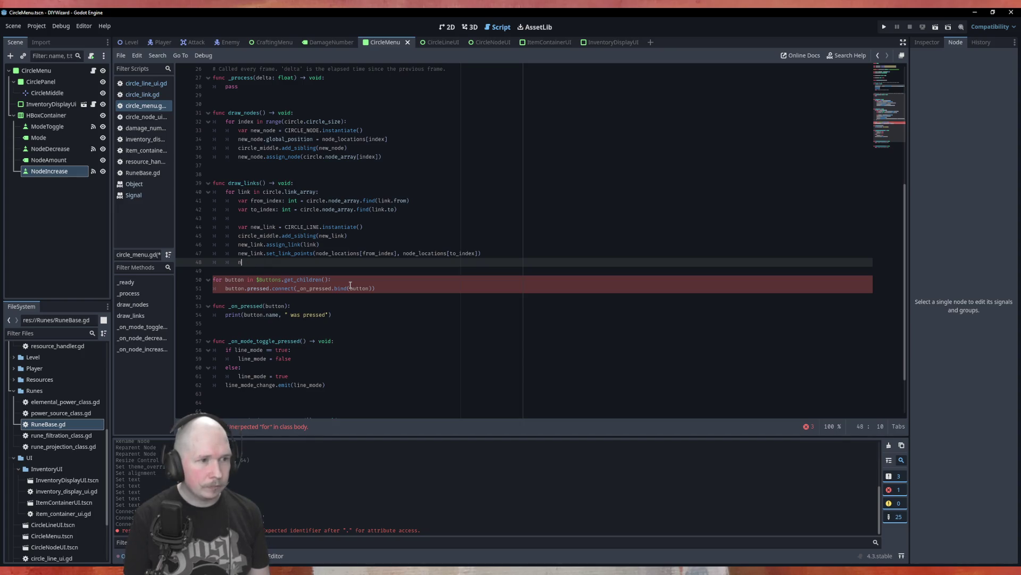
pyautogui.press('BackSpace')
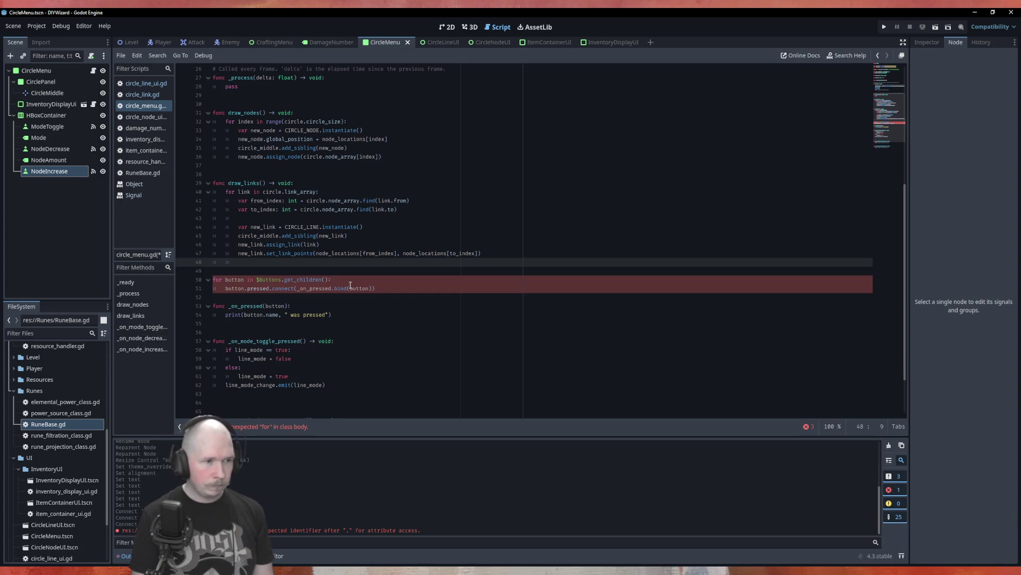
pyautogui.write('link')
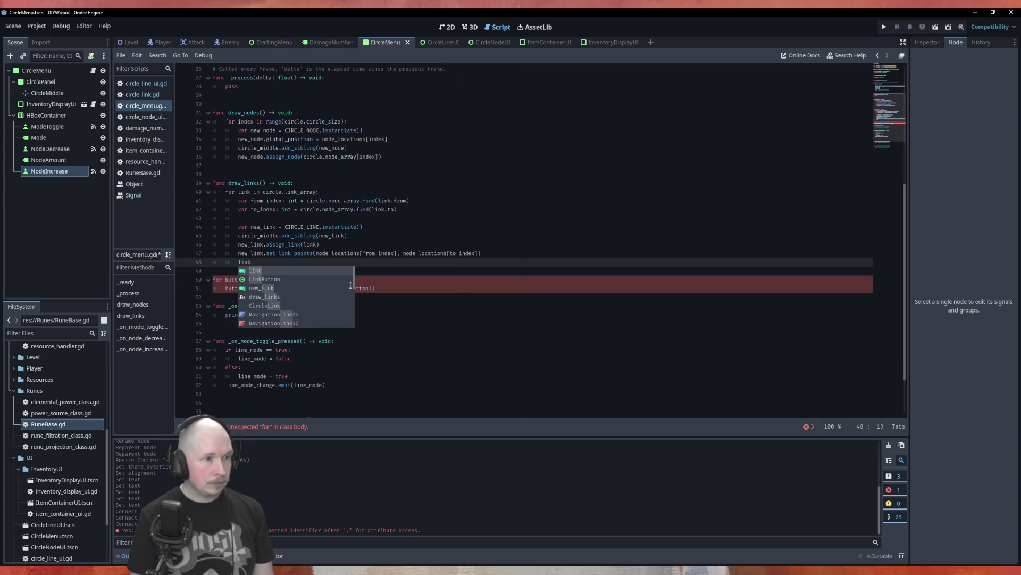
pyautogui.press('BackSpace')
pyautogui.press('BackSpace')
pyautogui.press('BackSpace')
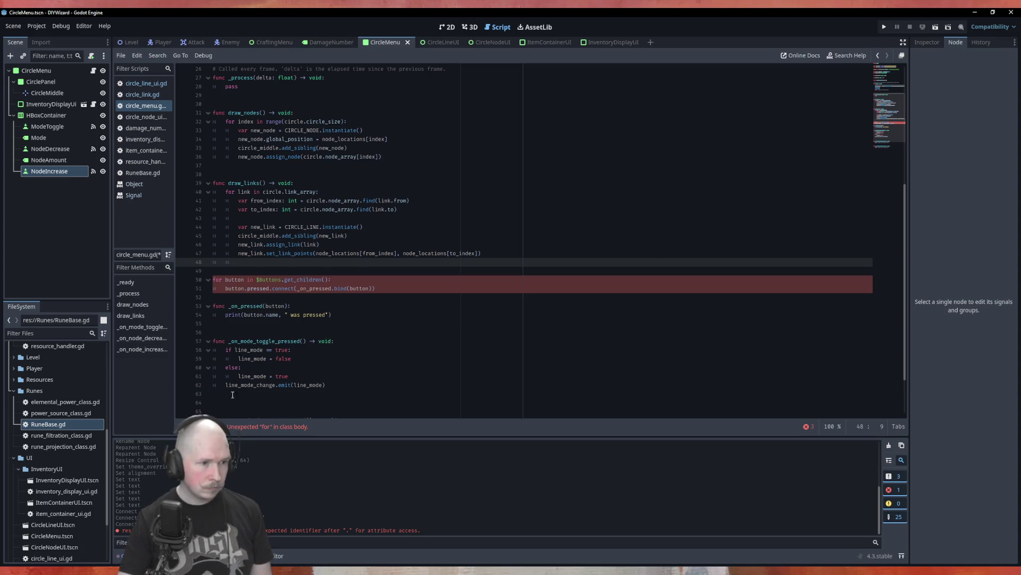
pyautogui.write('line')
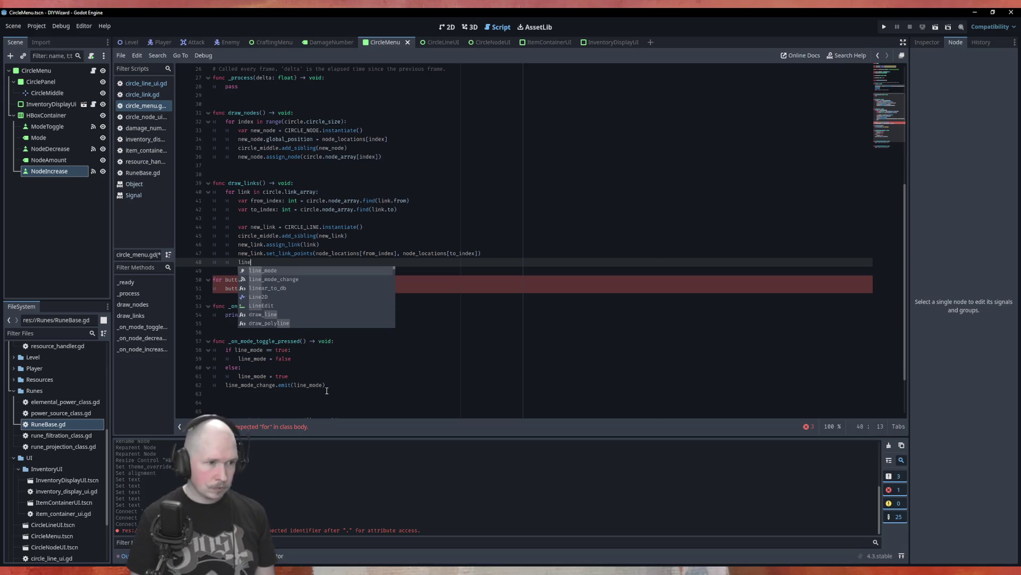
pyautogui.press('Down')
pyautogui.press('Return')
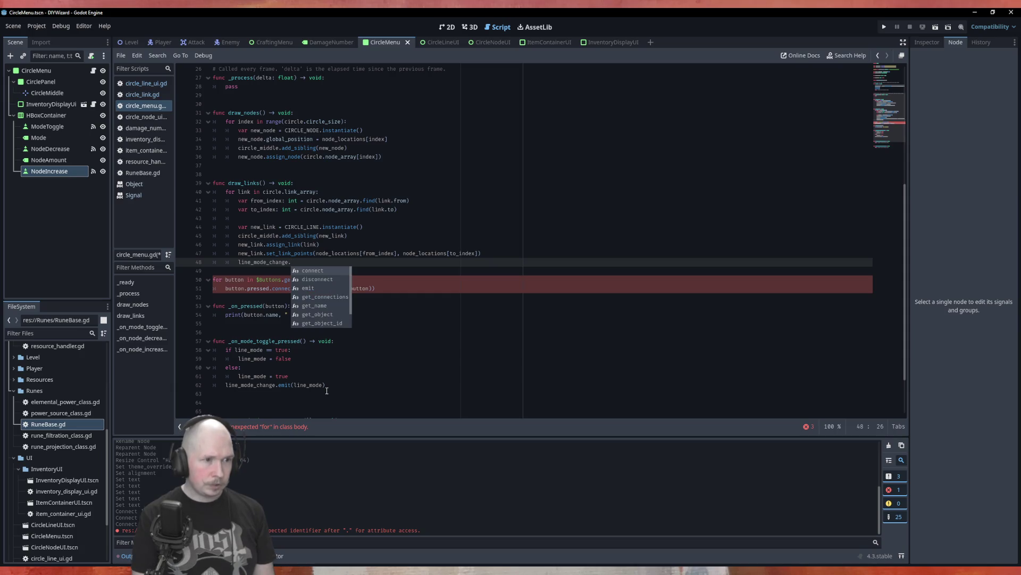
# Step: Begin the .connect(new_link.to call and browse new_link's method suggestions
pyautogui.press('Return')
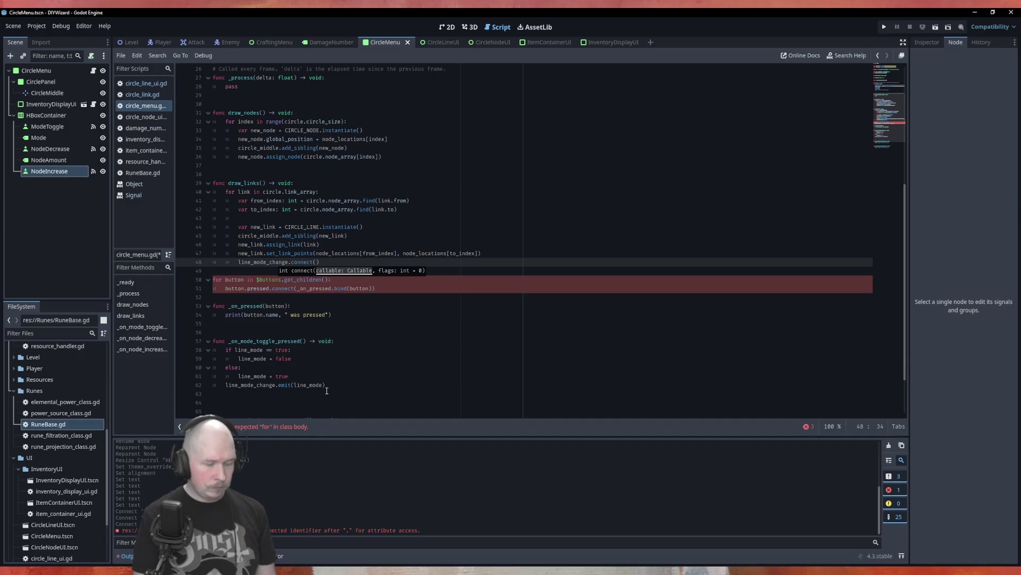
pyautogui.write('new_link.')
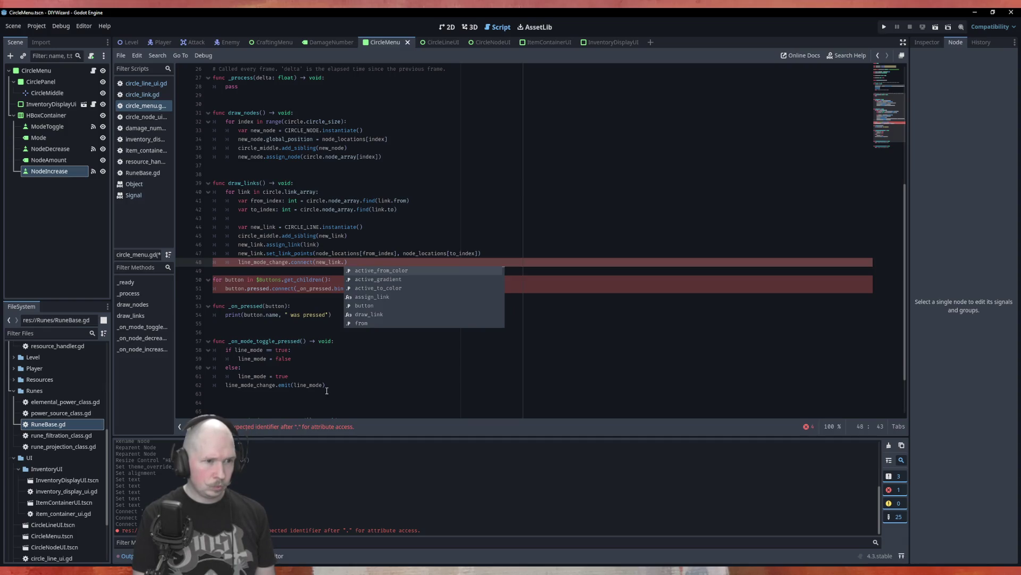
pyautogui.write('to')
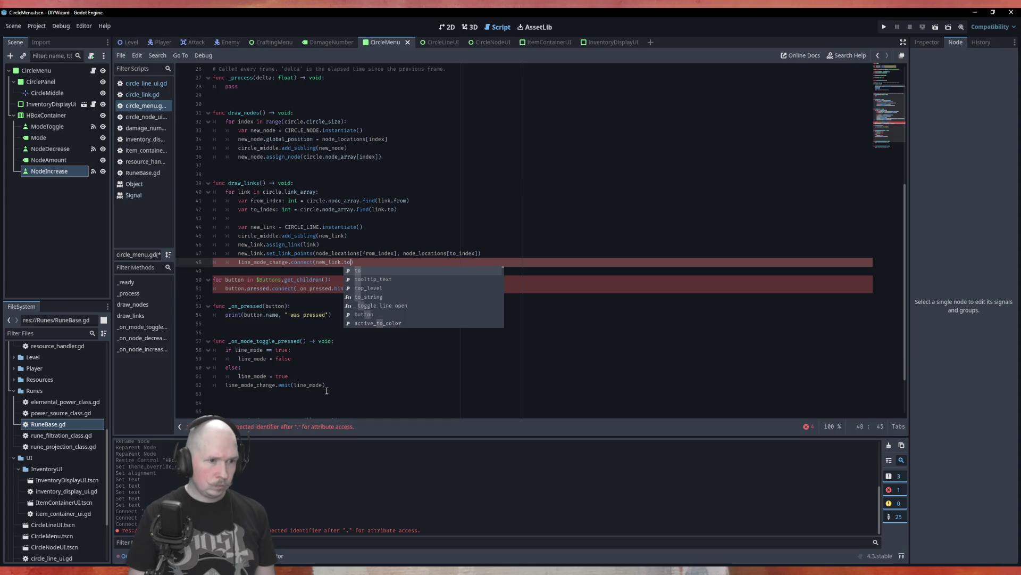
pyautogui.press('Down')
pyautogui.press('Down')
pyautogui.press('Down')
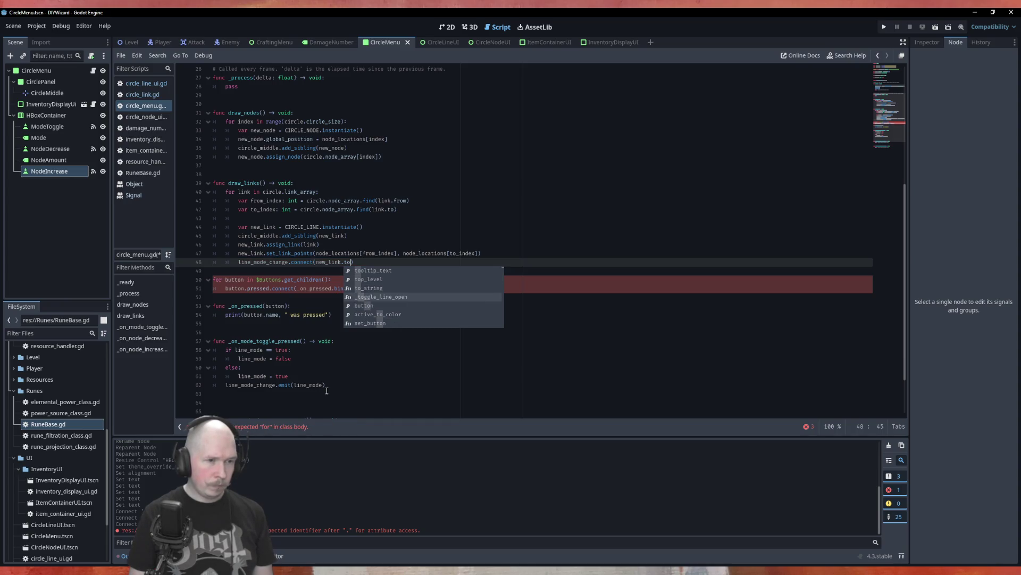
pyautogui.press('Down')
pyautogui.press('Down')
pyautogui.press('Down')
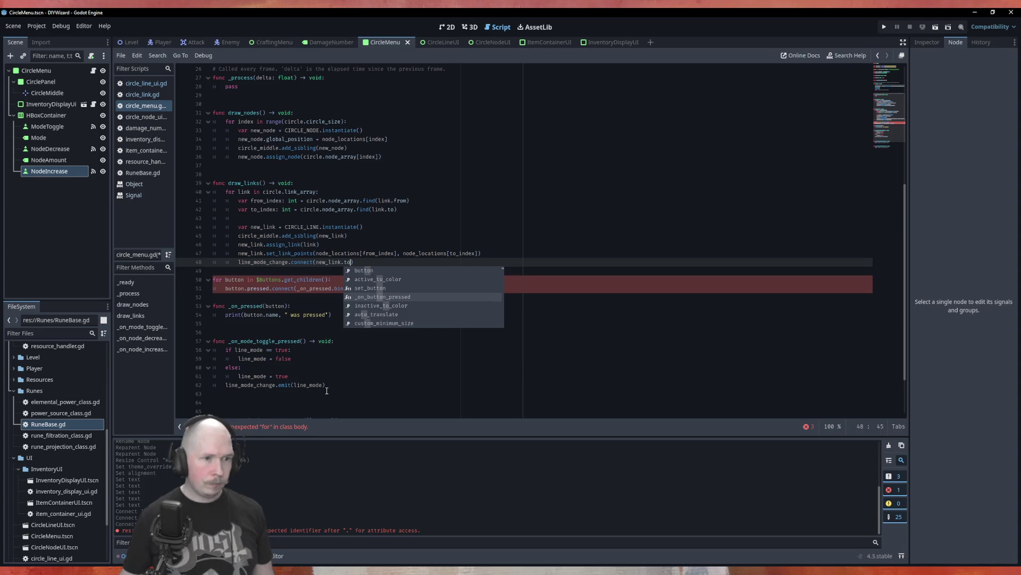
# Step: Copy set_line_edit_mode from the CircleLineUI script and paste it after new_link. on line 48
pyautogui.click(439, 41)
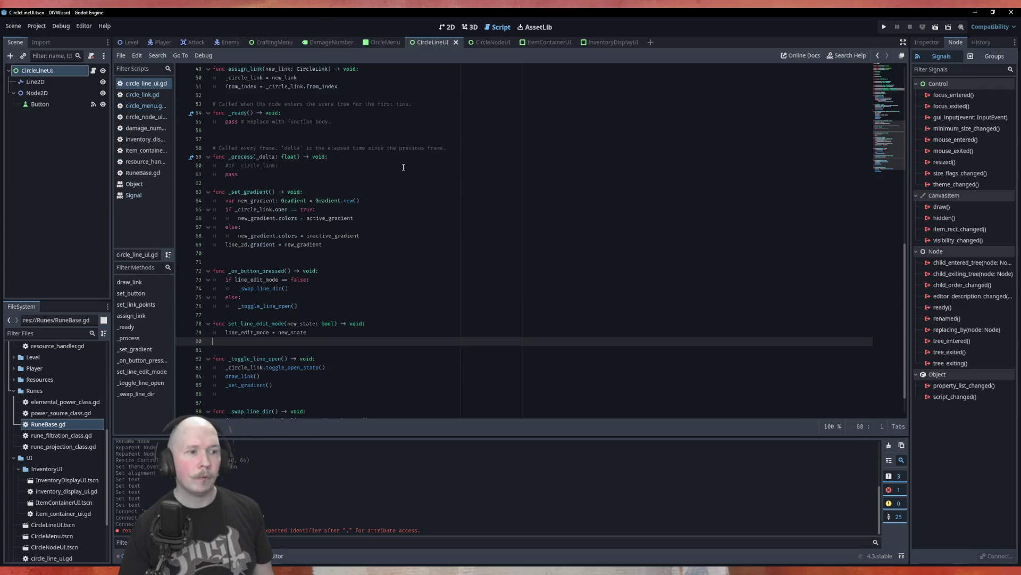
pyautogui.doubleClick(252, 325)
pyautogui.hotkey('ctrl', 'c')
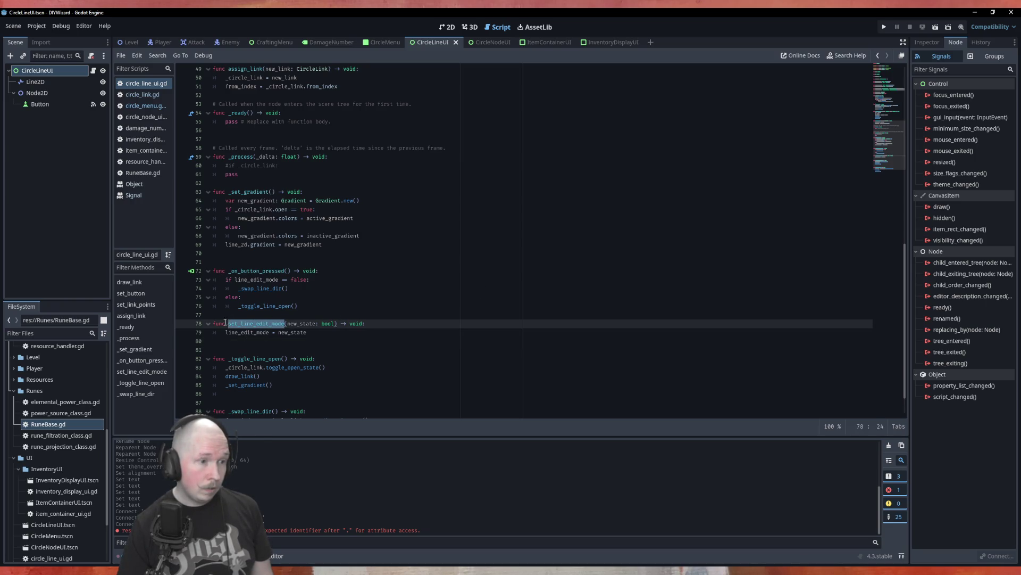
pyautogui.click(384, 43)
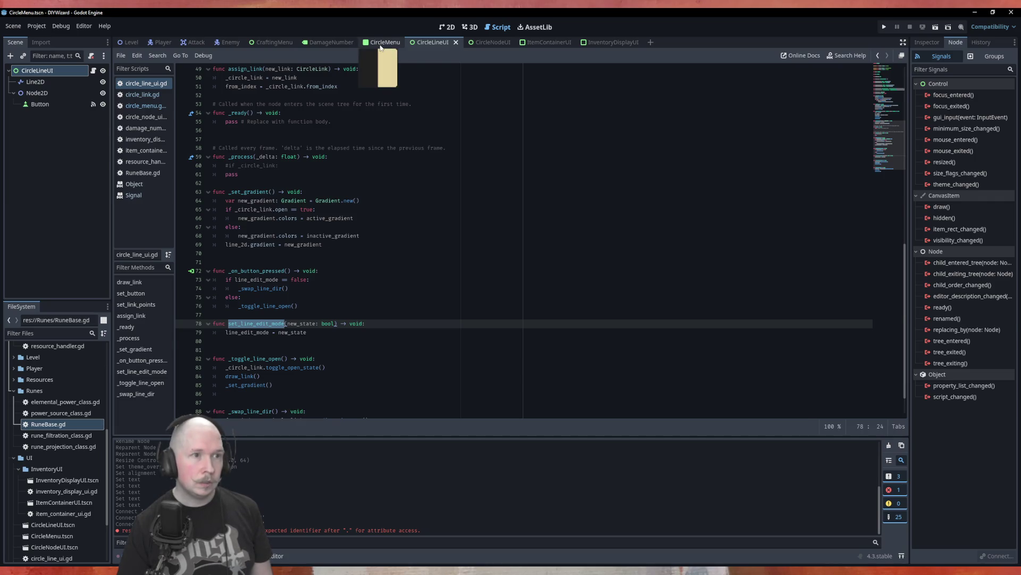
pyautogui.press('BackSpace')
pyautogui.press('BackSpace')
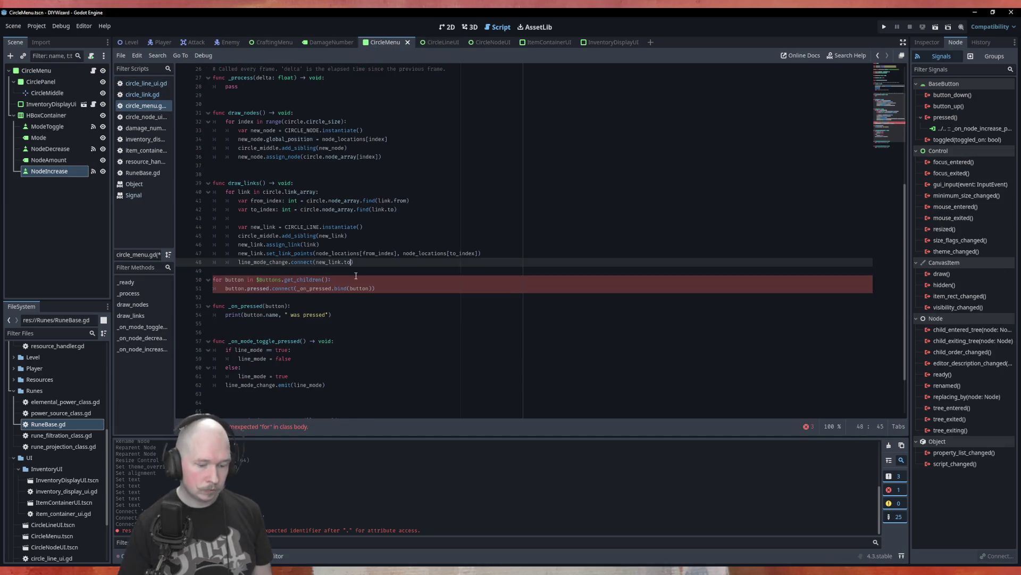
pyautogui.hotkey('ctrl', 'v')
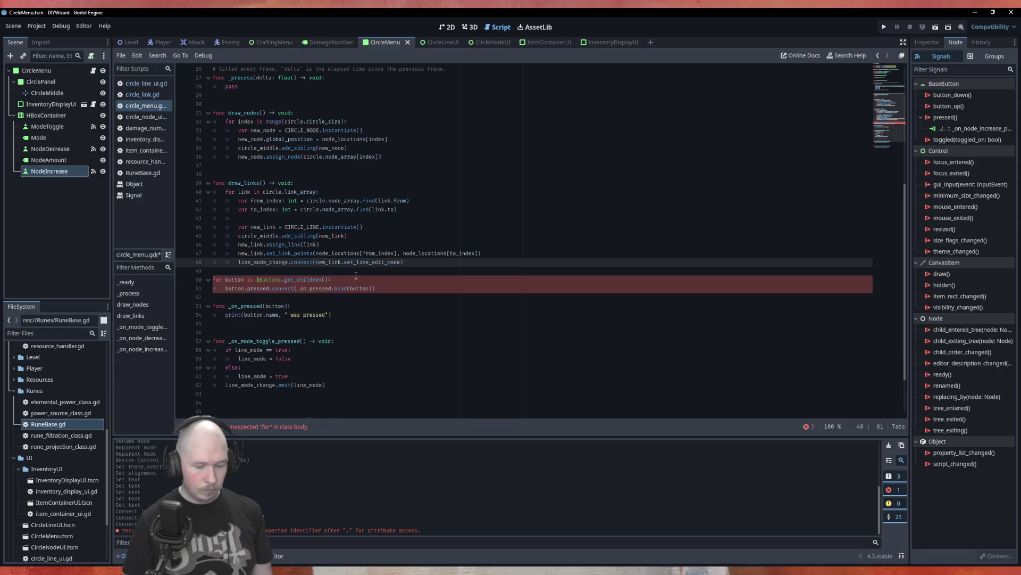
# Step: Append .bind() to the connected method and view the Callable bind() documentation
pyautogui.write('.')
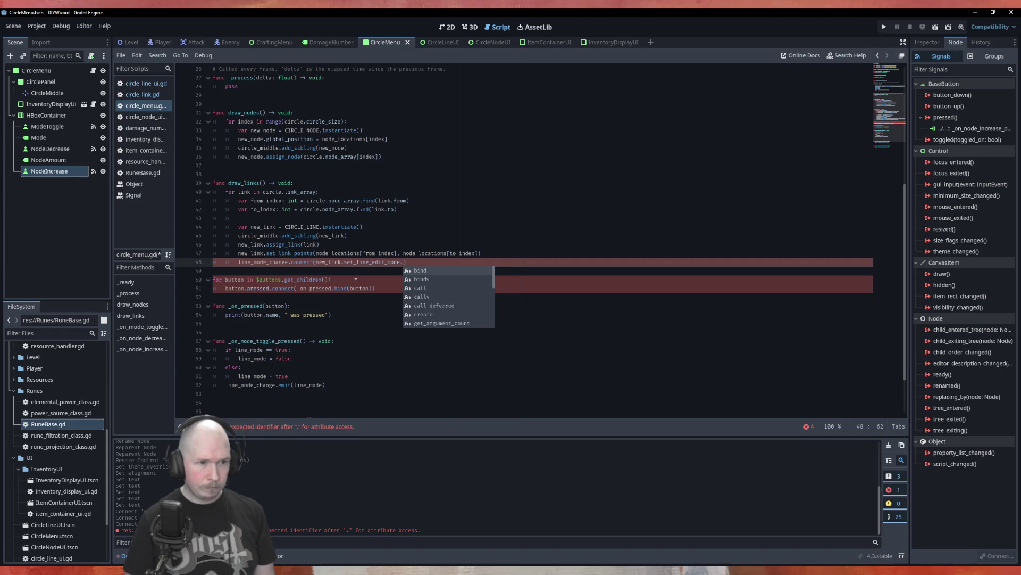
pyautogui.press('Return')
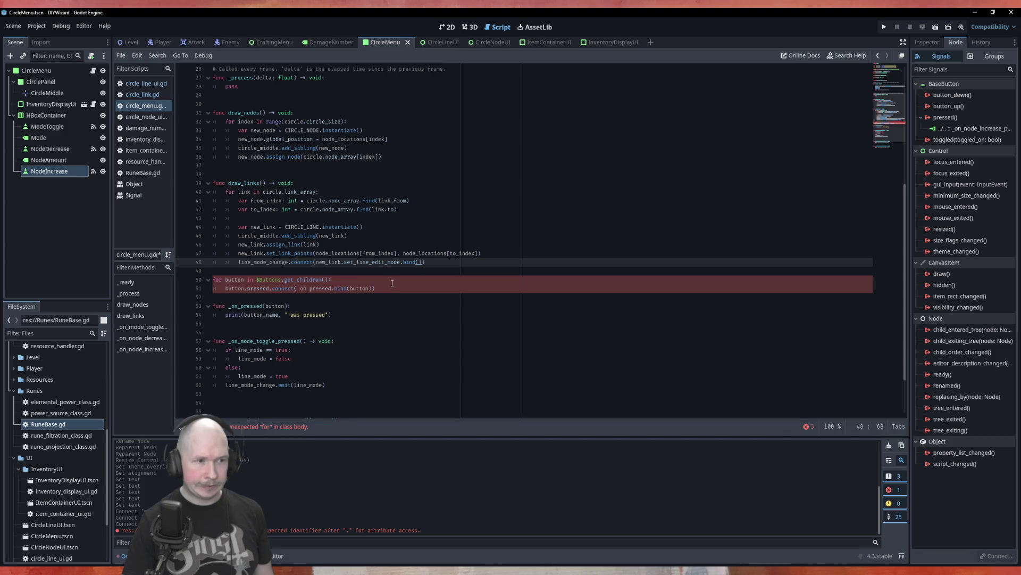
pyautogui.keyDown('ctrl'); pyautogui.click(410, 262); pyautogui.keyUp('ctrl')
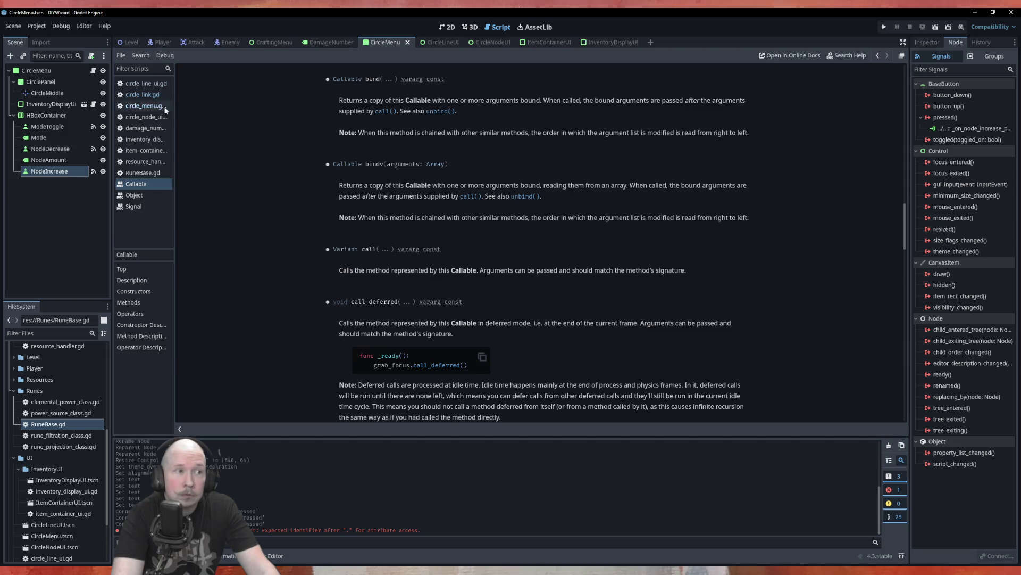
pyautogui.click(145, 106)
pyautogui.doubleClick(356, 291)
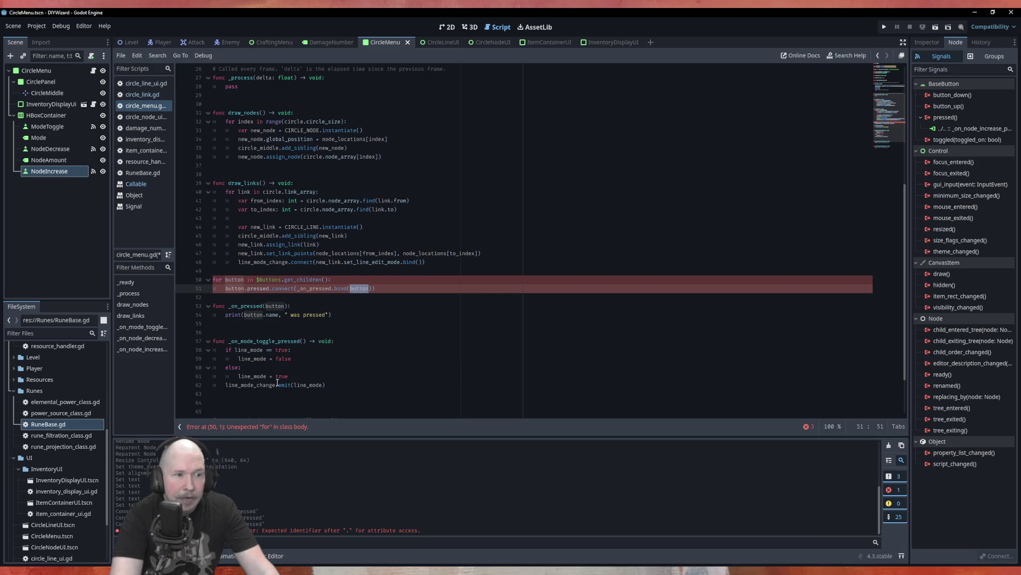
# Step: Copy line_mode from line 62 into the bind() call on line 48
pyautogui.doubleClick(308, 384)
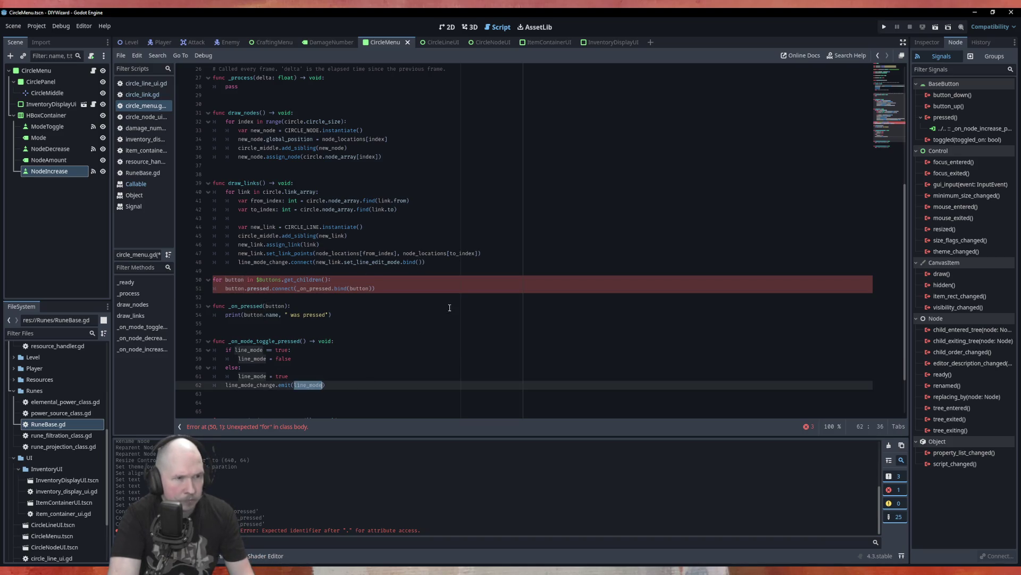
pyautogui.hotkey('ctrl', 'c')
pyautogui.click(467, 263)
pyautogui.press('Left')
pyautogui.press('Left')
pyautogui.hotkey('ctrl', 'v')
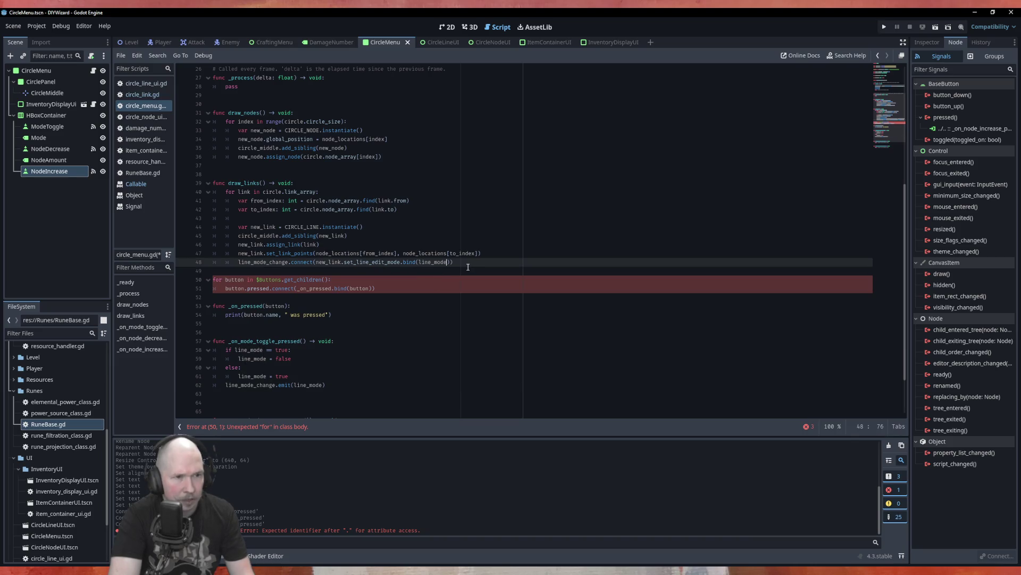
pyautogui.click(468, 265)
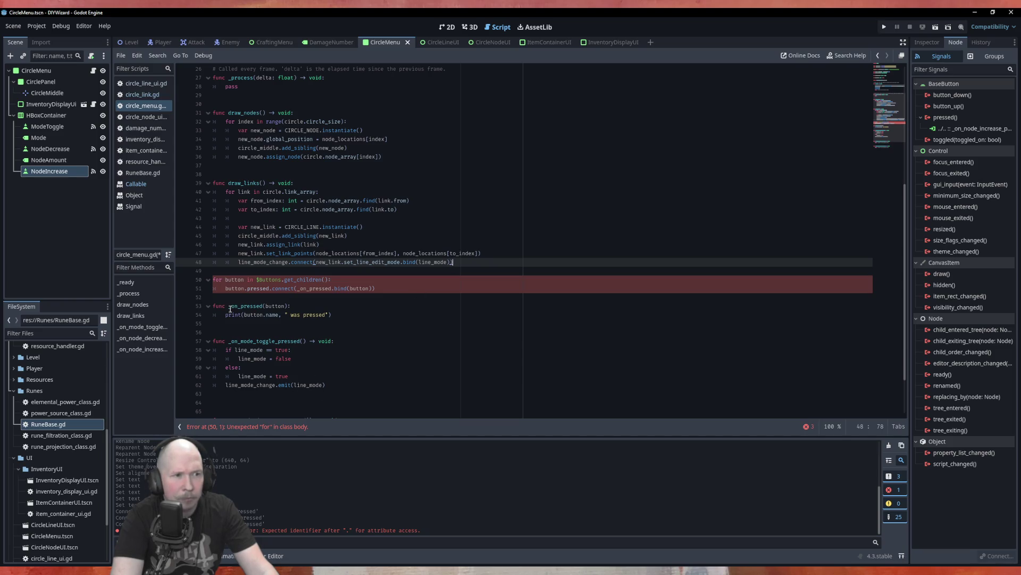
# Step: Comment out lines 50–54, save the script, and run the scene with F6
pyautogui.click(214, 315)
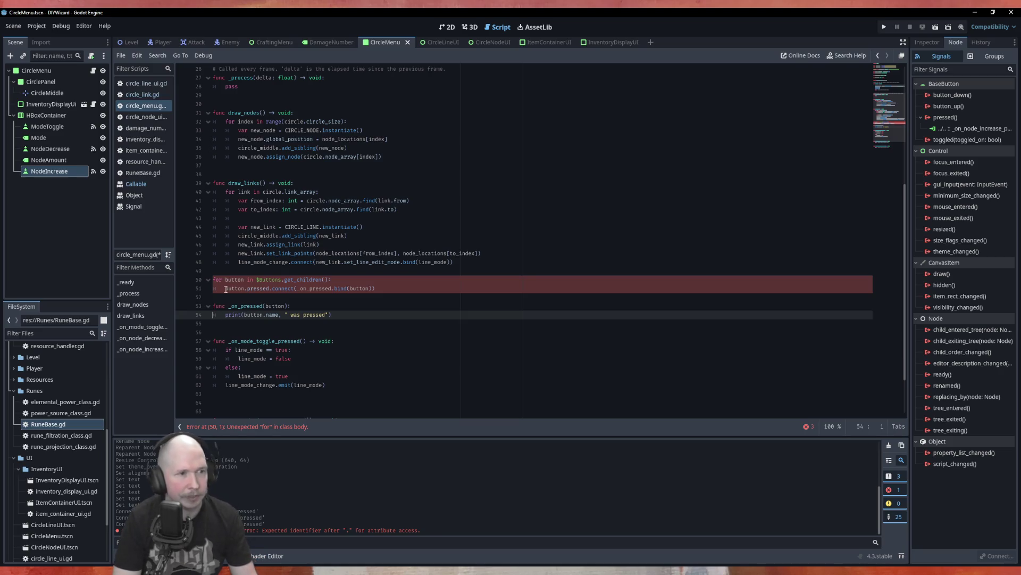
pyautogui.hotkey('shift', 'alt', 'Up')
pyautogui.hotkey('shift', 'alt', 'Up')
pyautogui.hotkey('shift', 'alt', 'Up')
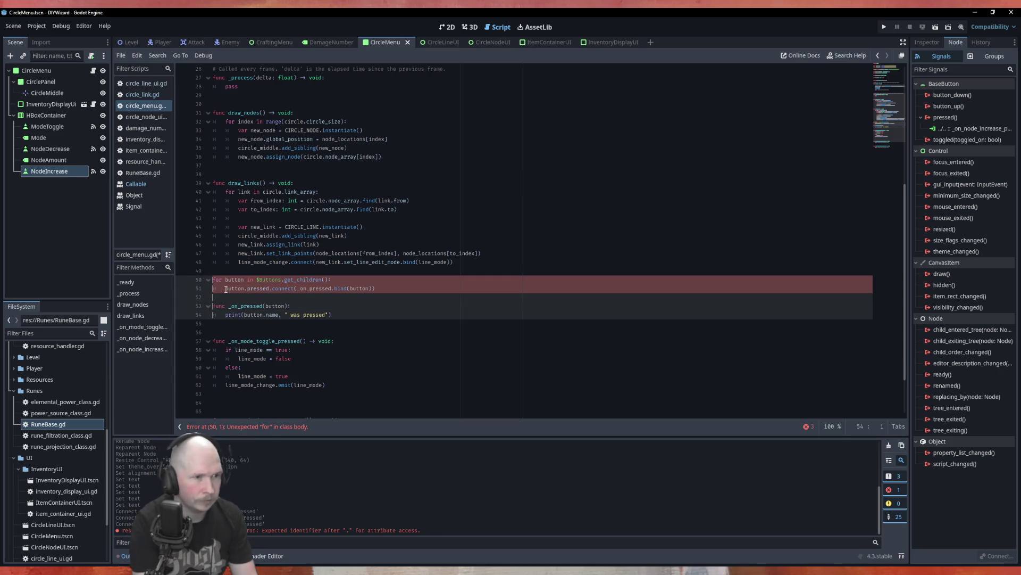
pyautogui.hotkey('ctrl', 'k')
pyautogui.hotkey('ctrl', 's')
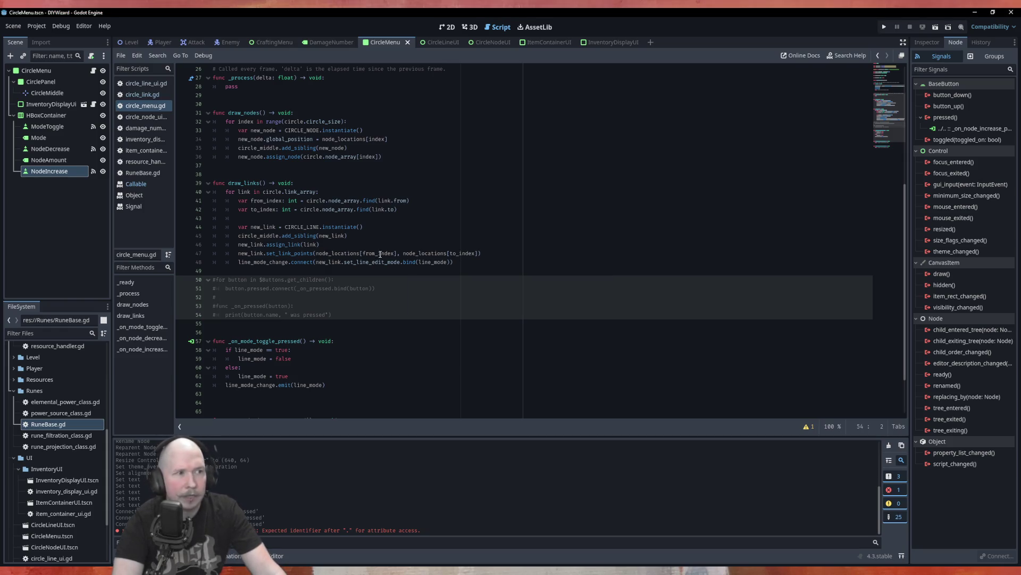
pyautogui.press('F6')
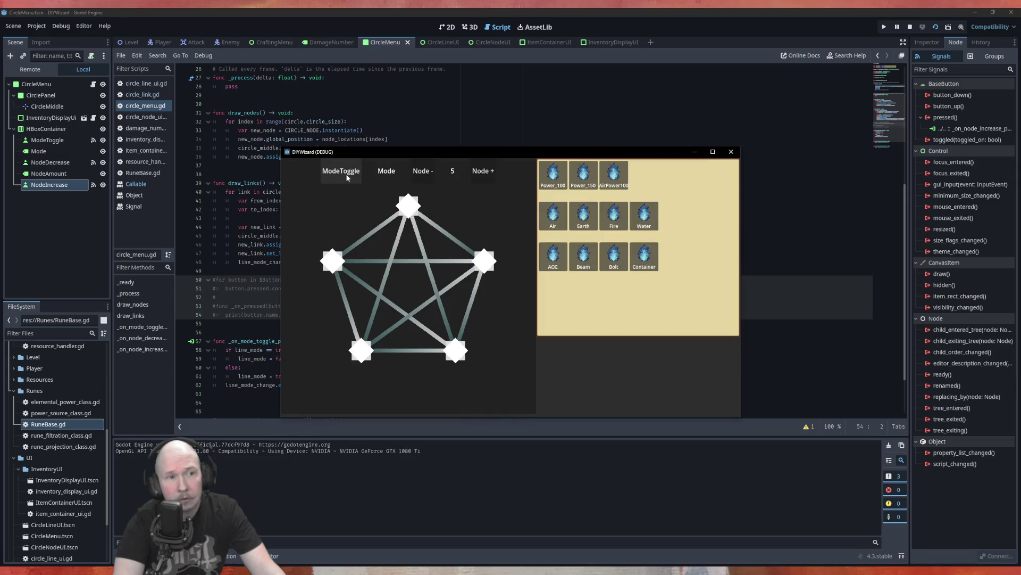
# Step: Alternate clicking ModeToggle and a graph link three times, then close the game with F8
pyautogui.click(347, 178)
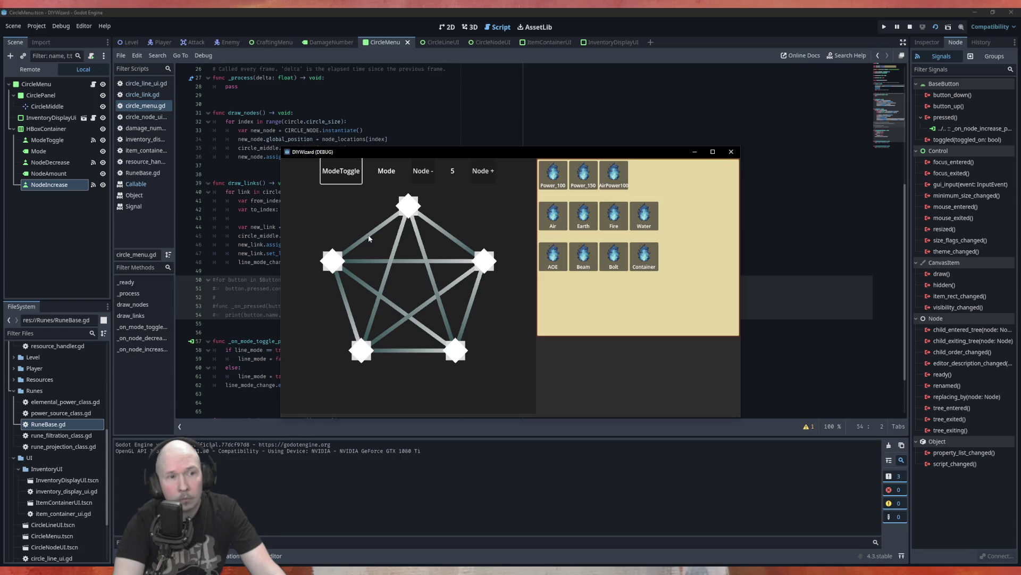
pyautogui.click(367, 238)
pyautogui.click(346, 176)
pyautogui.click(372, 231)
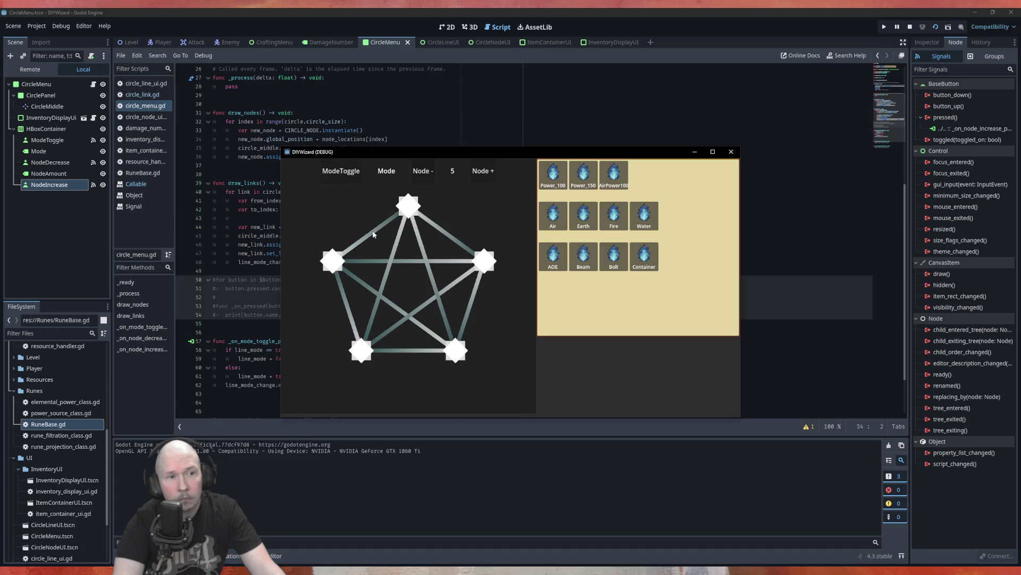
pyautogui.click(336, 169)
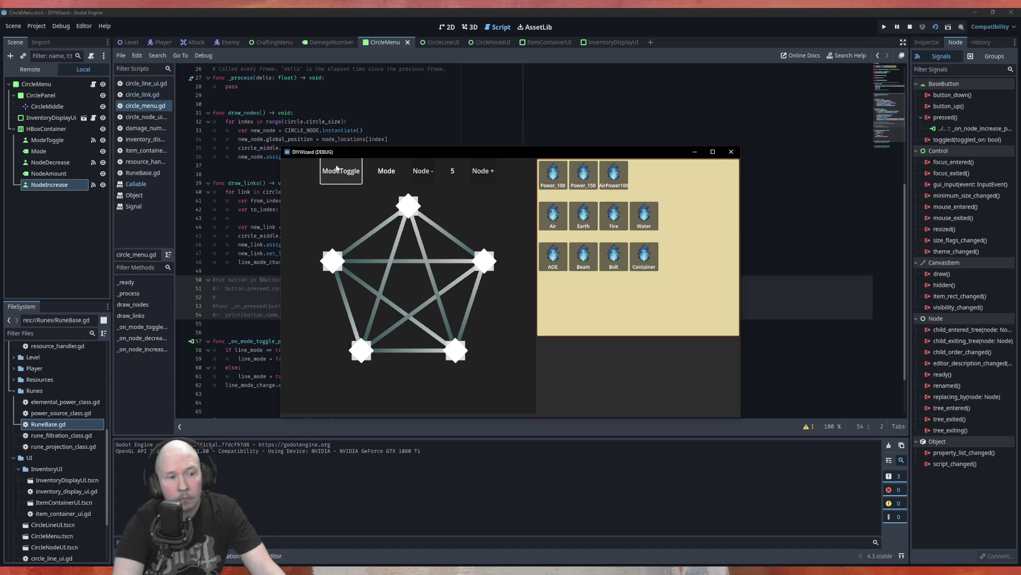
pyautogui.click(359, 223)
pyautogui.press('F8')
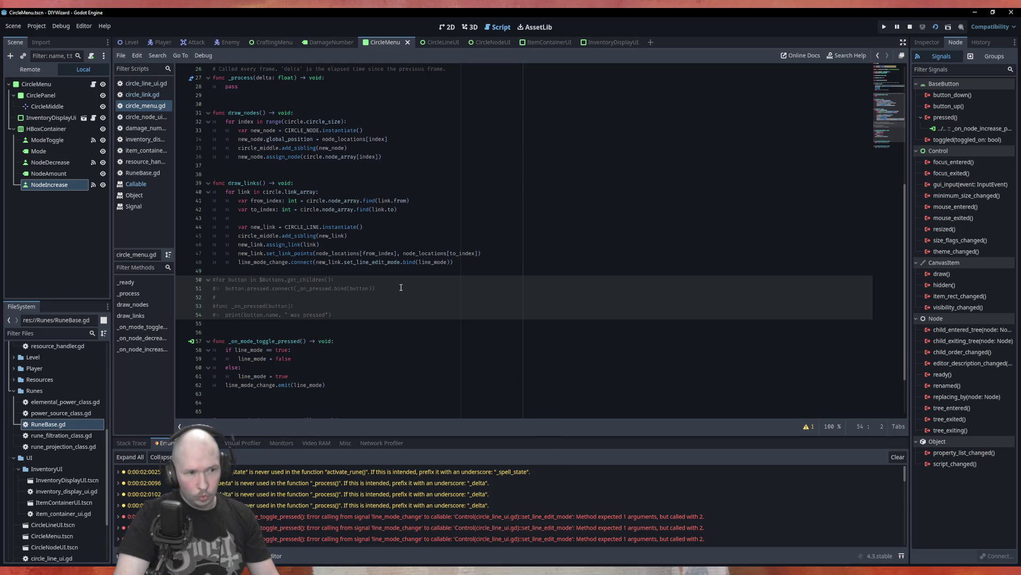
# Step: Remove the line_mode argument from the emit call on line 62
pyautogui.doubleClick(315, 384)
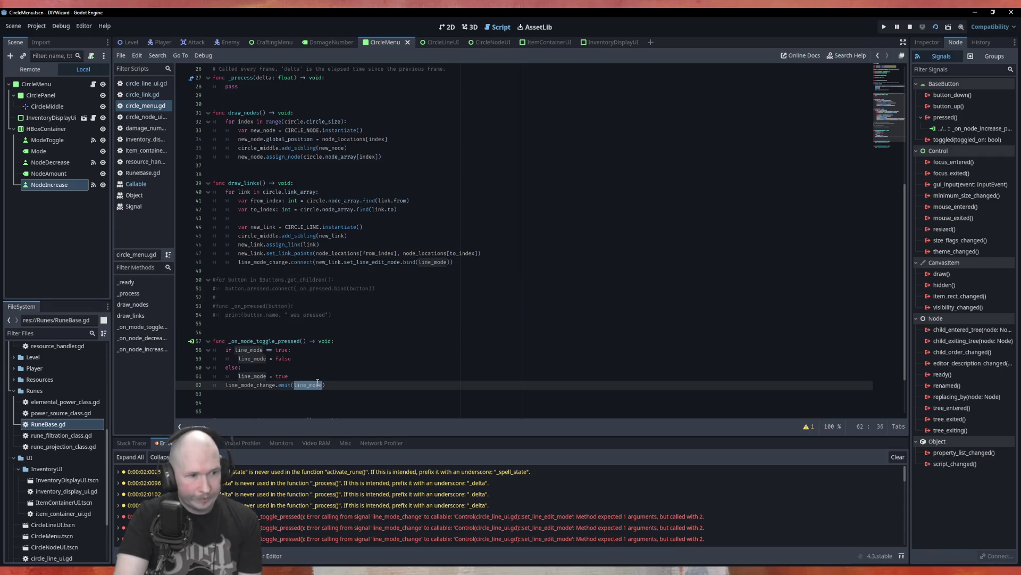
pyautogui.press('BackSpace')
pyautogui.press('BackSpace')
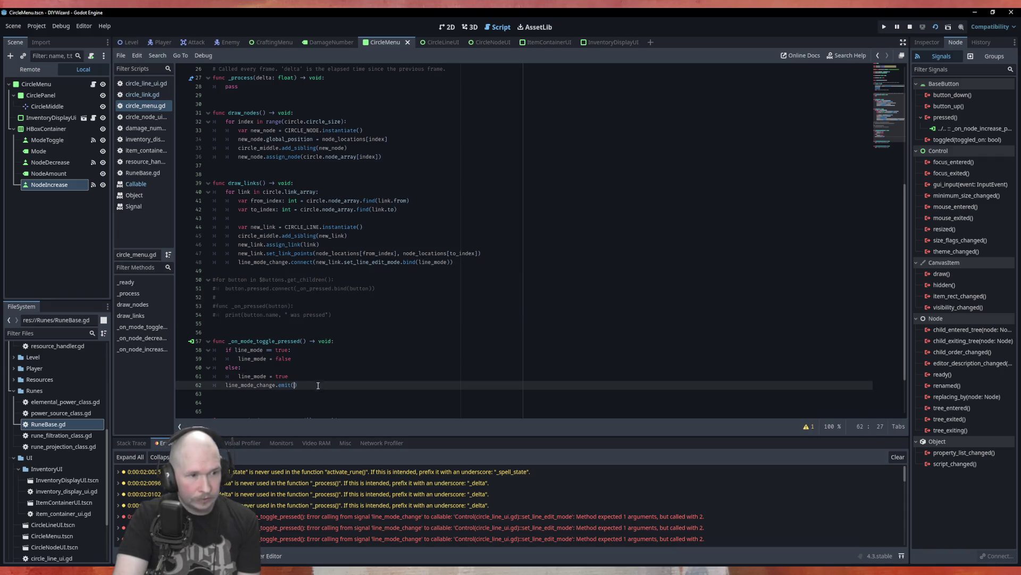
pyautogui.write('(')
pyautogui.click(319, 350)
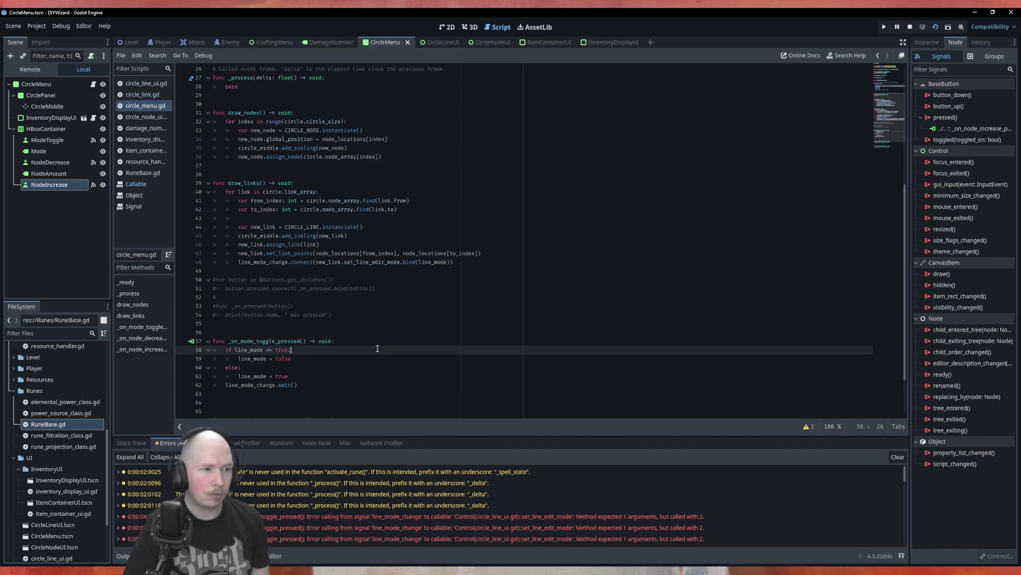
# Step: Delete the line_mode parameter from the line_mode_change signal declaration and save
pyautogui.scroll(8, 363, 272)
pyautogui.doubleClick(311, 191)
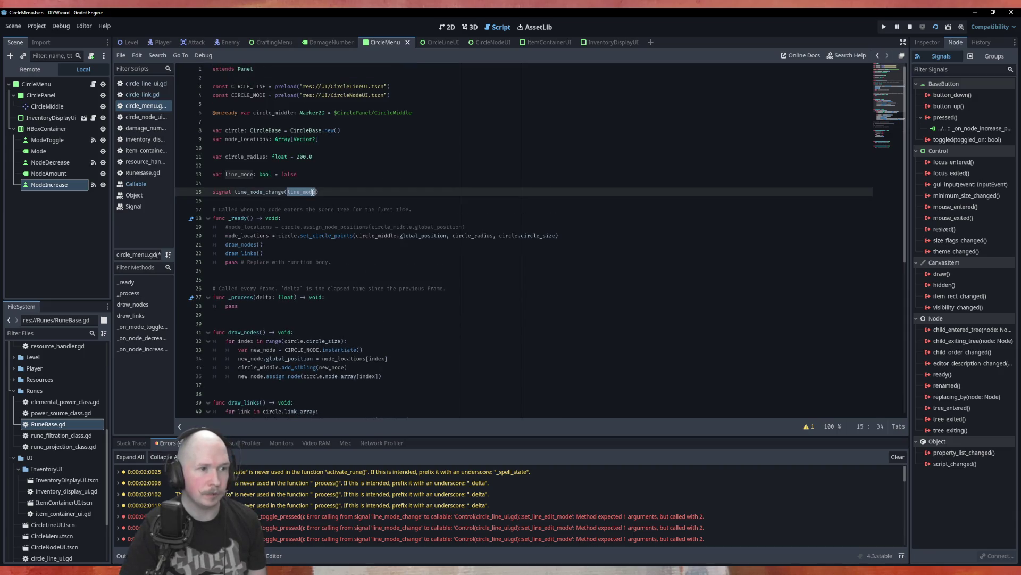
pyautogui.press('BackSpace')
pyautogui.press('Delete')
pyautogui.press('BackSpace')
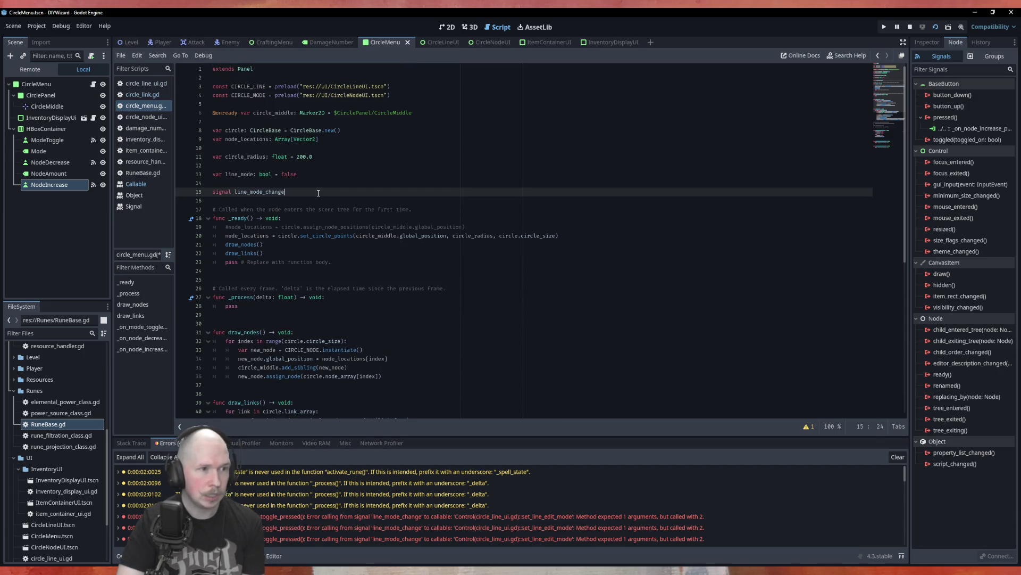
pyautogui.hotkey('ctrl', 's')
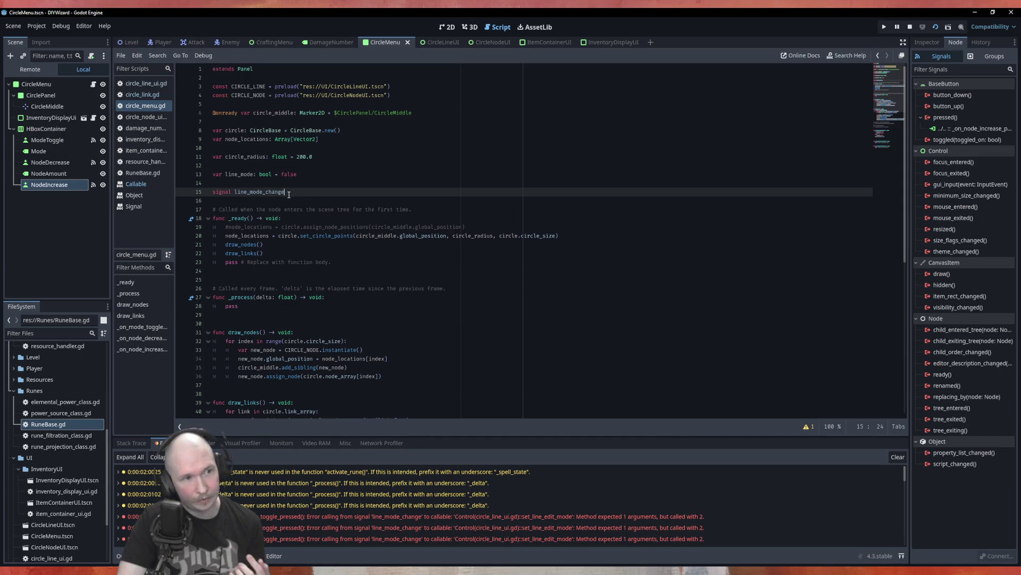
# Step: Stop the running game and relaunch the circle menu scene with F8 and F6
pyautogui.scroll(-7, 317, 204)
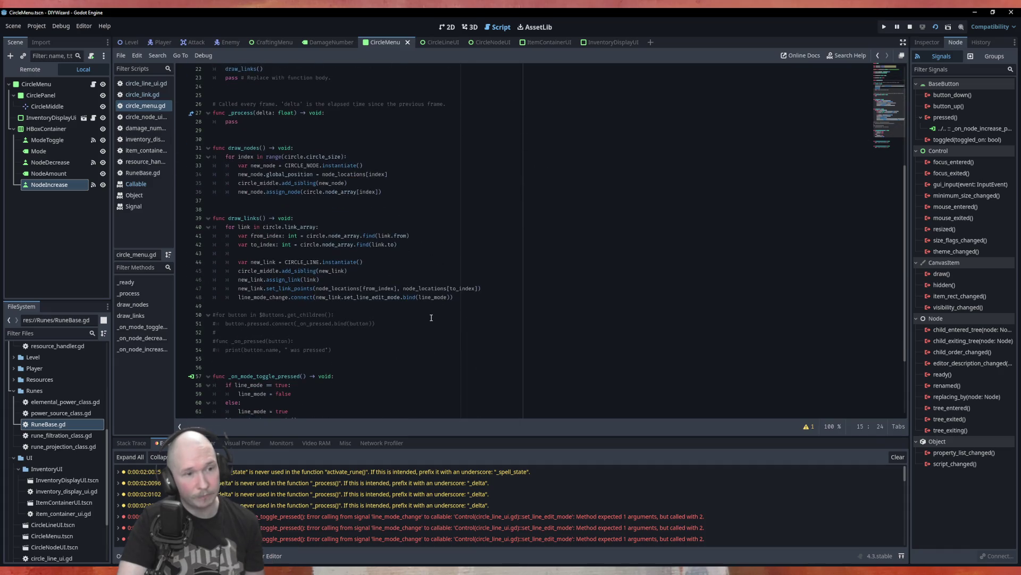
pyautogui.click(392, 315)
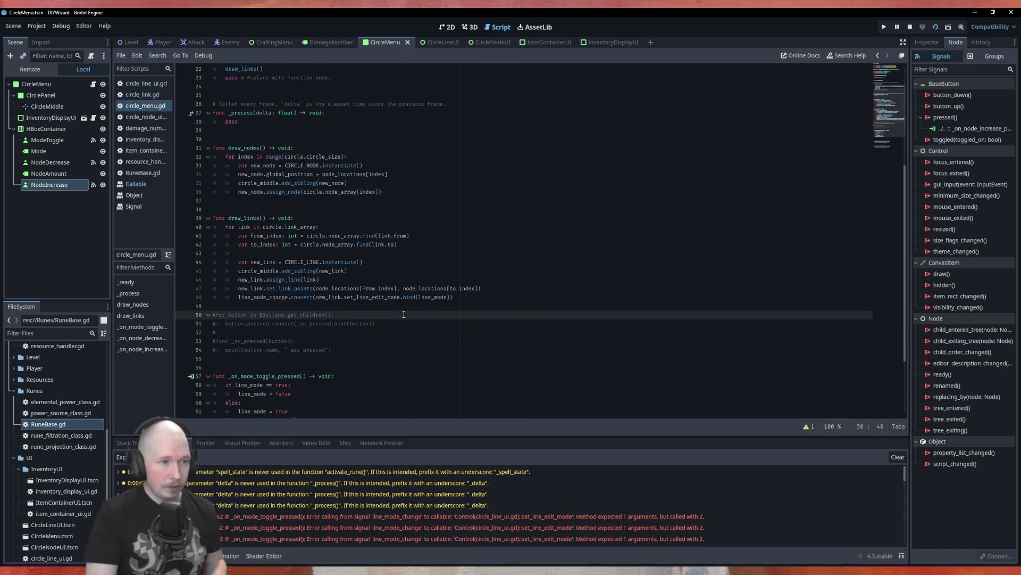
pyautogui.scroll(-4, 401, 324)
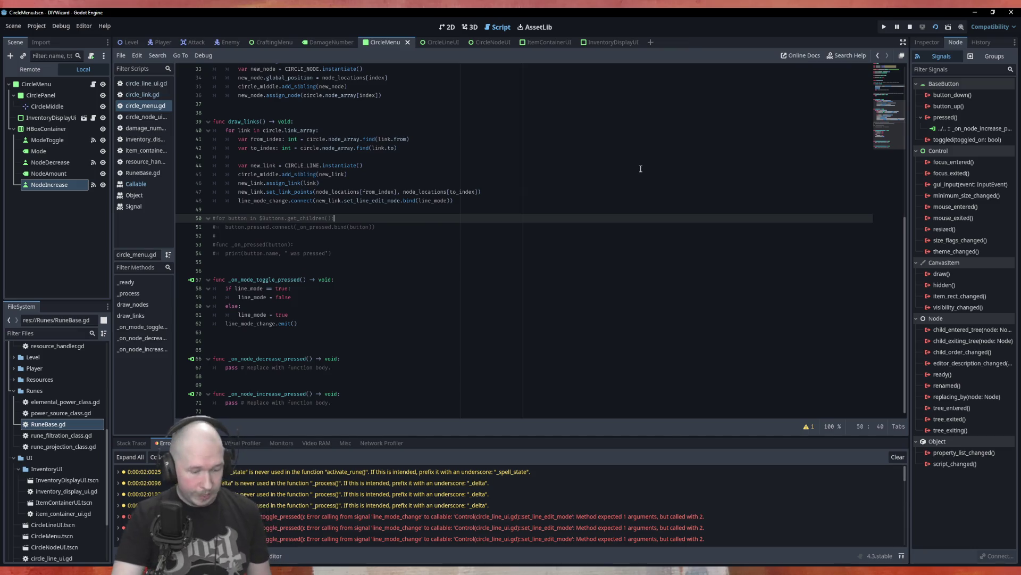
pyautogui.press('F8')
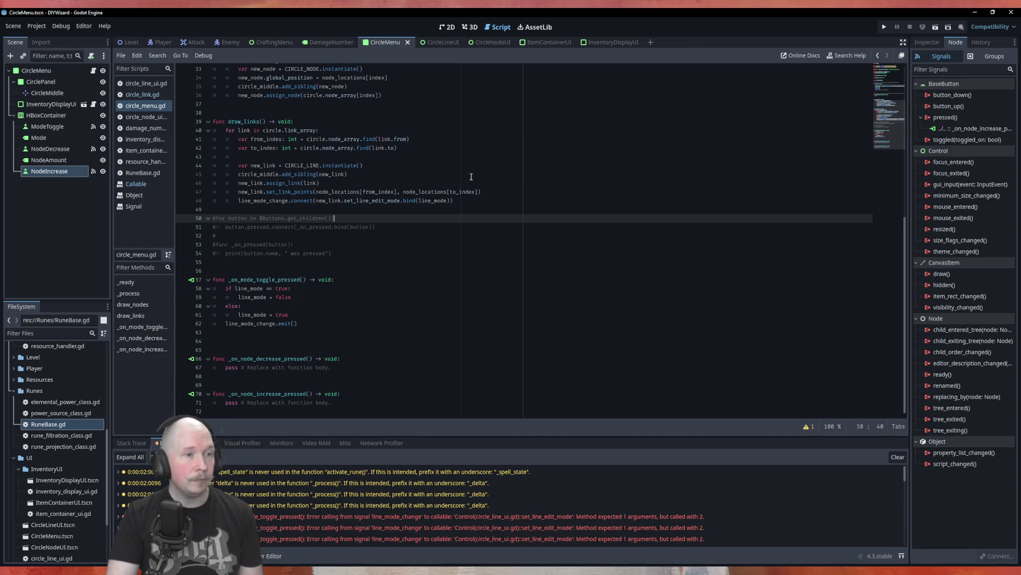
pyautogui.press('F6')
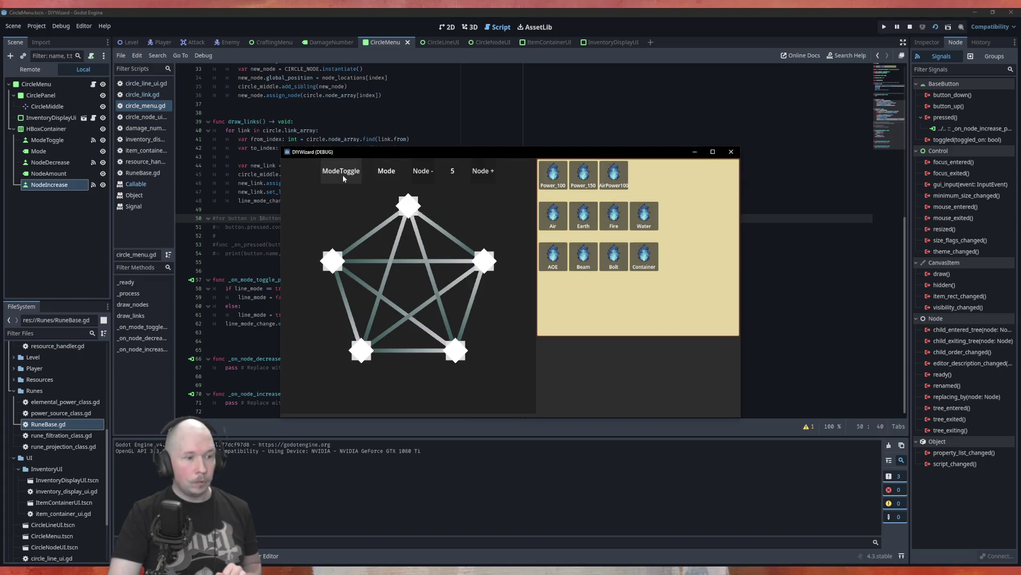
# Step: Toggle line mode by clicking ModeToggle and pressing Space, then close the DIYWizard window
pyautogui.click(343, 178)
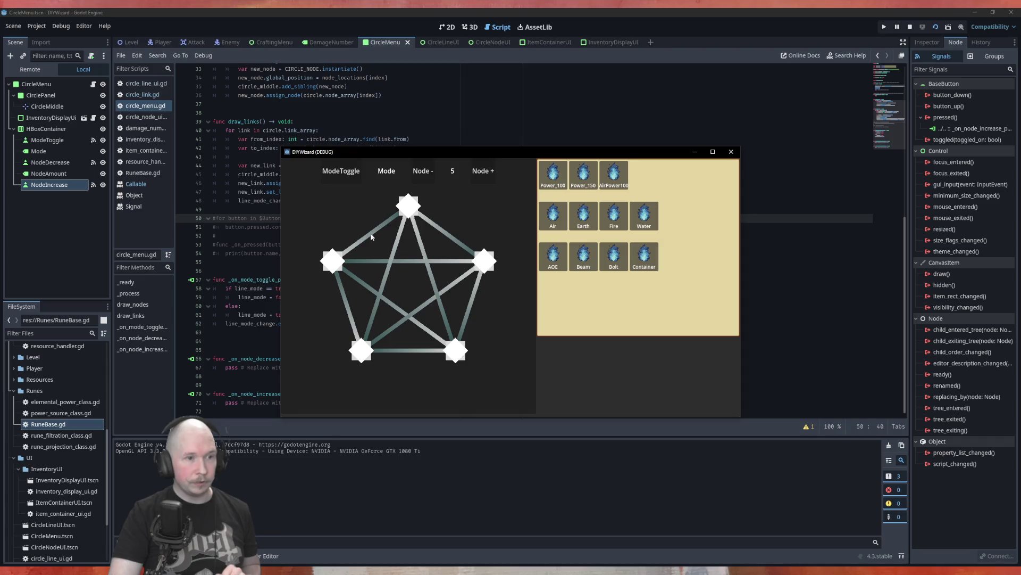
pyautogui.press('Tab')
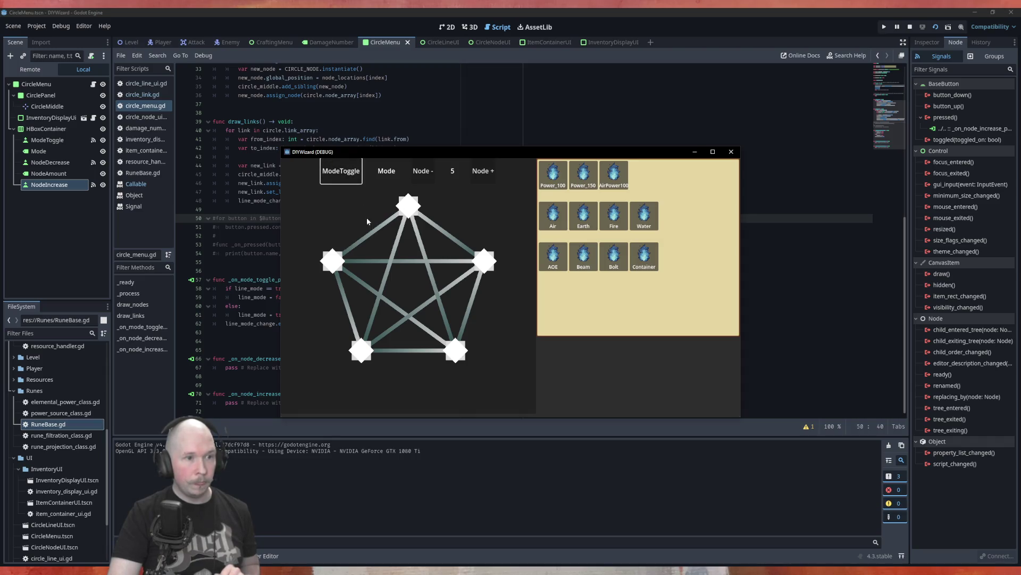
pyautogui.press('space')
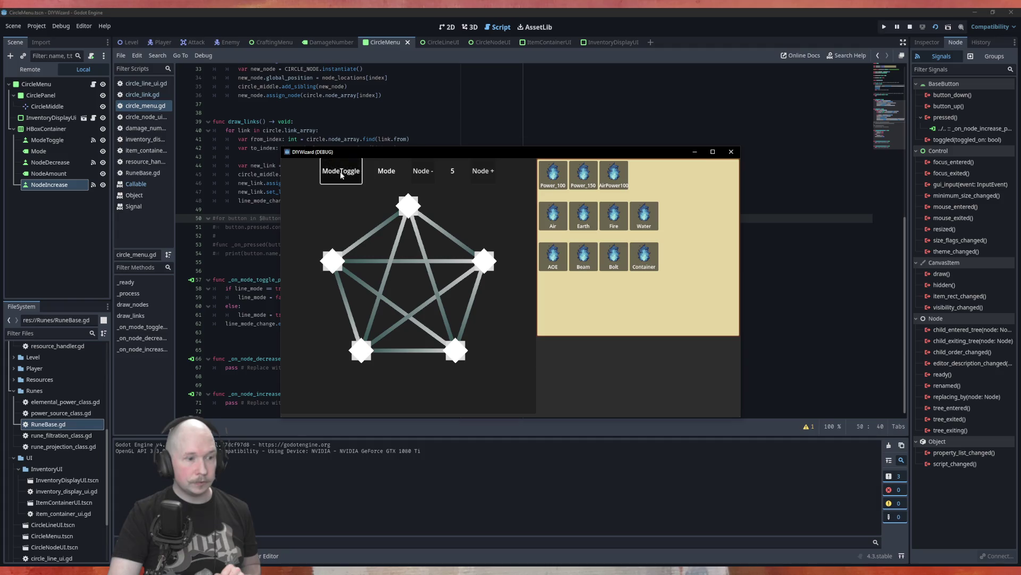
pyautogui.click(374, 236)
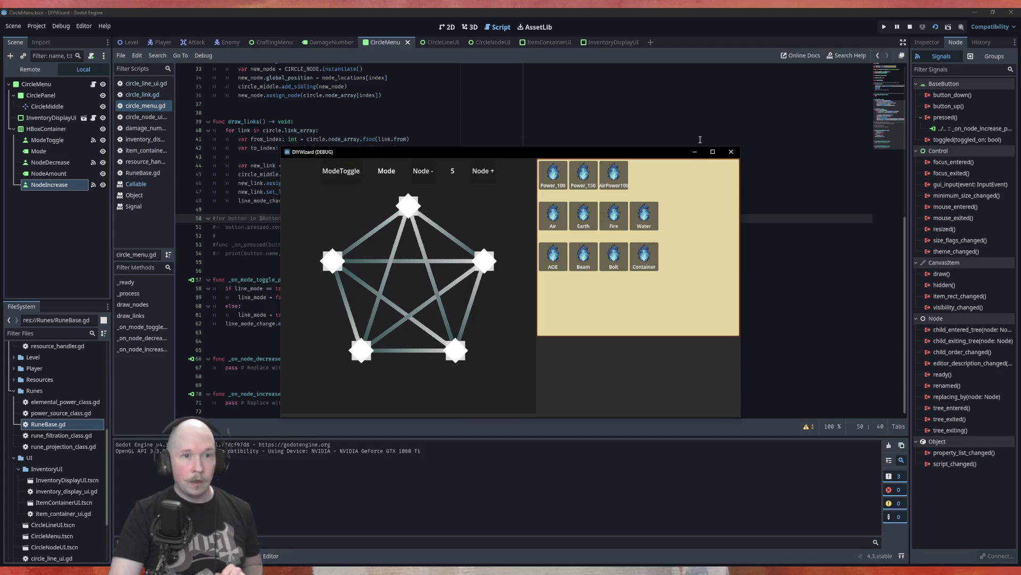
pyautogui.click(731, 152)
pyautogui.click(404, 261)
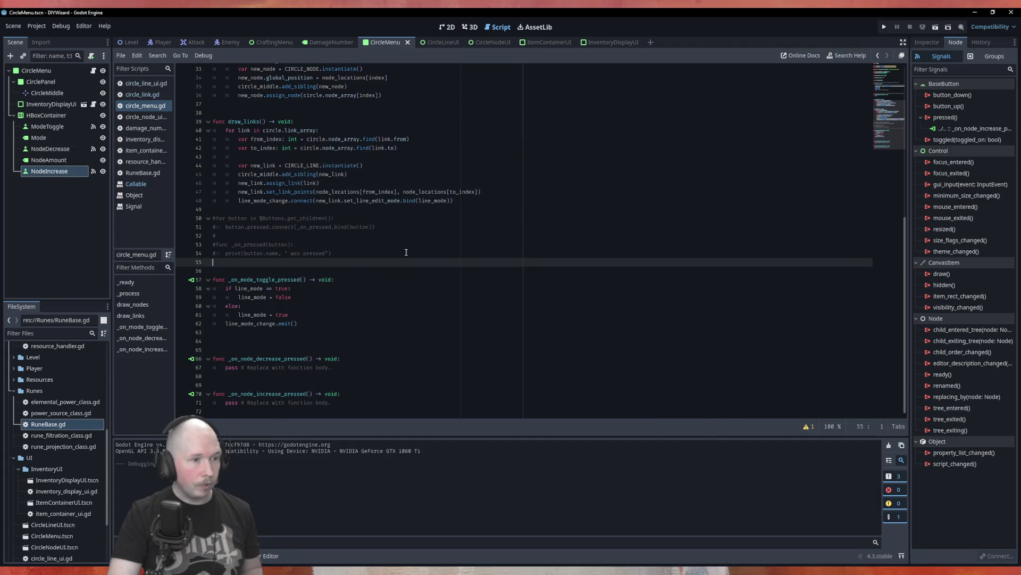
# Step: Drag a $HBoxContainer/Mode reference onto a new line inside _process
pyautogui.scroll(10, 406, 252)
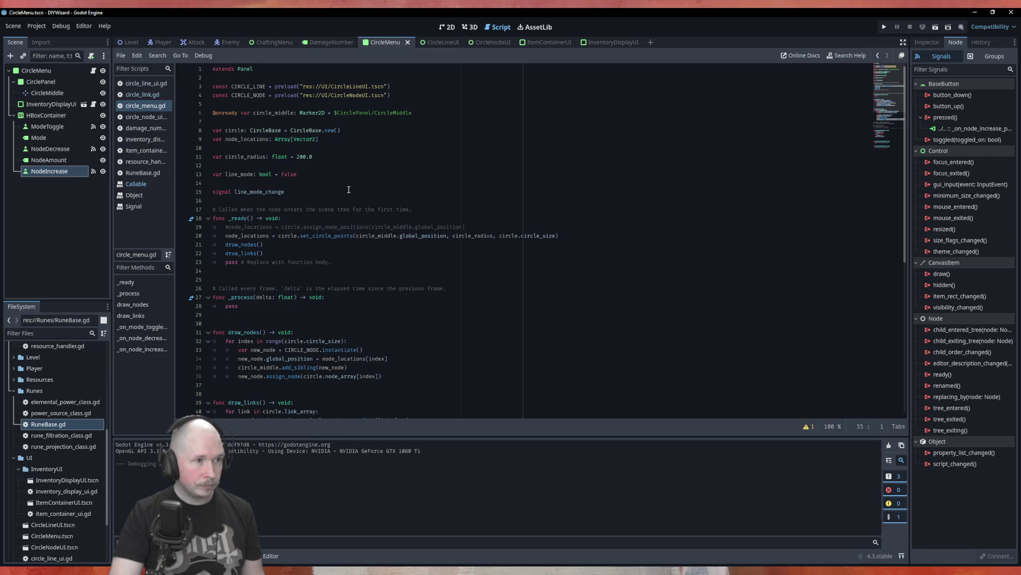
pyautogui.scroll(-3, 349, 190)
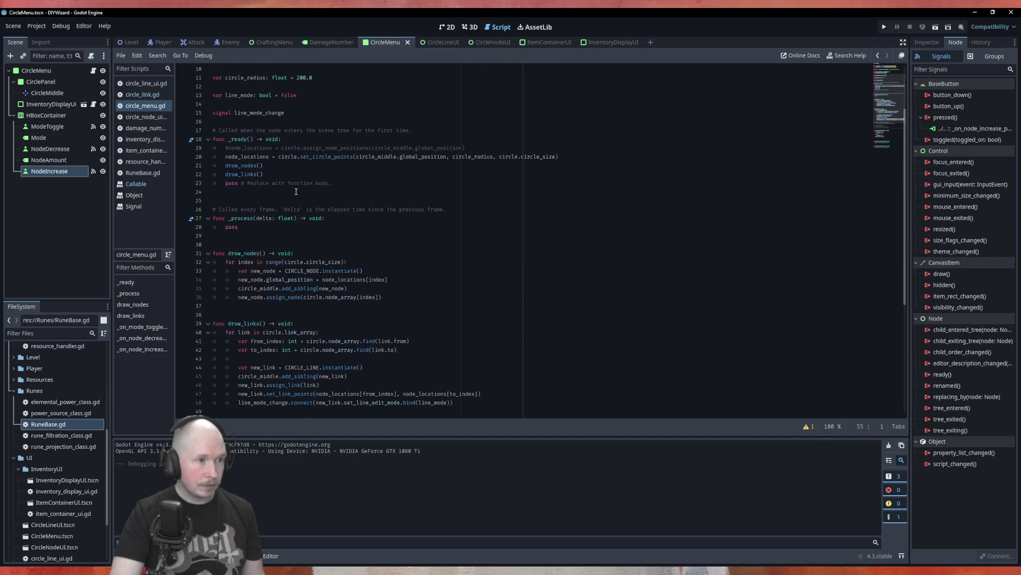
pyautogui.click(356, 216)
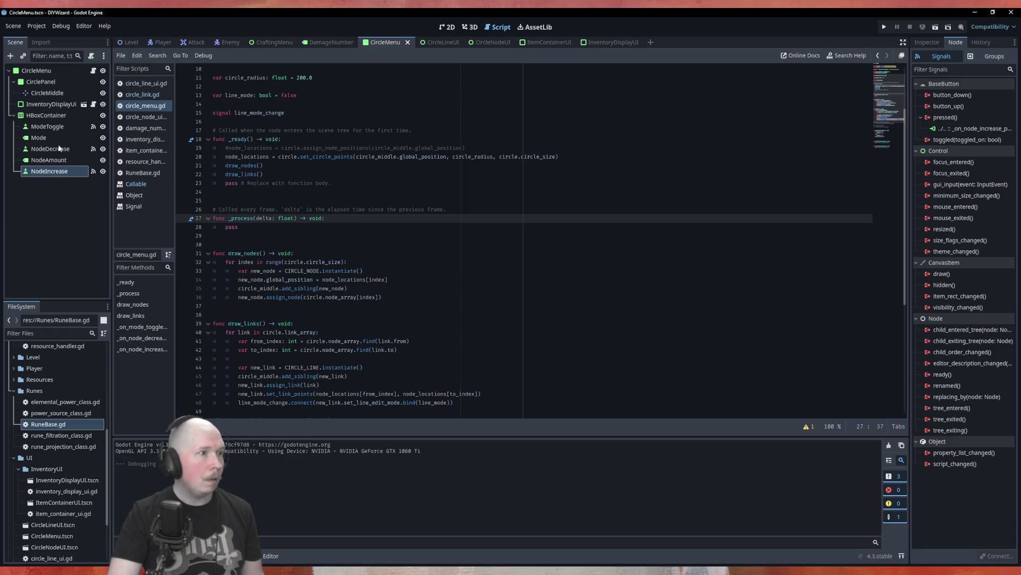
pyautogui.press('Return')
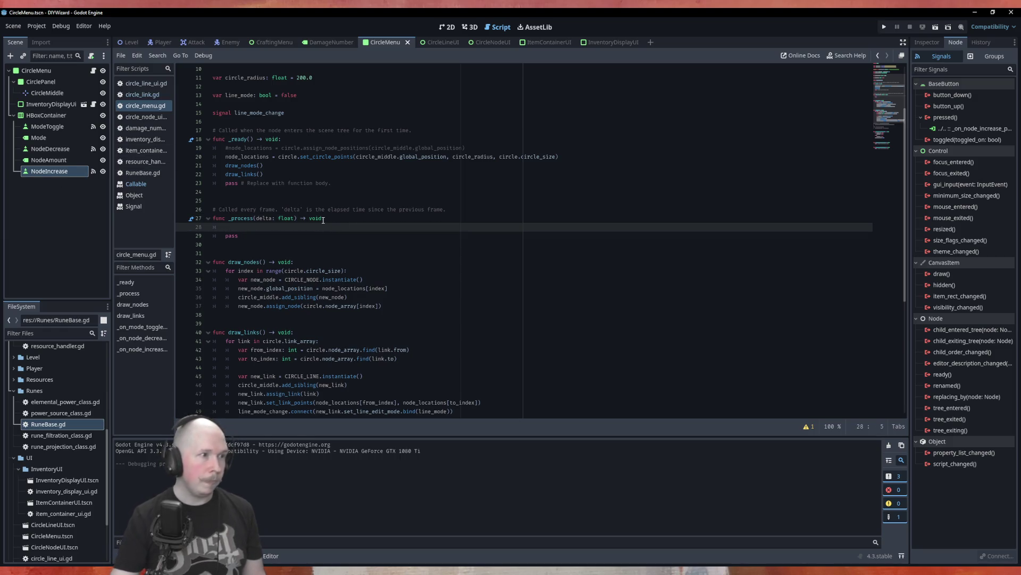
pyautogui.moveTo(68, 138); pyautogui.dragTo(234, 228)
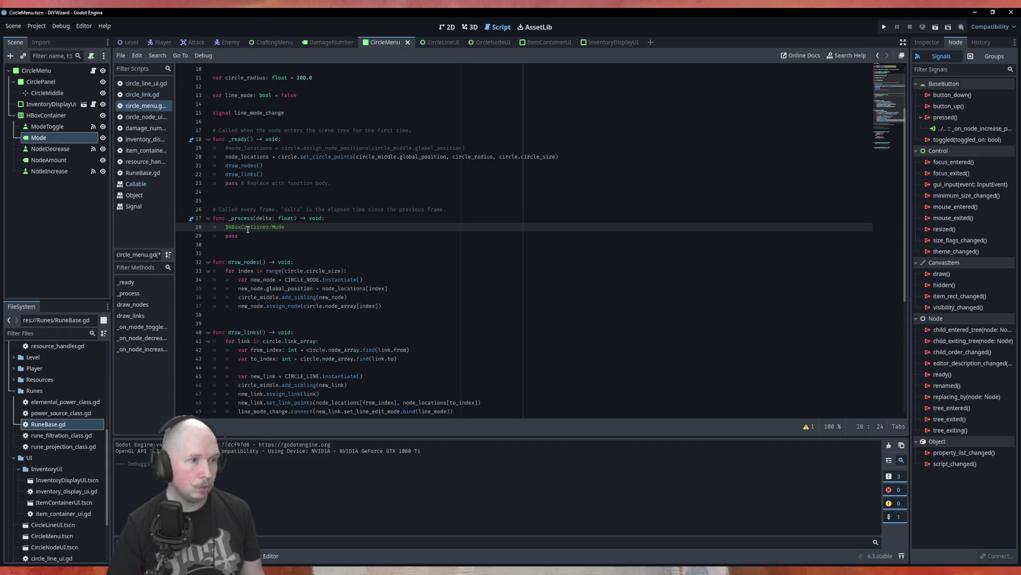
# Step: Complete it as .text = "Mode: " + str(line_mode), save, and run with F6
pyautogui.write('.text')
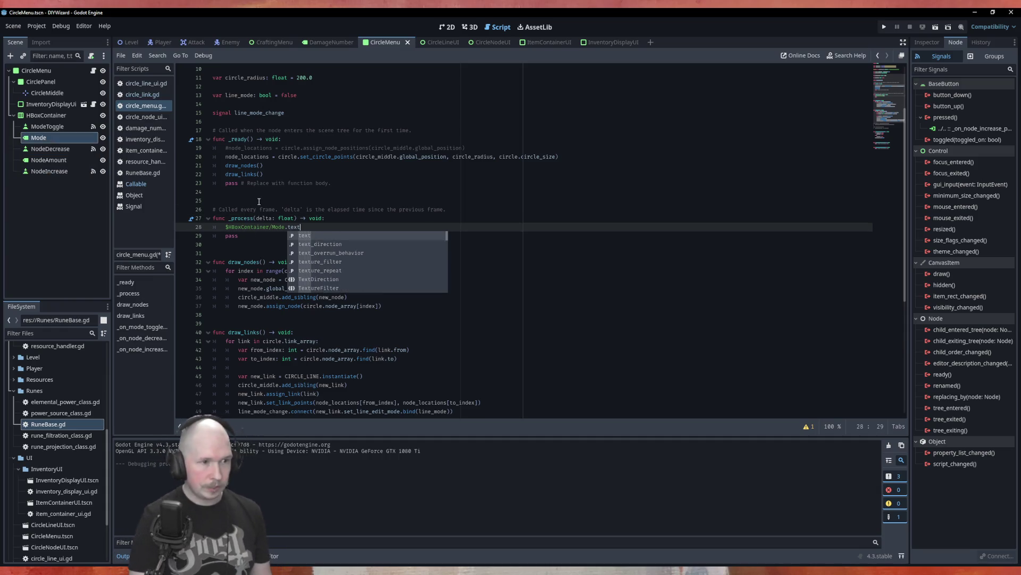
pyautogui.write(' = ')
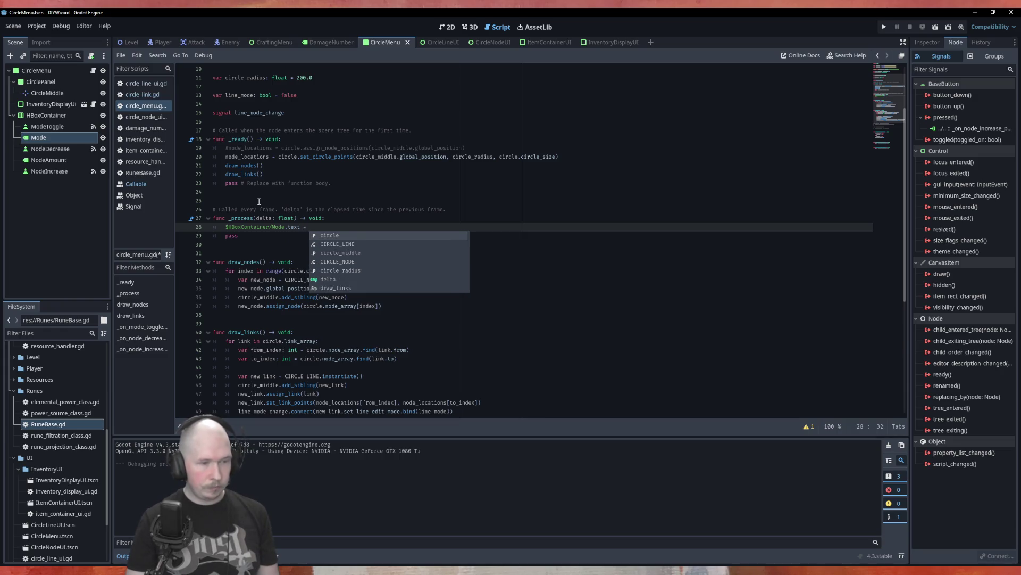
pyautogui.write('"Mode:')
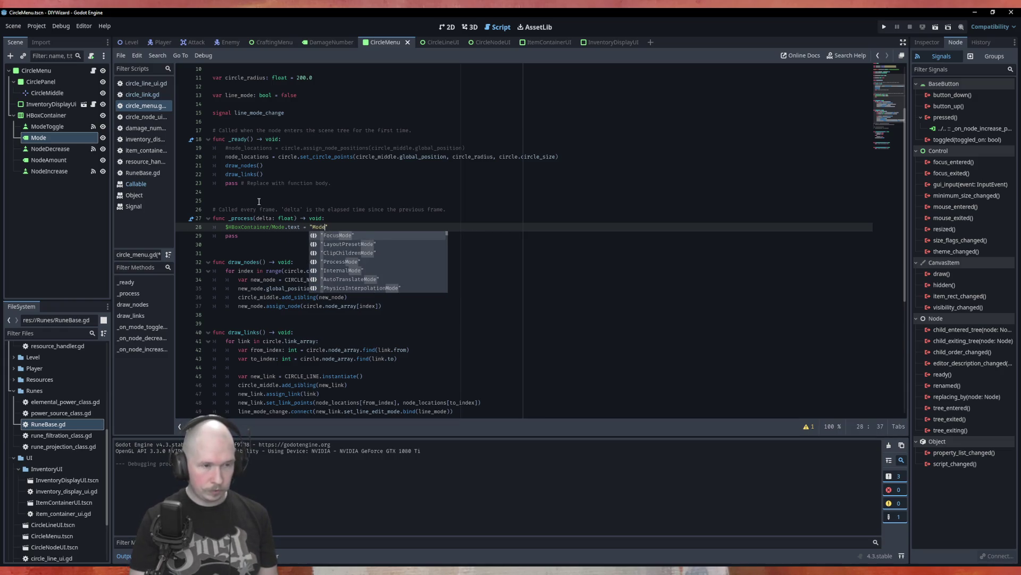
pyautogui.write(' " + ')
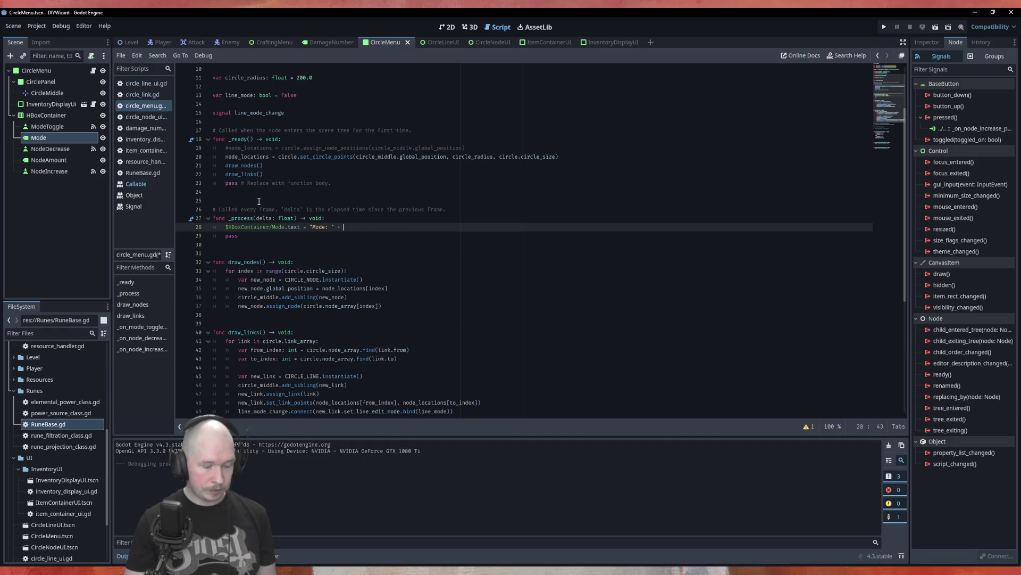
pyautogui.write('str')
pyautogui.press('Return')
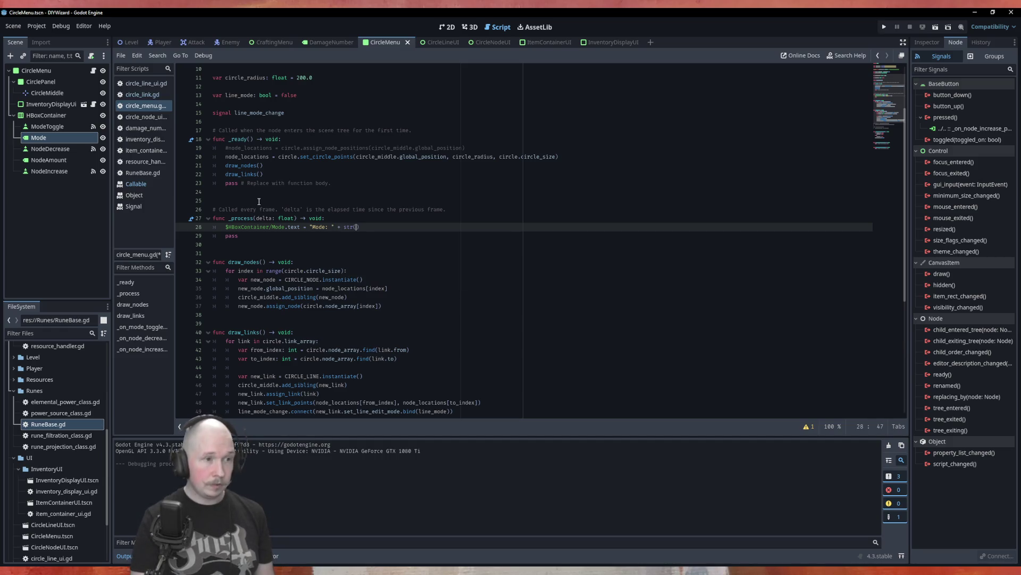
pyautogui.write('lin')
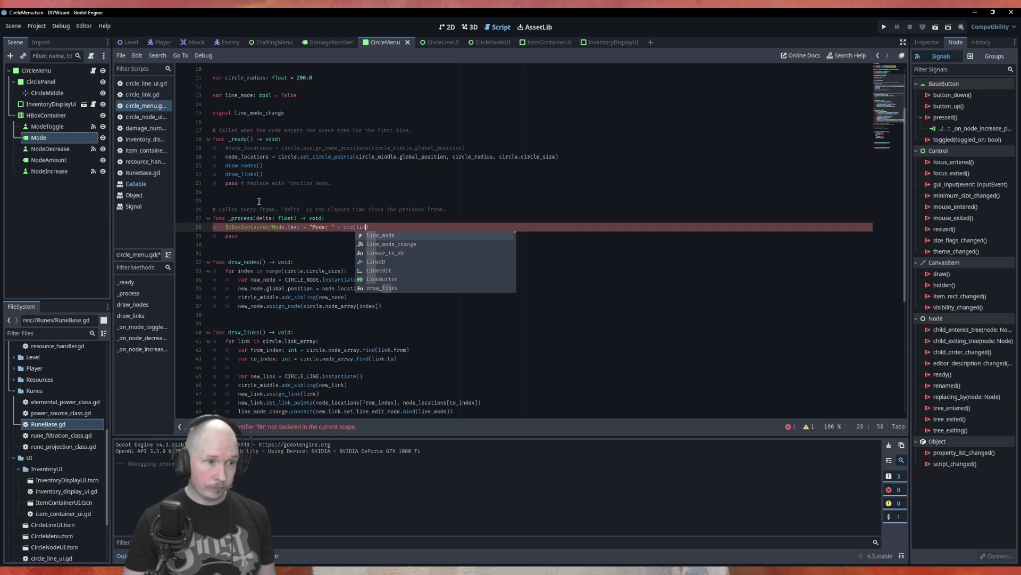
pyautogui.press('Return')
pyautogui.scroll(3, 261, 205)
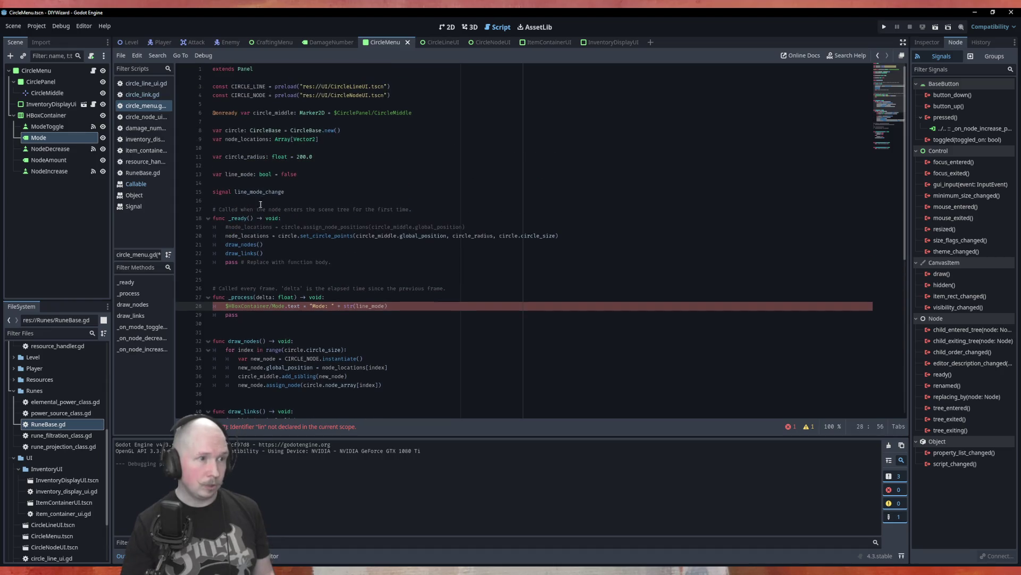
pyautogui.click(393, 306)
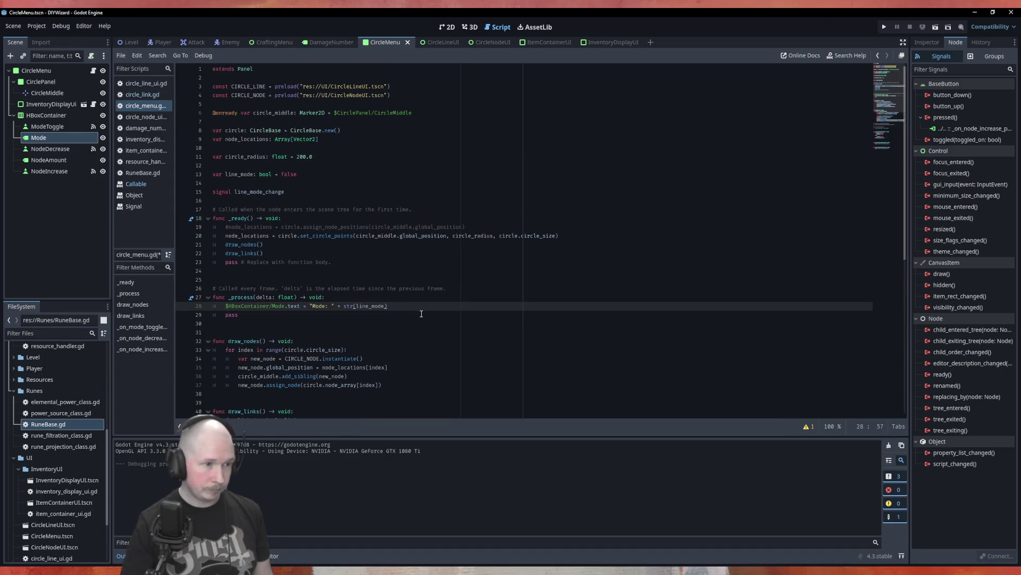
pyautogui.hotkey('ctrl', 's')
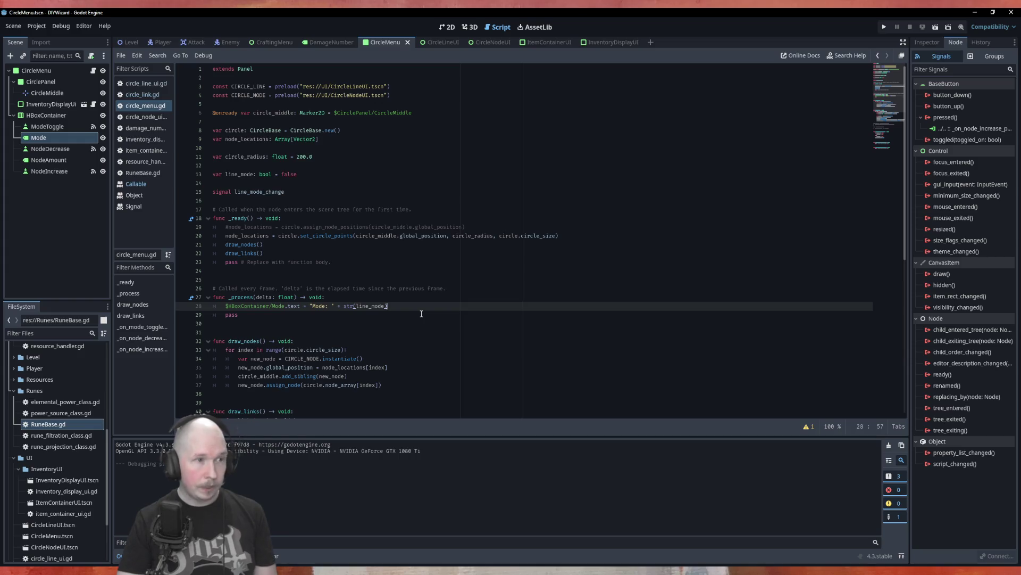
pyautogui.press('F6')
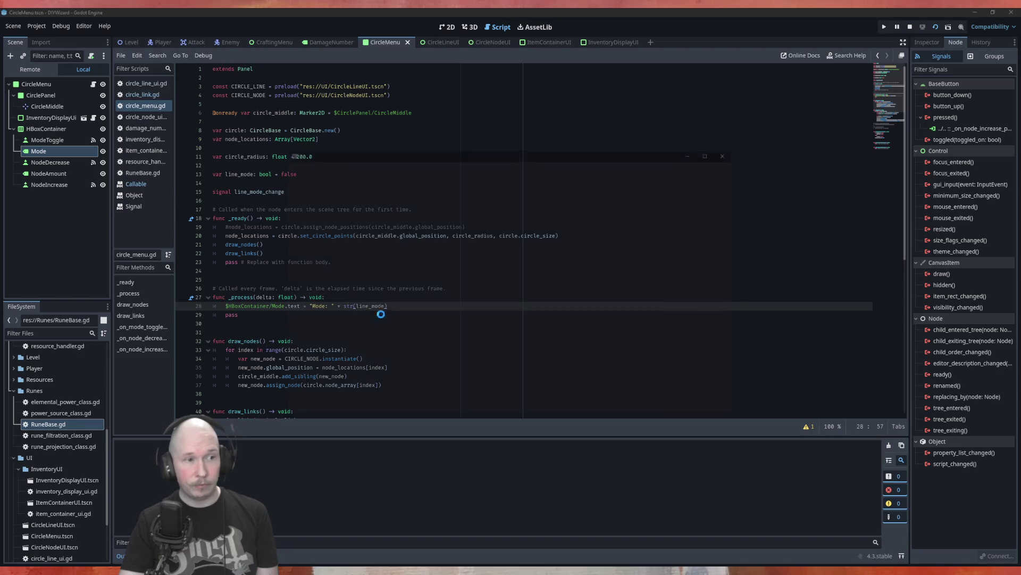
# Step: Flip ModeToggle six times, watching Mode switch between true and false, then close the game
pyautogui.click(337, 173)
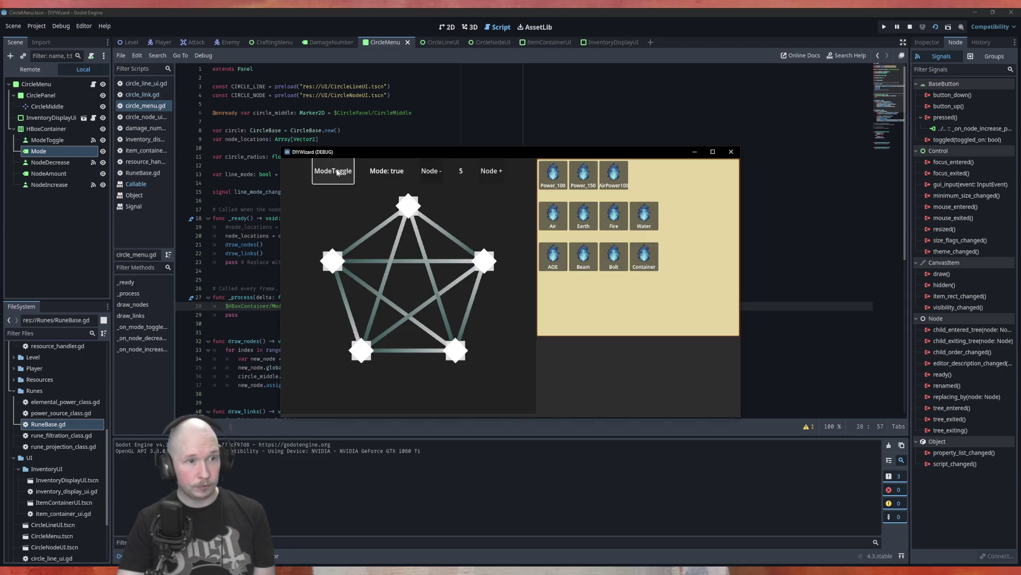
pyautogui.click(336, 173)
pyautogui.click(336, 172)
pyautogui.click(336, 172)
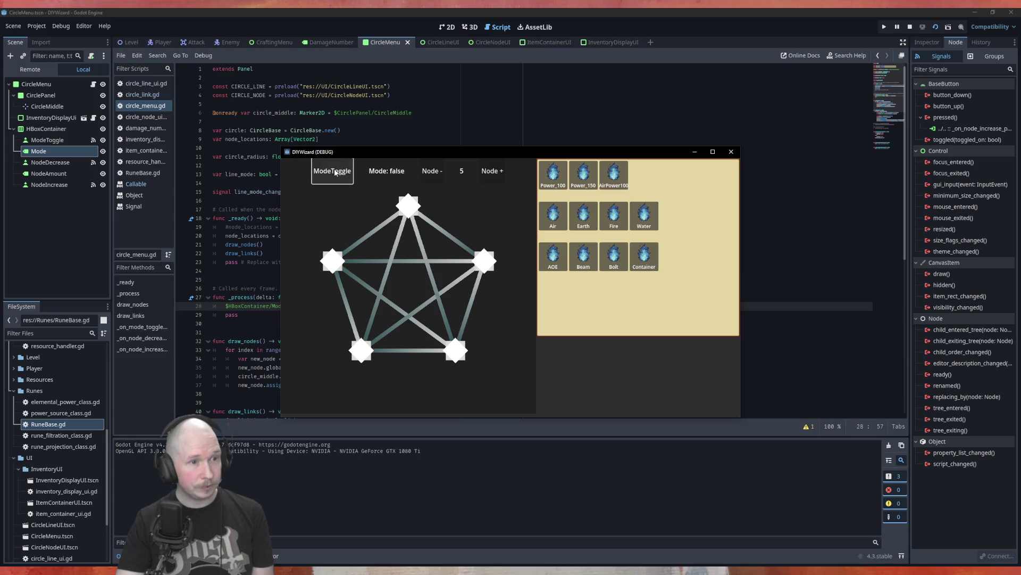
pyautogui.click(336, 172)
pyautogui.click(336, 173)
pyautogui.click(733, 155)
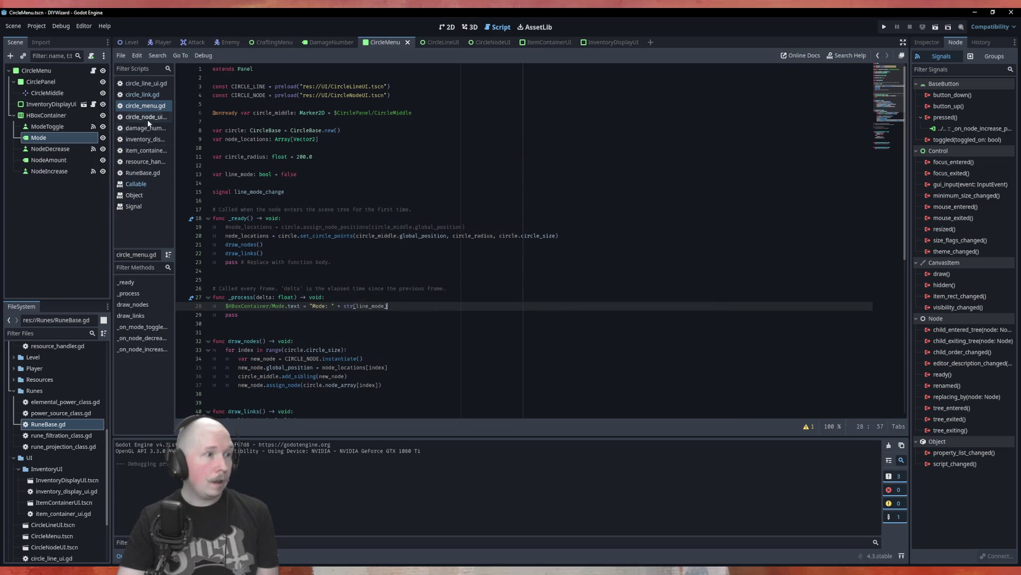
# Step: Open circle_line_ui.gd and add print("open/close") inside _toggle_line_open
pyautogui.click(145, 85)
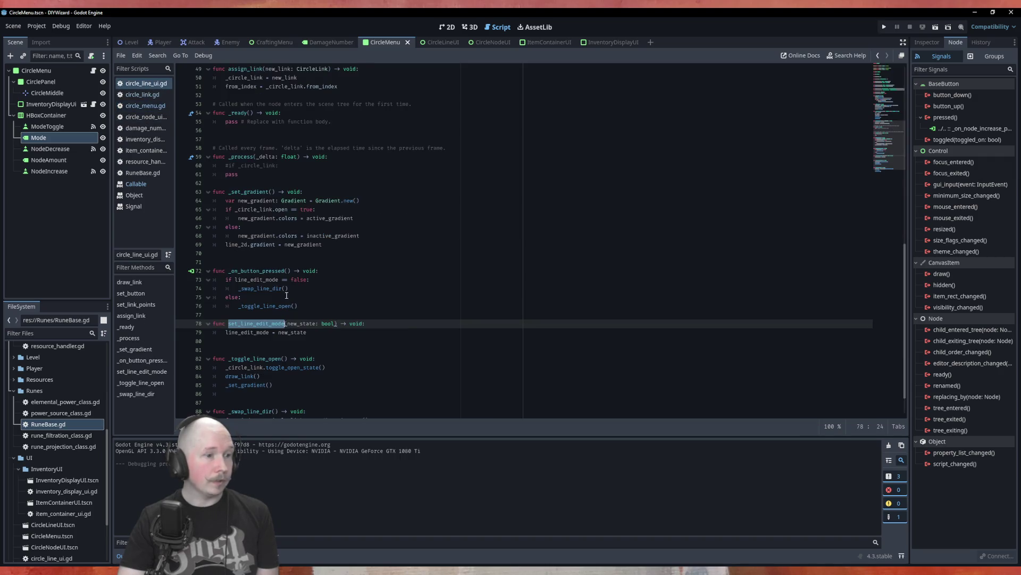
pyautogui.scroll(-2, 309, 292)
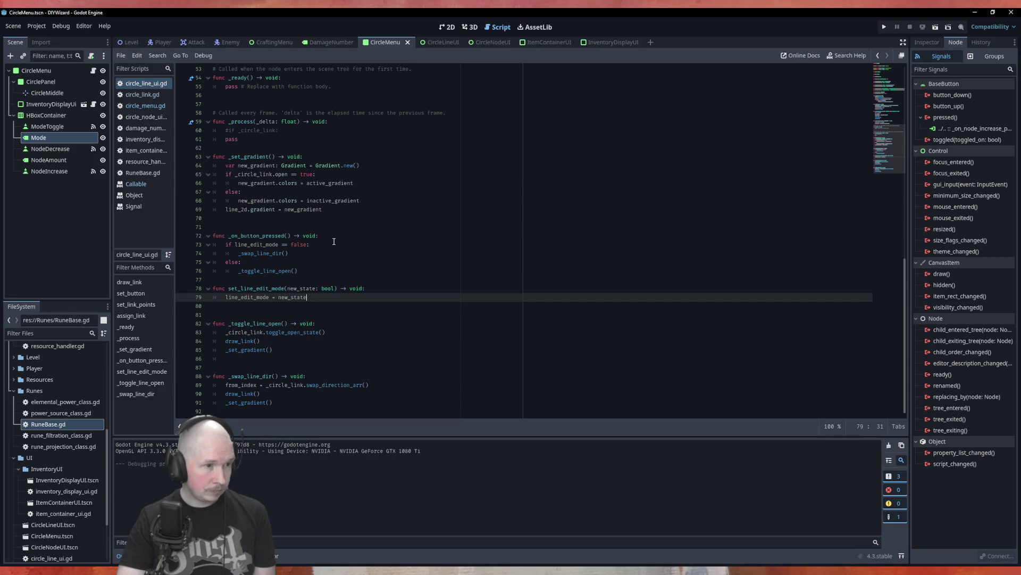
pyautogui.click(354, 324)
pyautogui.press('Return')
pyautogui.write('pri')
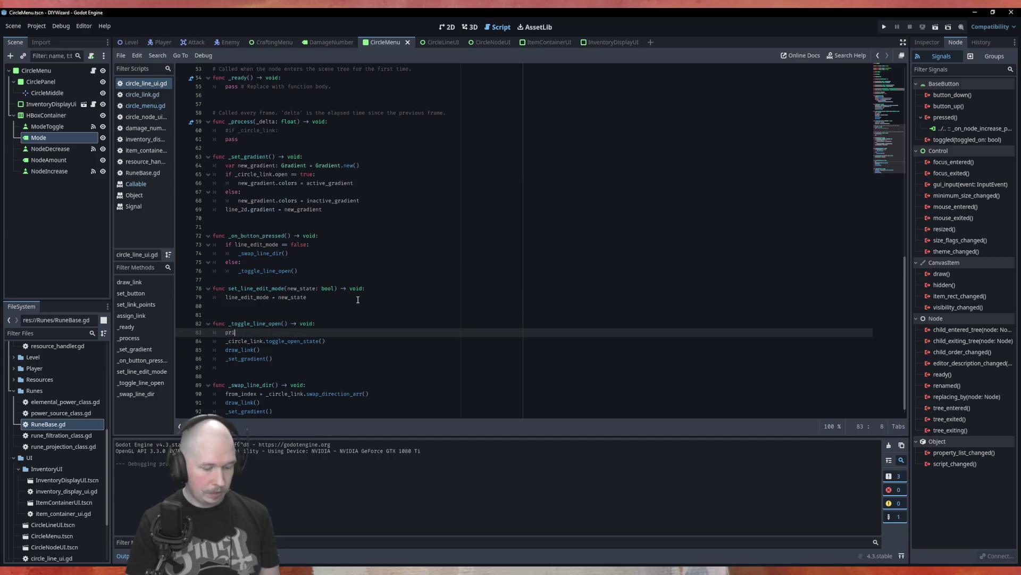
pyautogui.write('nt("')
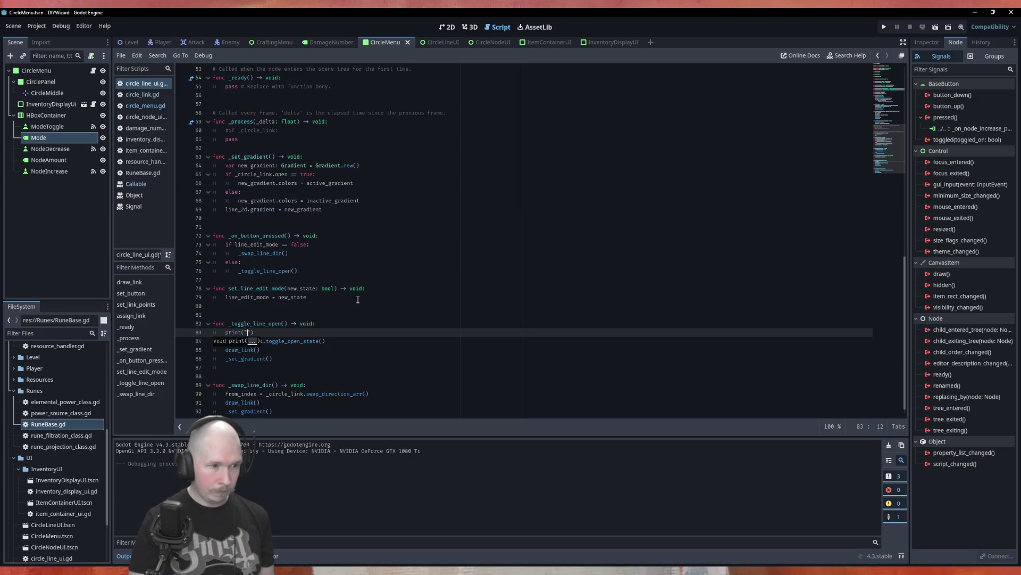
pyautogui.write('opn/cl')
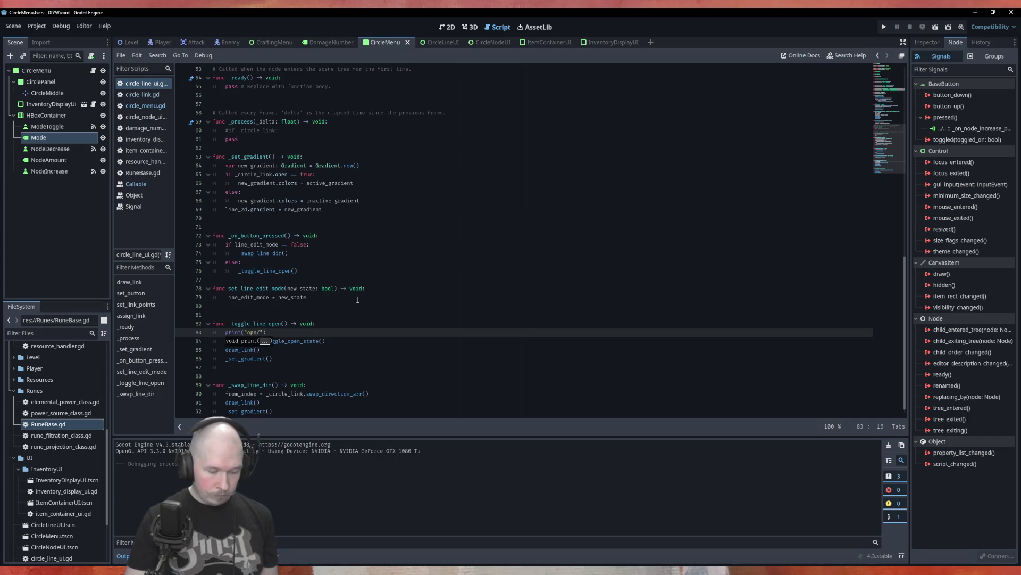
pyautogui.write('ose')
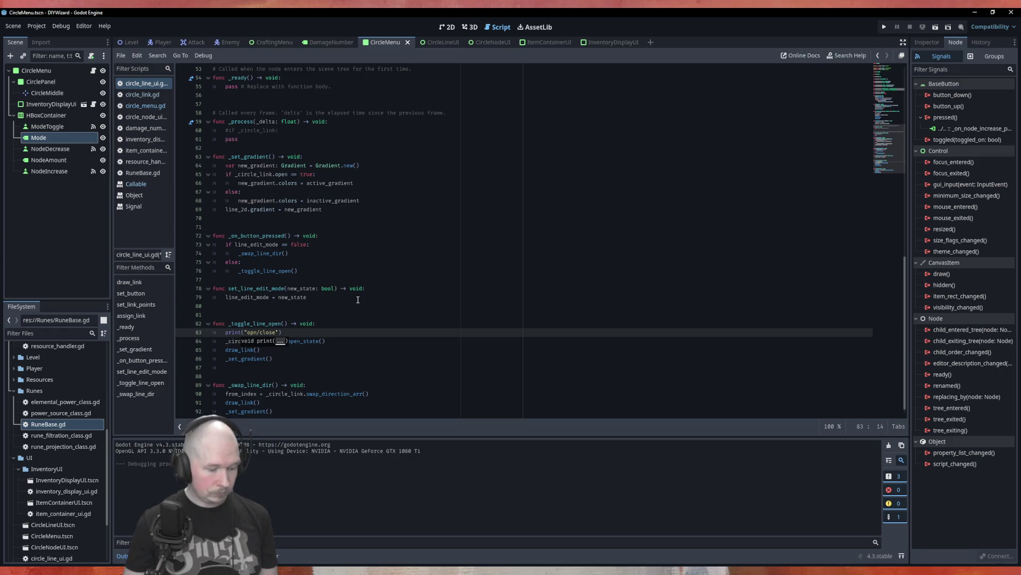
pyautogui.write('e')
# Step: Add print("swap dir") inside _swap_line_dir, save, and run the scene with F6
pyautogui.hotkey('ctrl', 'c')
pyautogui.press('Down')
pyautogui.press('Down')
pyautogui.press('Down')
pyautogui.hotkey('ctrl', 'v')
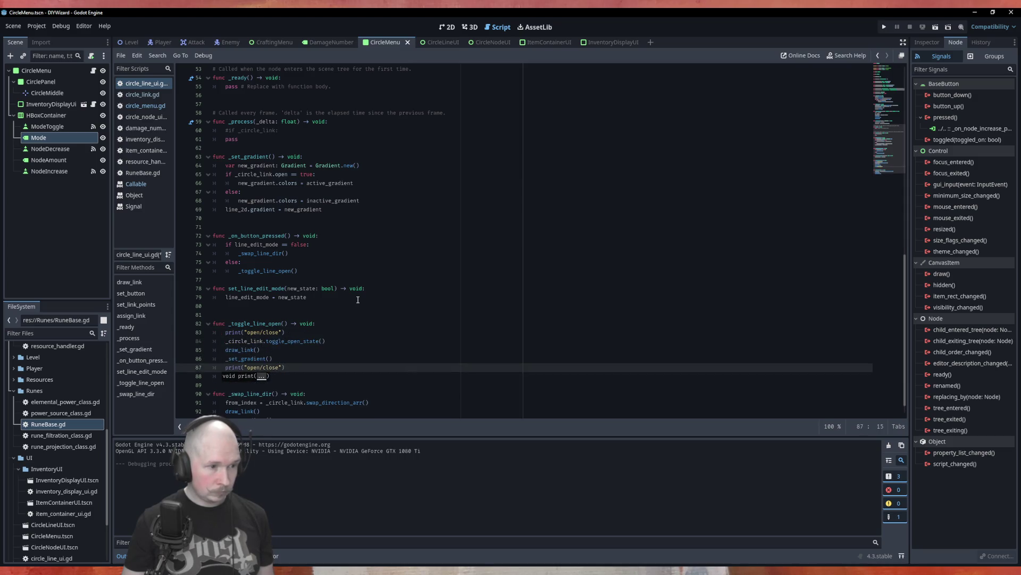
pyautogui.hotkey('alt', 'Down')
pyautogui.hotkey('alt', 'Down')
pyautogui.hotkey('alt', 'Down')
pyautogui.write('swap di')
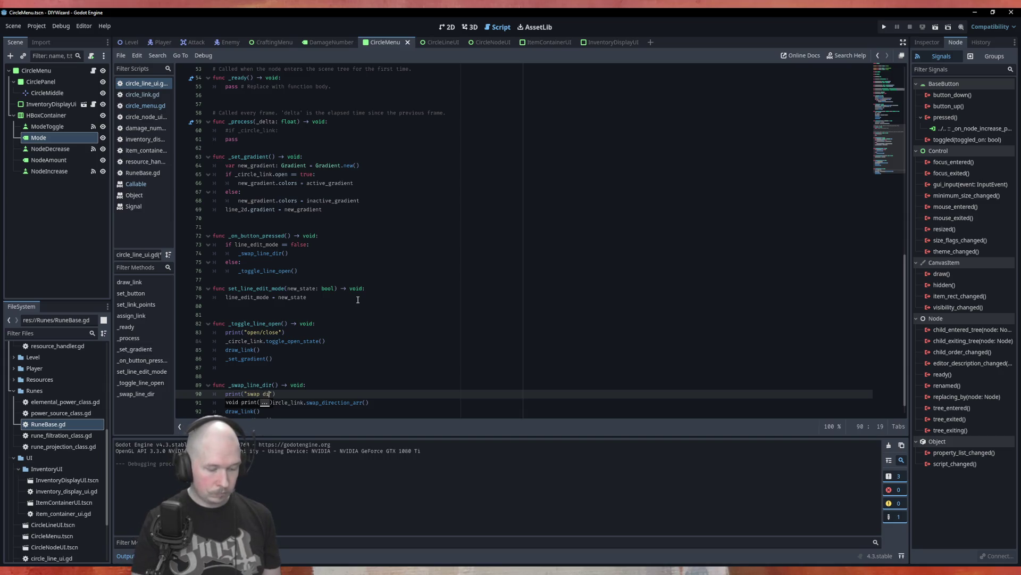
pyautogui.write('r')
pyautogui.hotkey('ctrl', 's')
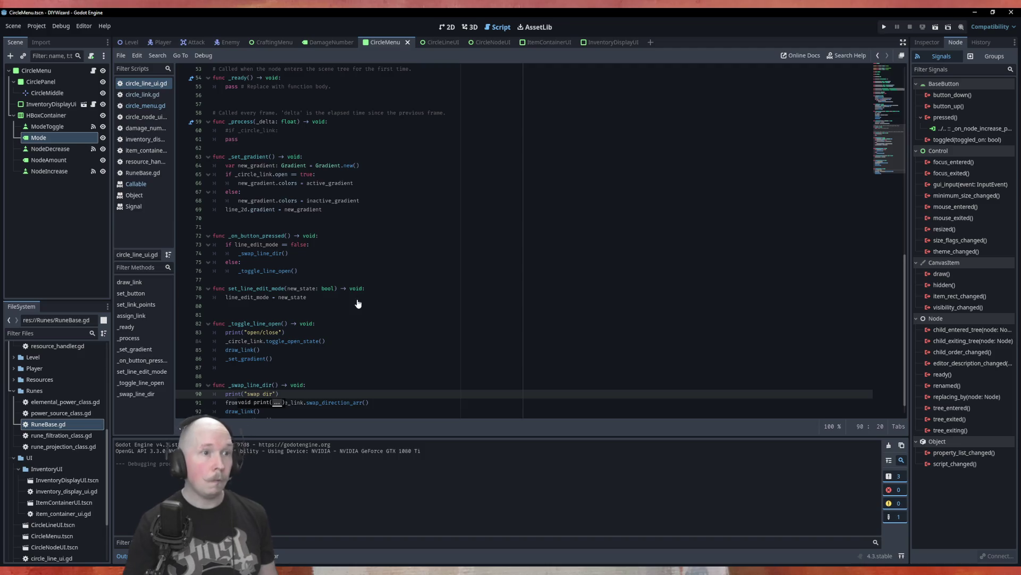
pyautogui.press('F6')
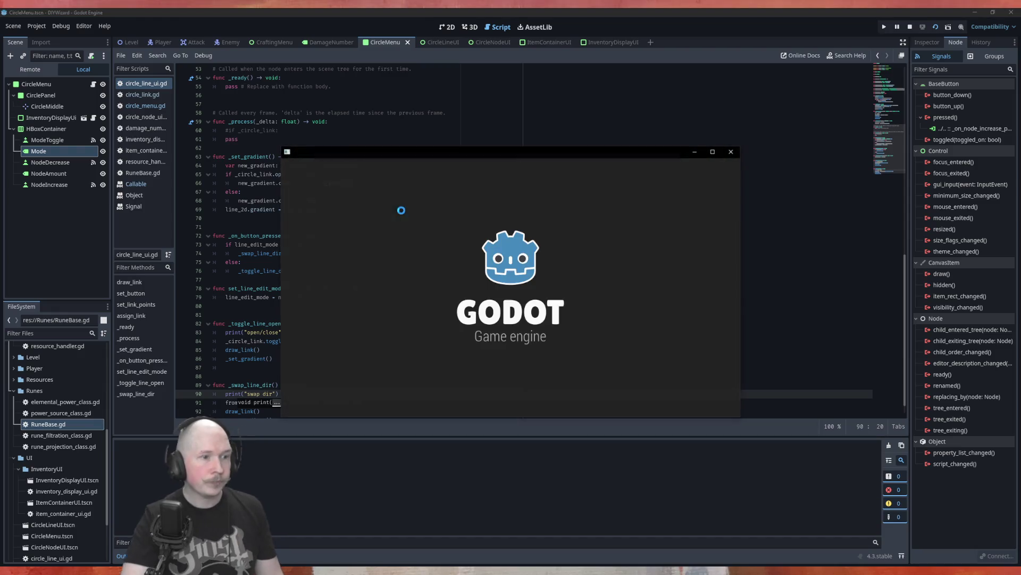
# Step: Click the top-to-left link twice each with line mode off, on, then off again, then close the game
pyautogui.click(372, 232)
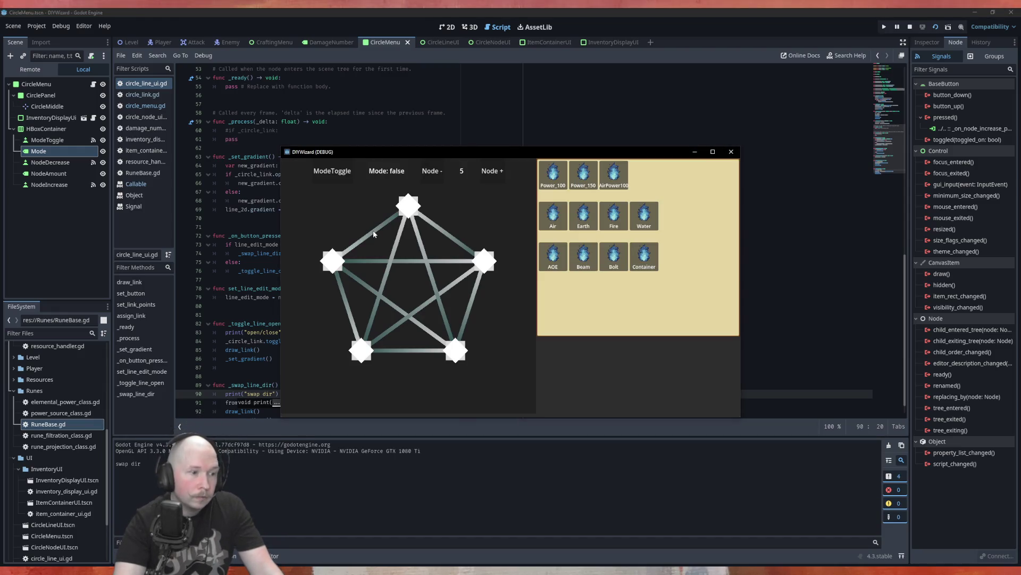
pyautogui.click(372, 232)
pyautogui.click(351, 175)
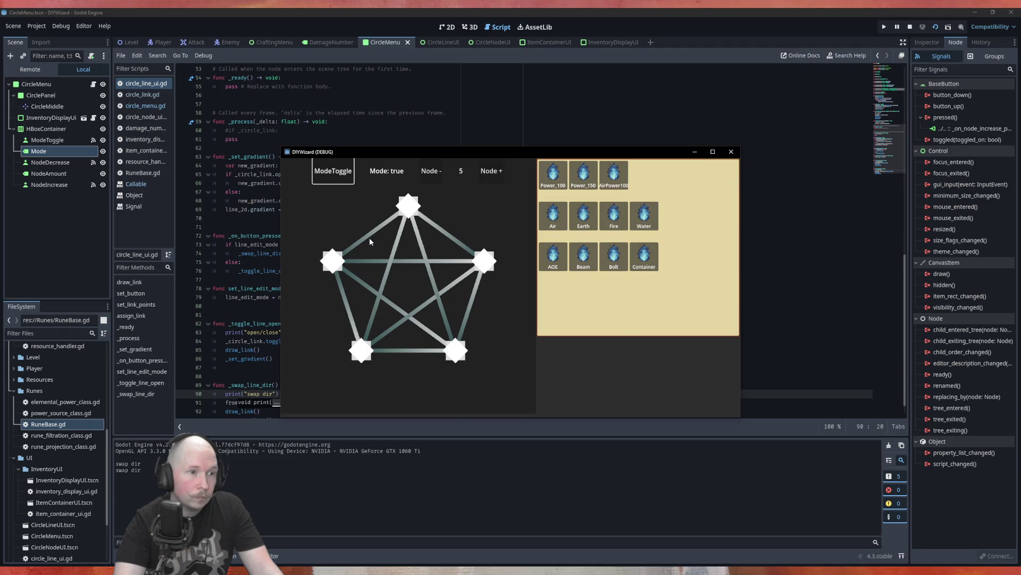
pyautogui.click(370, 235)
pyautogui.click(370, 235)
pyautogui.click(341, 170)
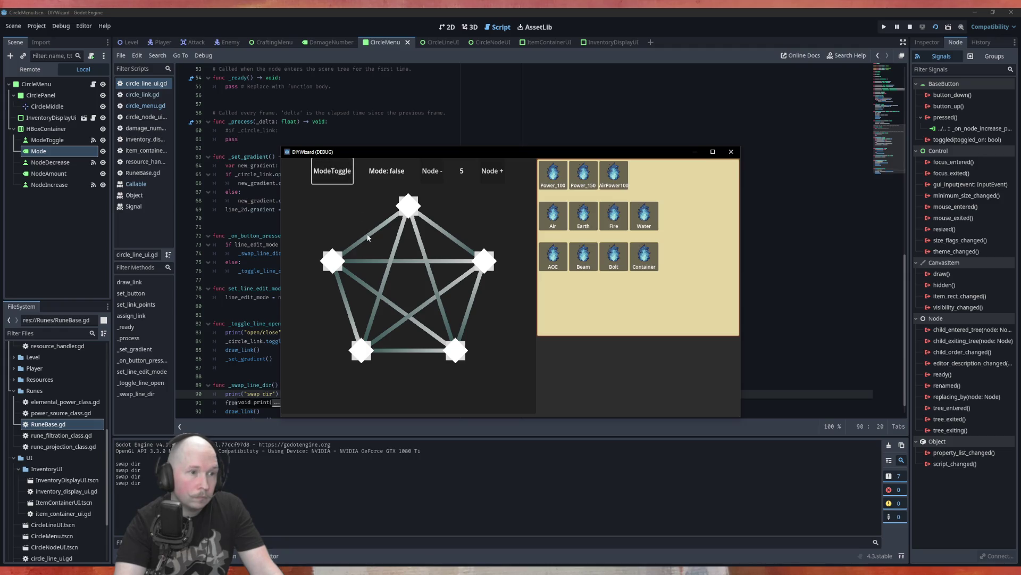
pyautogui.click(368, 238)
pyautogui.click(369, 238)
pyautogui.click(731, 152)
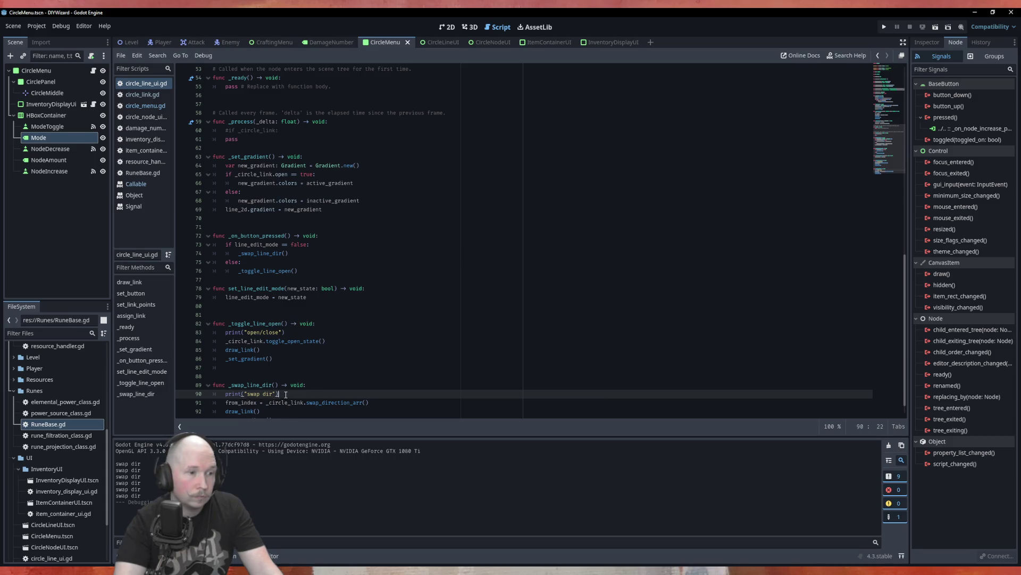
# Step: In circle_menu.gd, remove the line_mode binding from the links' connect call
pyautogui.moveTo(278, 394); pyautogui.dragTo(219, 395)
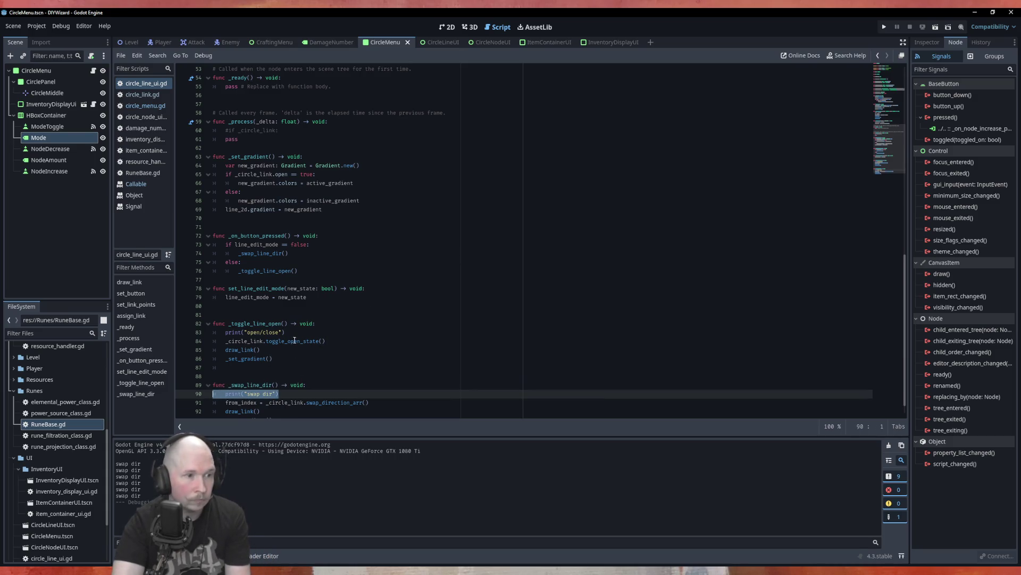
pyautogui.click(277, 306)
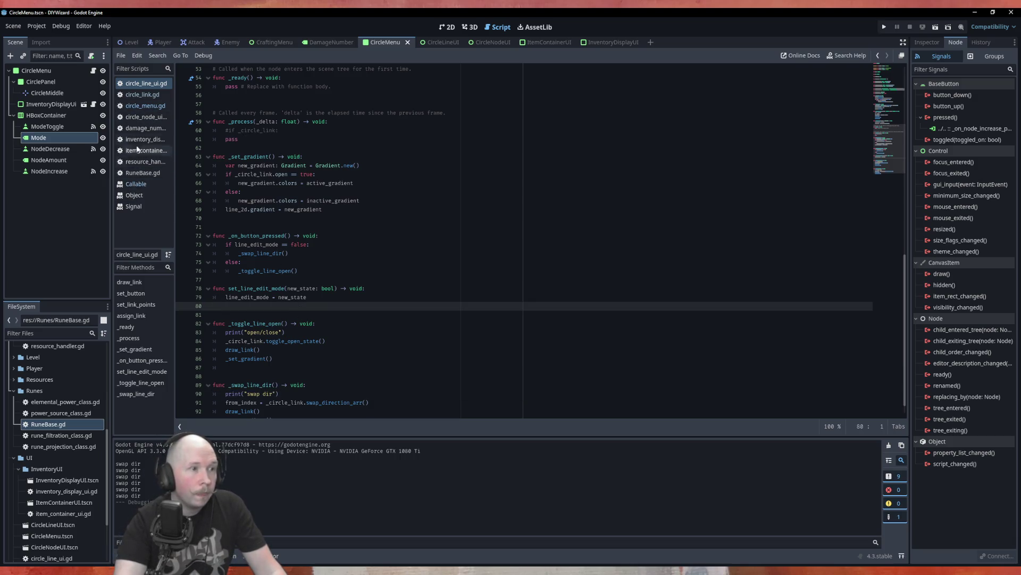
pyautogui.click(142, 106)
pyautogui.click(324, 327)
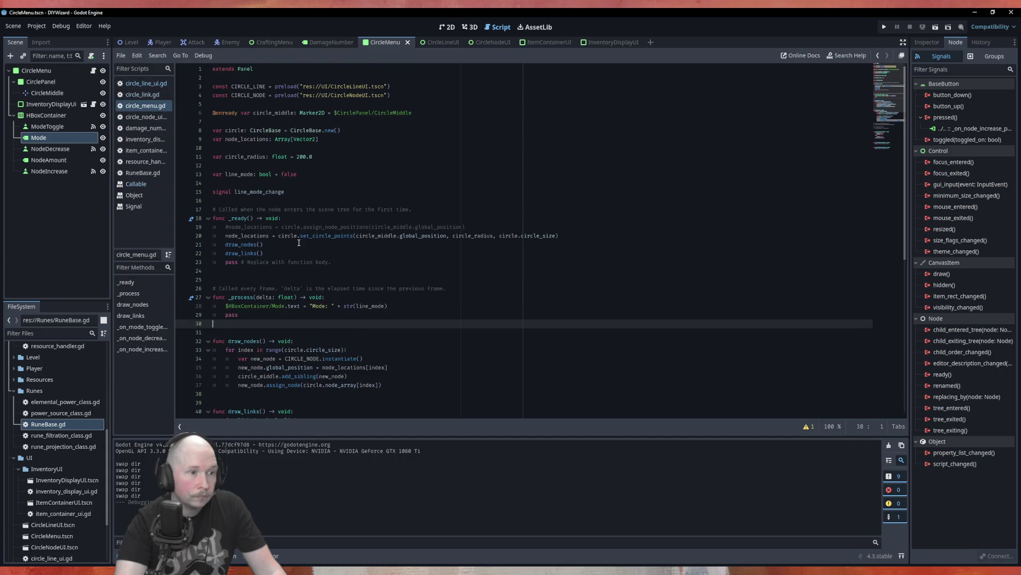
pyautogui.scroll(-10, 298, 243)
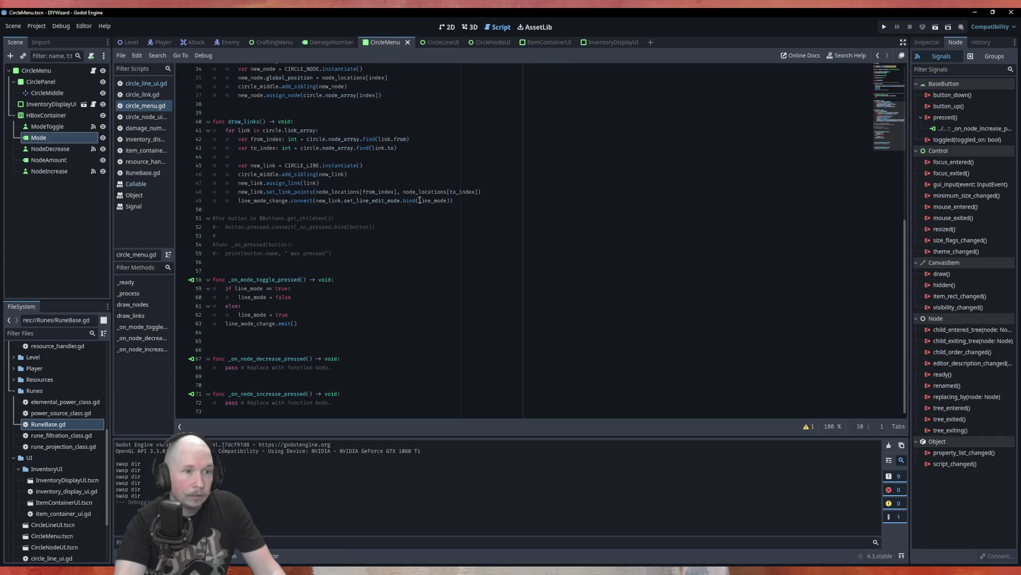
pyautogui.moveTo(419, 201)
pyautogui.mouseDown()
pyautogui.moveTo(451, 201)
pyautogui.moveTo(403, 201)
pyautogui.mouseUp()
pyautogui.press('BackSpace')
pyautogui.press('BackSpace')
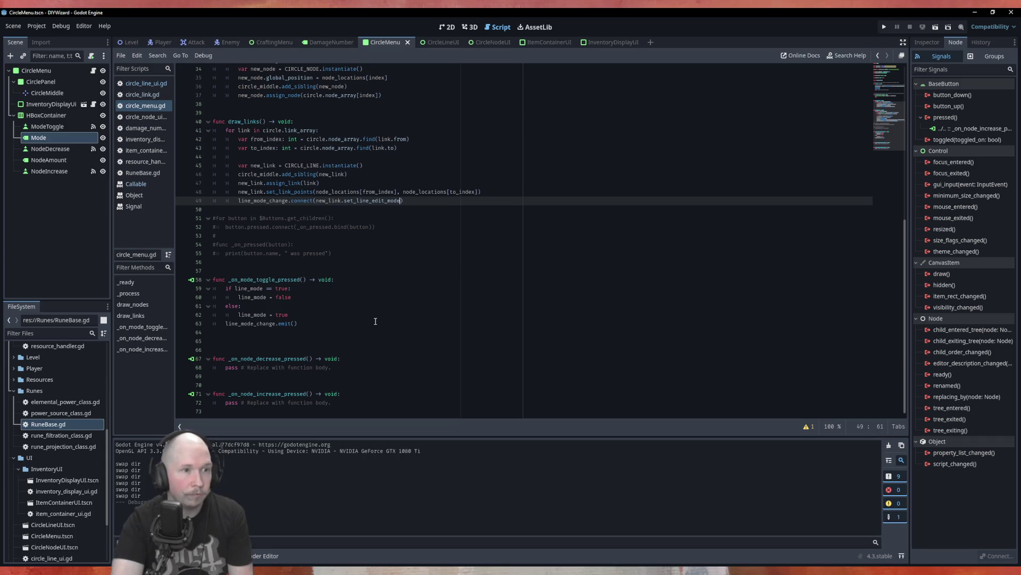
# Step: Emit line_mode from the toggle handler, declare signal line_mode_change(line_mode), save and relaunch the game
pyautogui.click(296, 324)
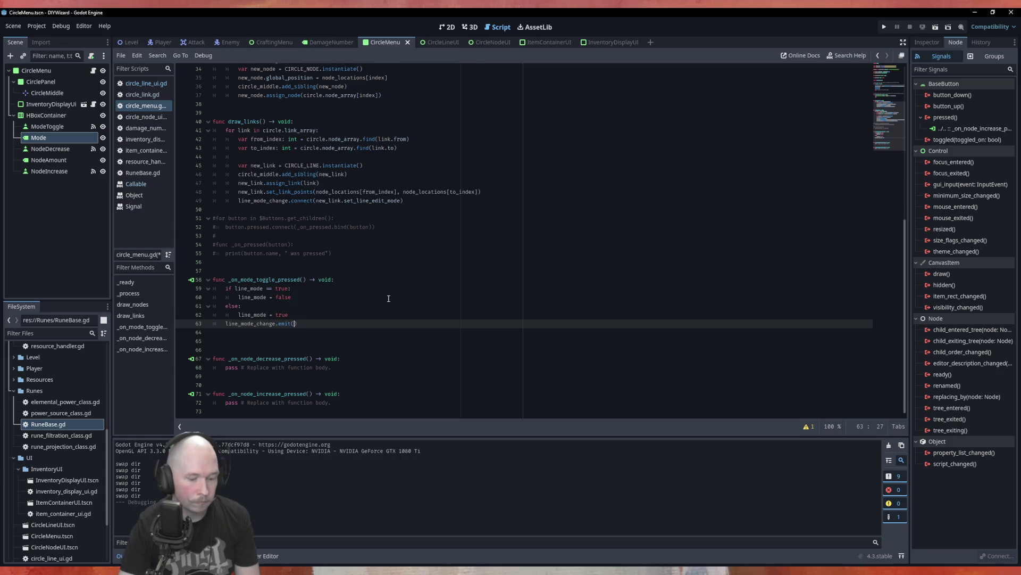
pyautogui.press('Left')
pyautogui.write('line_mode')
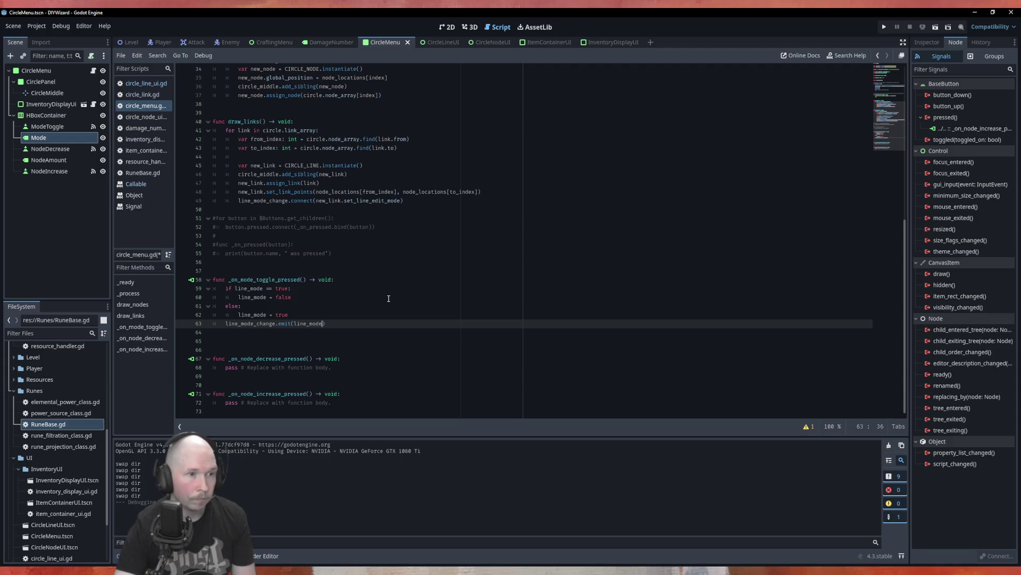
pyautogui.scroll(10, 389, 299)
pyautogui.click(297, 193)
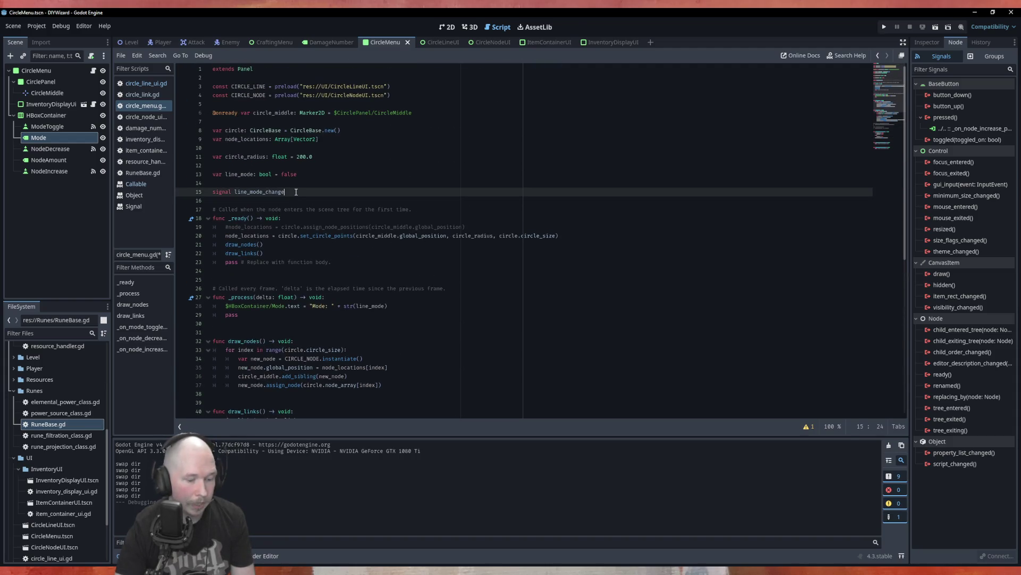
pyautogui.write('(line')
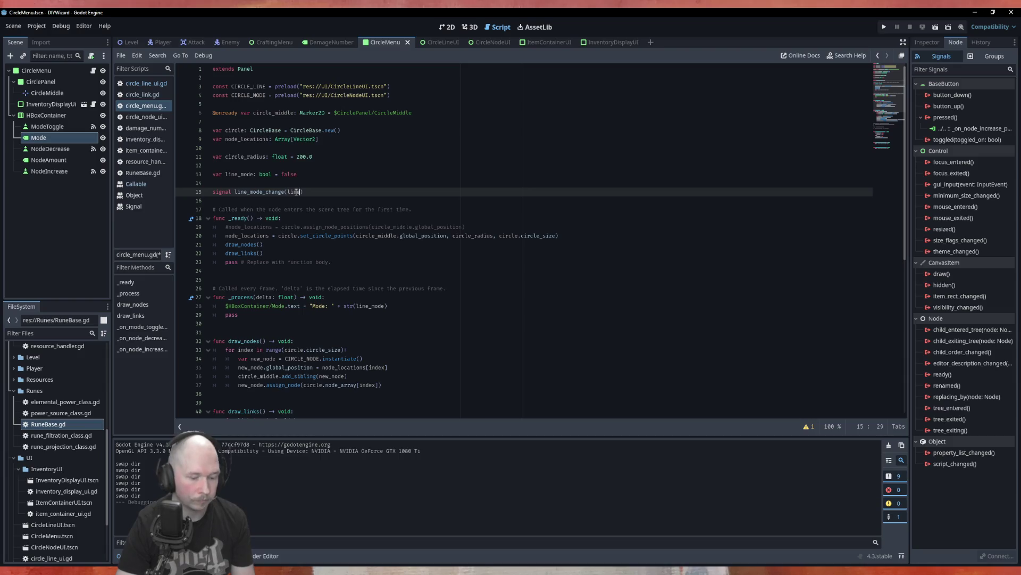
pyautogui.write('_mode')
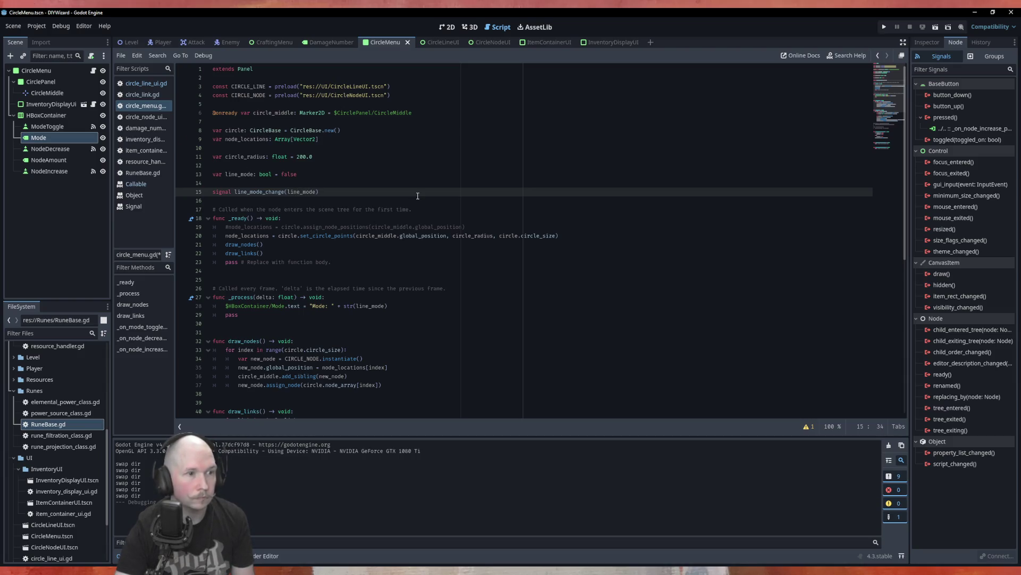
pyautogui.hotkey('ctrl', 's')
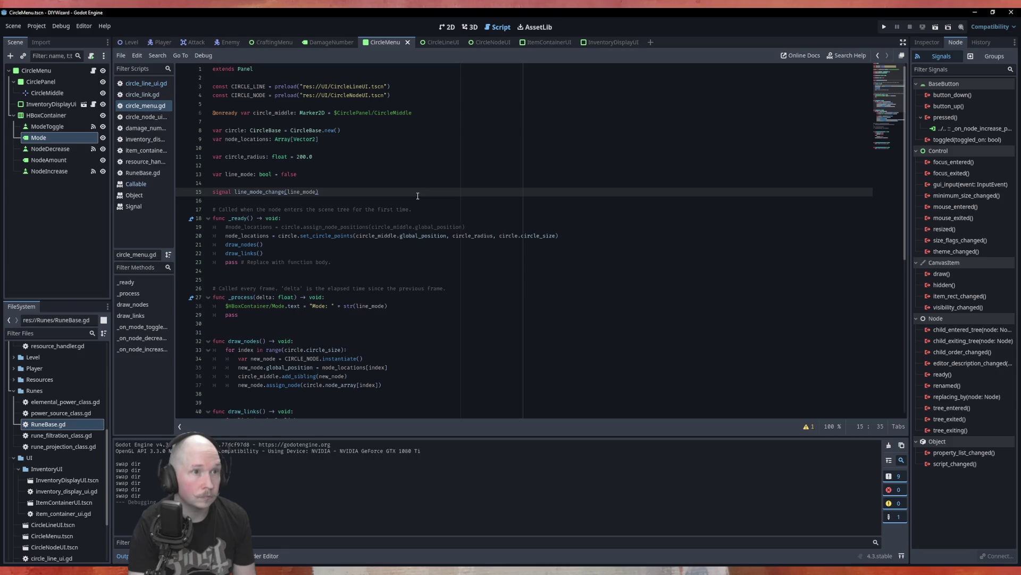
pyautogui.press('F6')
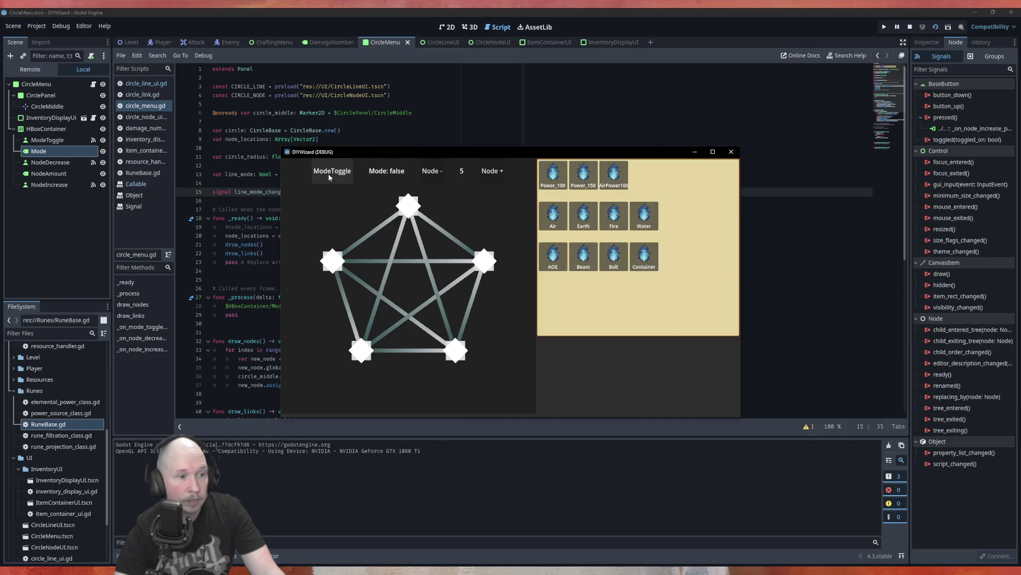
# Step: Toggle line mode on and off, then repeatedly click the left-to-top link to test it
pyautogui.click(330, 175)
pyautogui.click(330, 177)
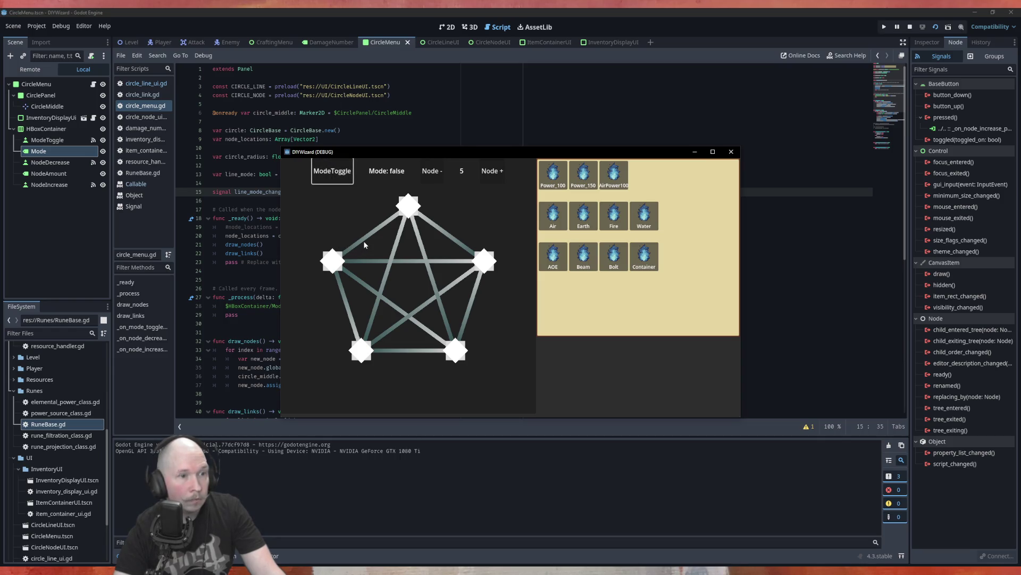
pyautogui.press('space')
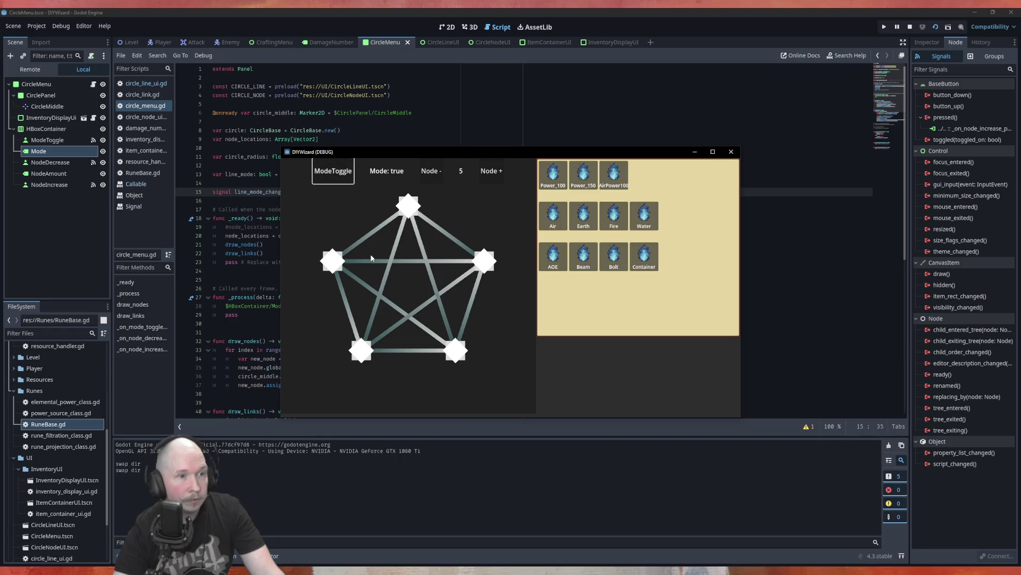
pyautogui.click(371, 236)
pyautogui.click(371, 237)
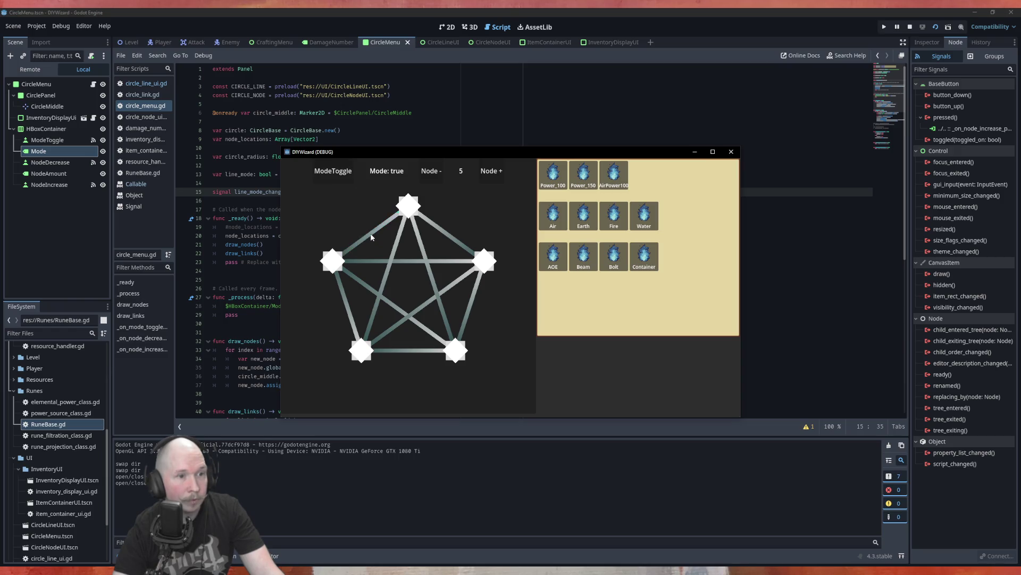
pyautogui.click(371, 236)
pyautogui.click(371, 237)
pyautogui.click(371, 236)
pyautogui.click(371, 236)
pyautogui.click(371, 237)
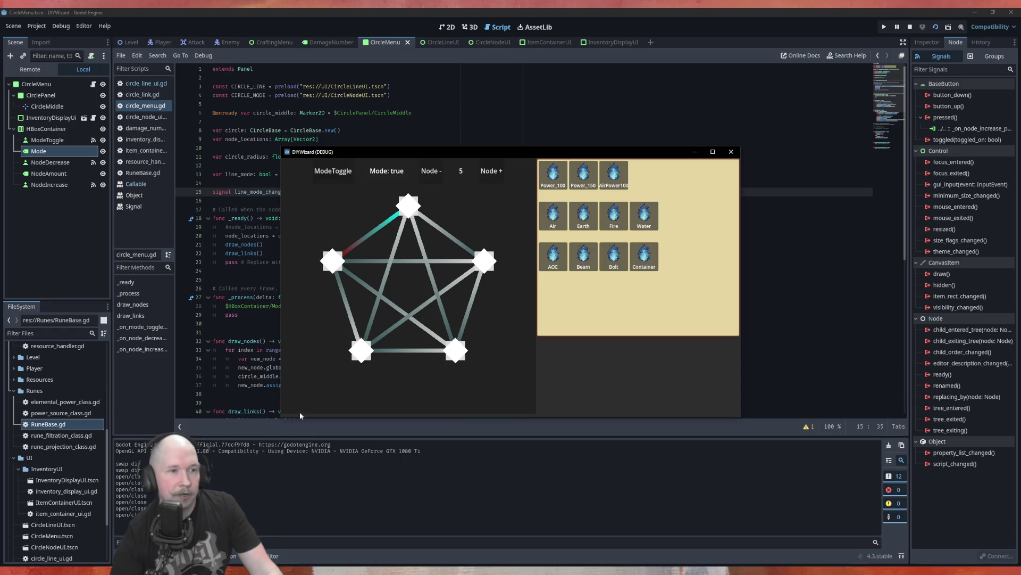
# Step: Switch line mode off and back on, then close the running game window
pyautogui.click(335, 178)
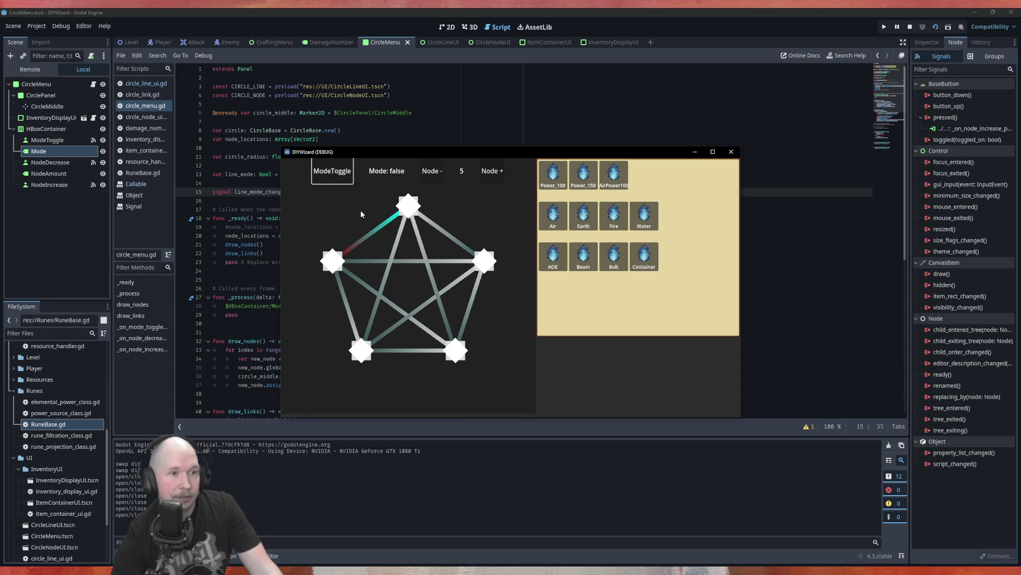
pyautogui.click(338, 177)
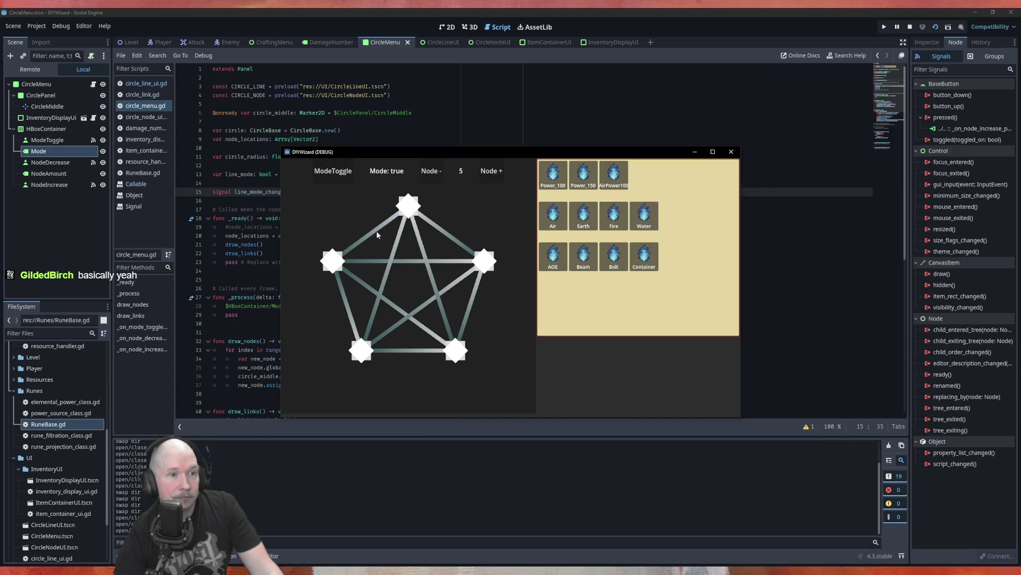
pyautogui.click(731, 151)
pyautogui.click(274, 263)
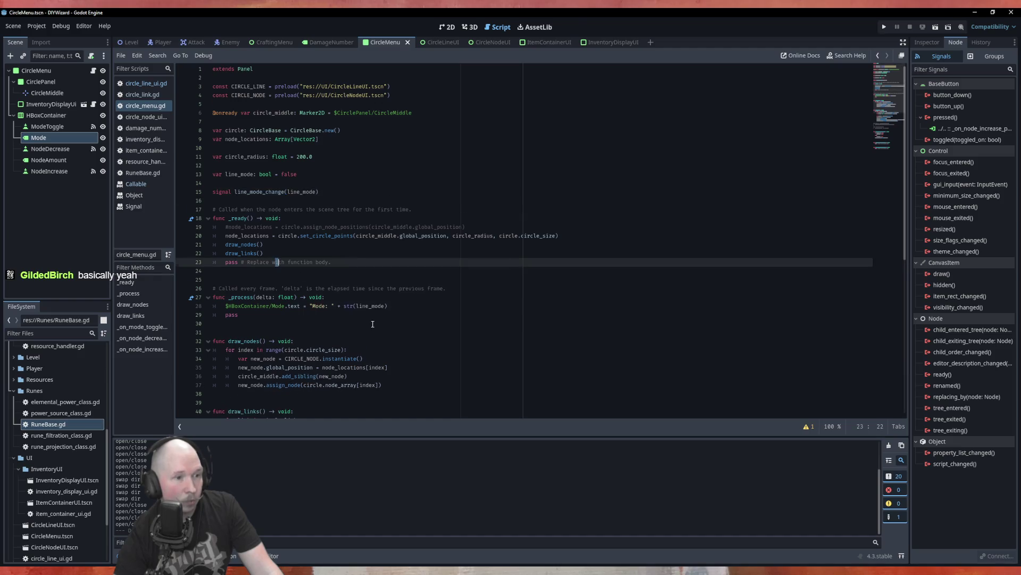
# Step: Add an if line_mode == true: branch in _process setting the Mode label to "Mode: Open/Close"
pyautogui.scroll(-2, 274, 263)
pyautogui.click(389, 248)
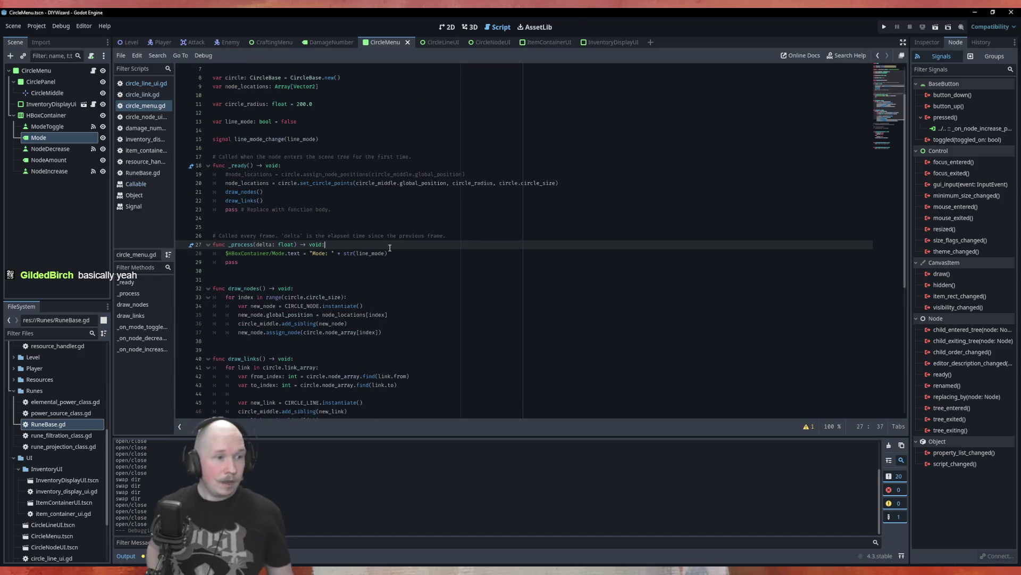
pyautogui.press('Return')
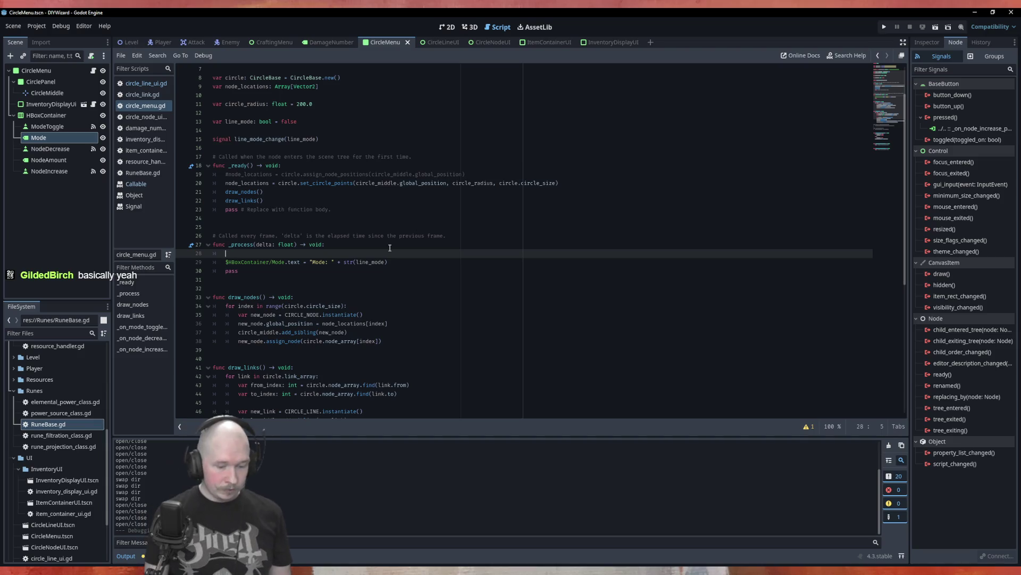
pyautogui.write('if ')
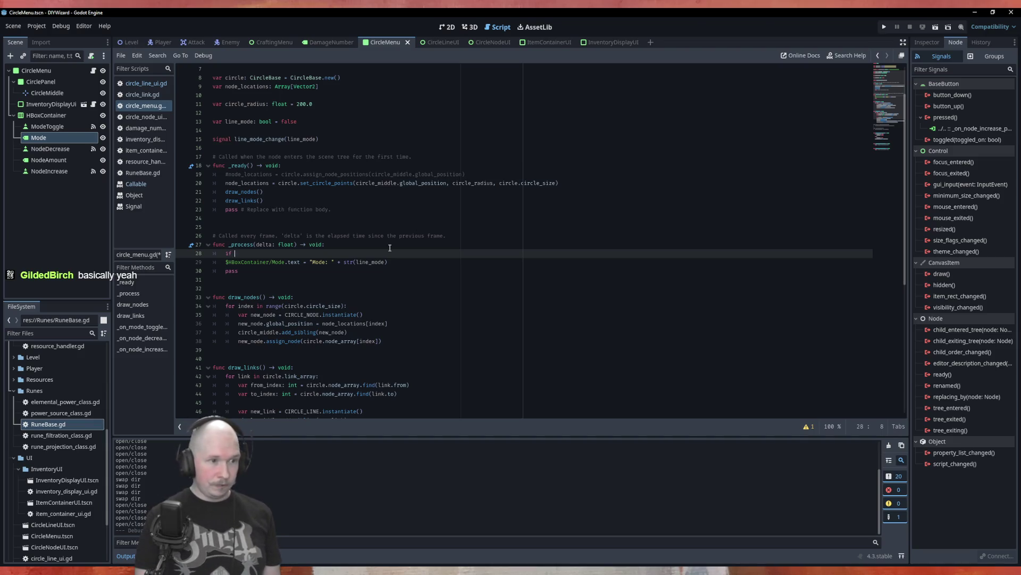
pyautogui.write('line_mo')
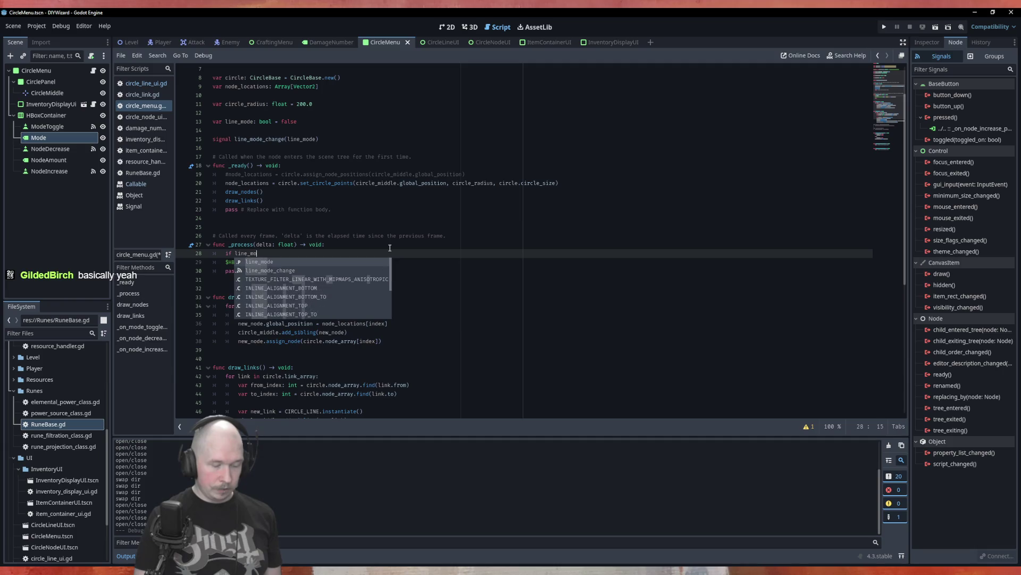
pyautogui.write('de == true:')
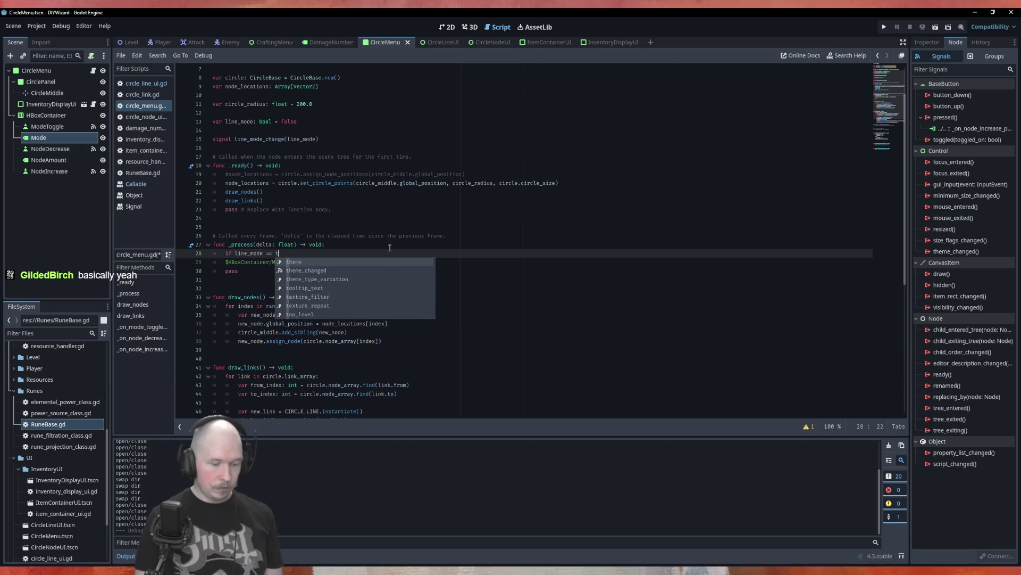
pyautogui.press('Return')
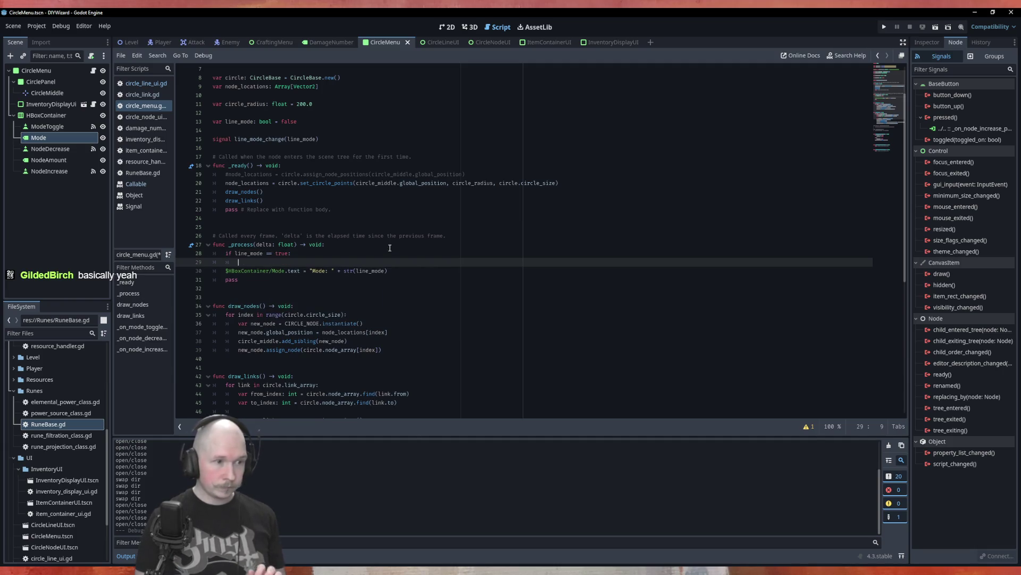
pyautogui.hotkey('ctrl', 'v')
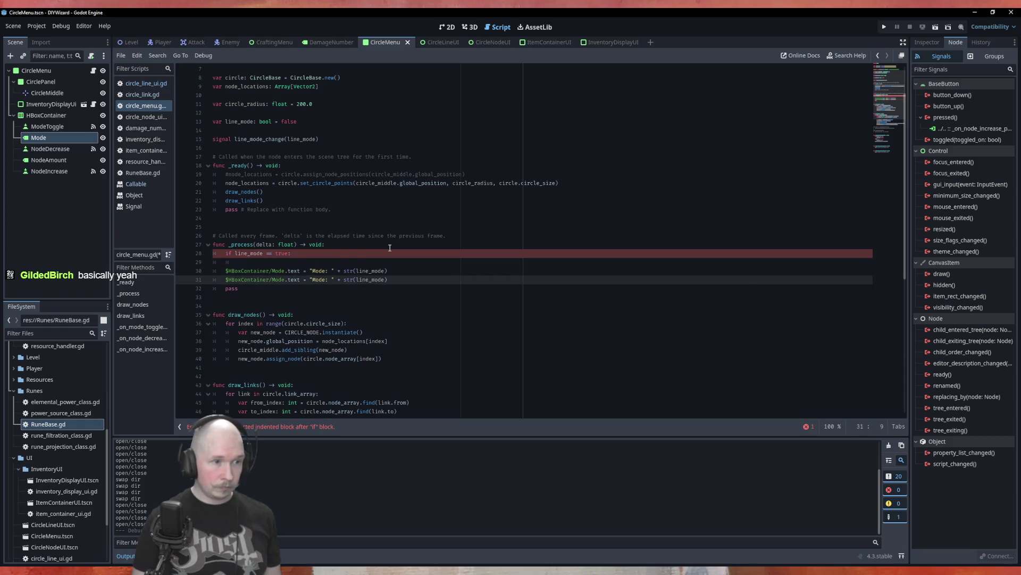
pyautogui.press('Tab')
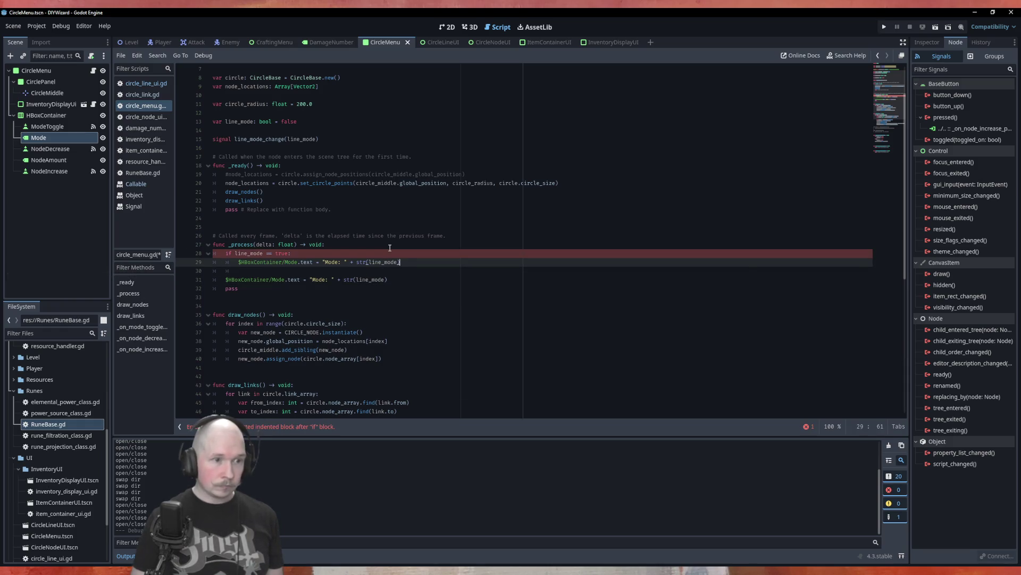
pyautogui.press('BackSpace')
pyautogui.press('BackSpace')
pyautogui.press('BackSpace')
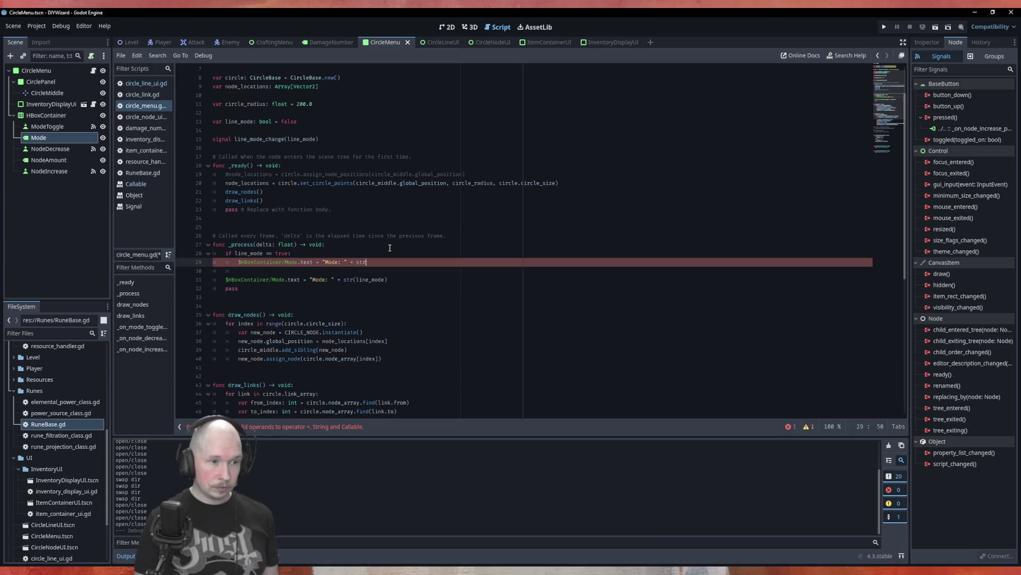
pyautogui.press('BackSpace')
pyautogui.press('BackSpace')
pyautogui.press('BackSpace')
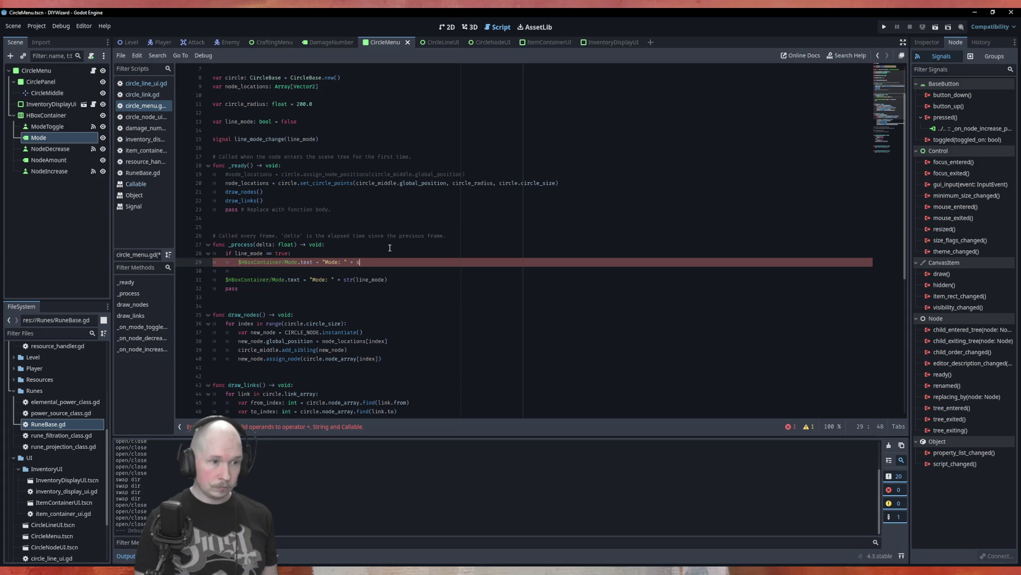
pyautogui.press('BackSpace')
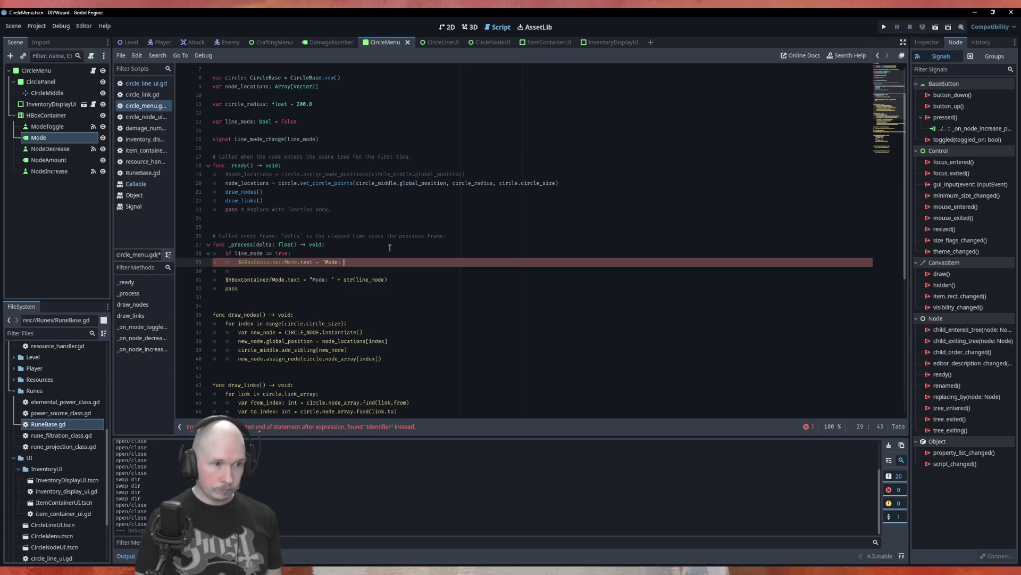
pyautogui.write('Open/C')
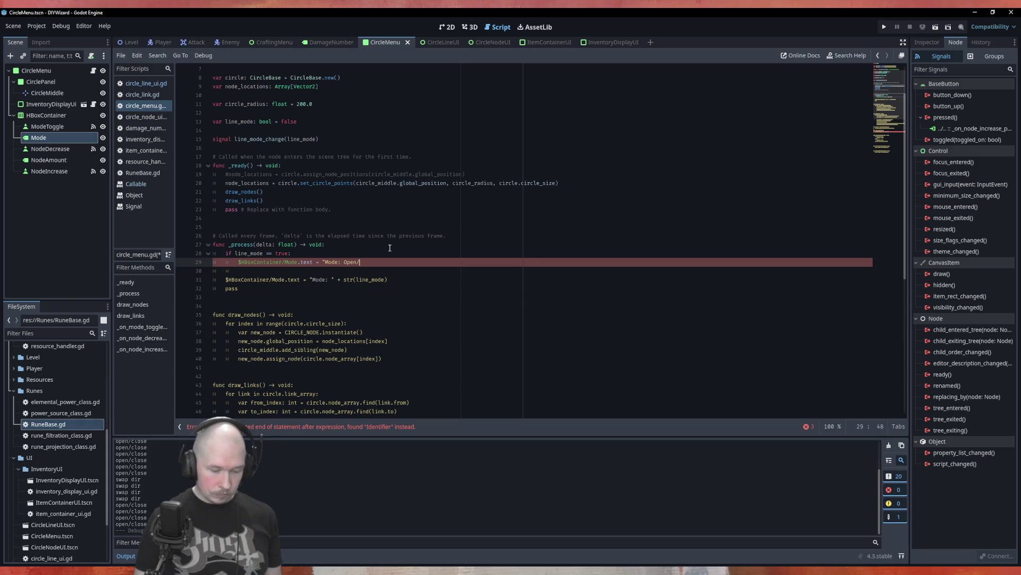
pyautogui.write('lose')
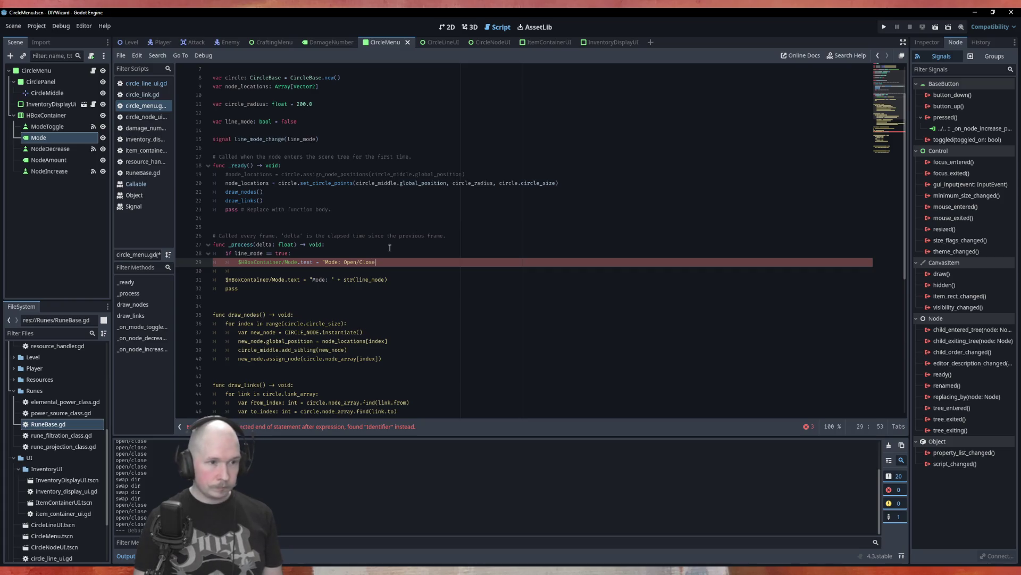
pyautogui.write('"')
# Step: Add an else branch setting the Mode label to "Mode: Swap dir"
pyautogui.press('Return')
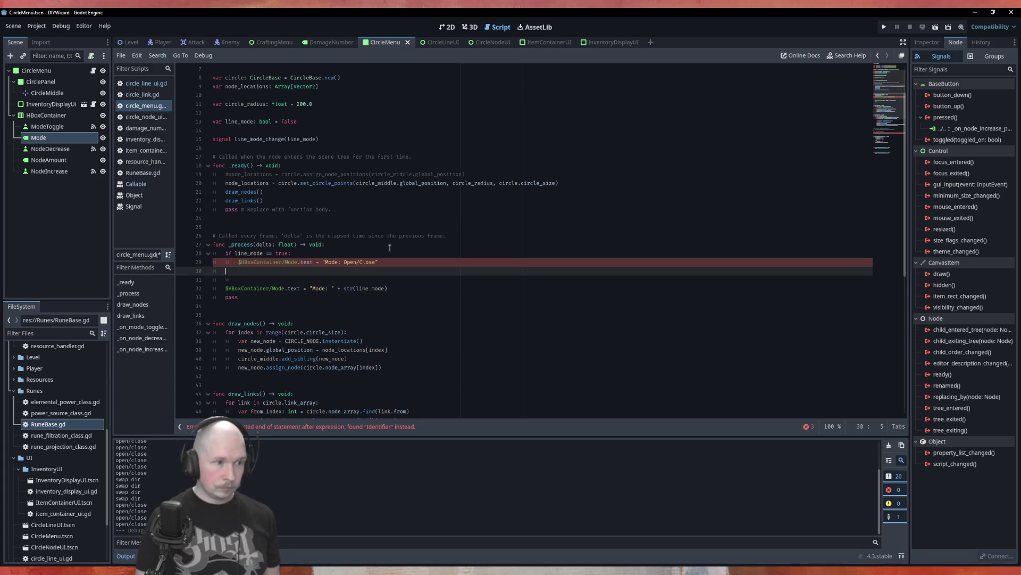
pyautogui.write('else')
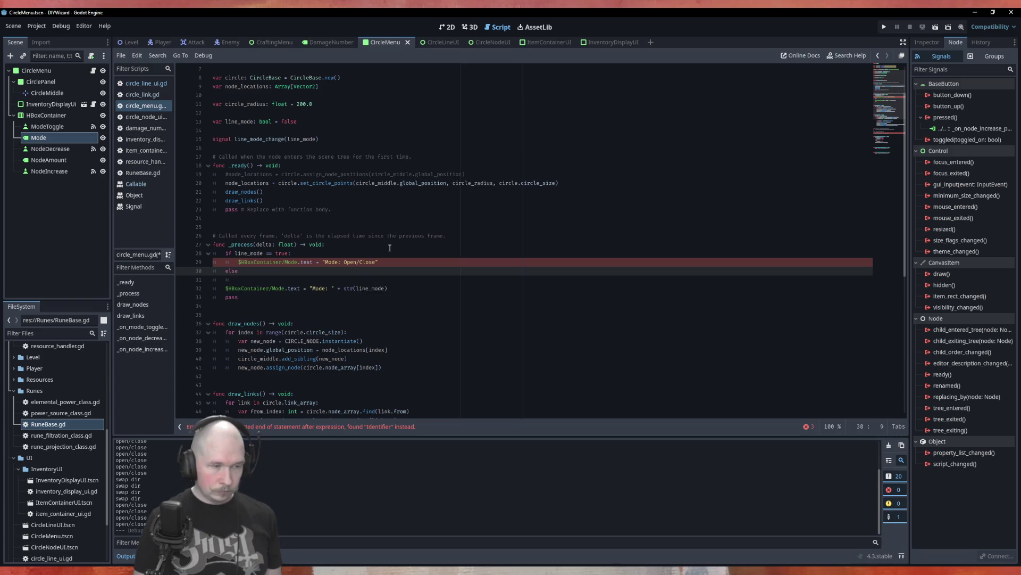
pyautogui.press('Down')
pyautogui.press('Down')
pyautogui.press('Tab')
pyautogui.press('End')
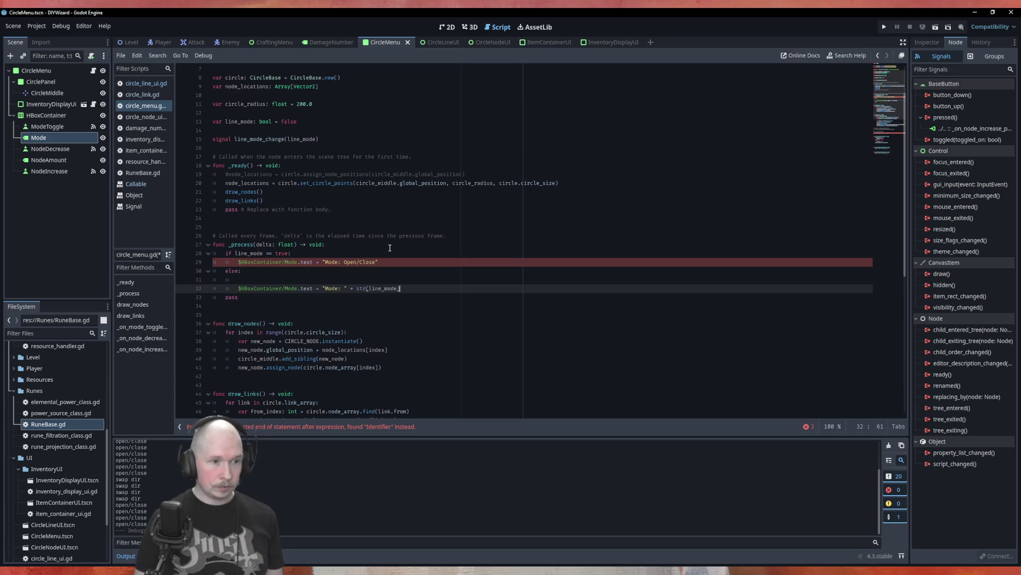
pyautogui.press('BackSpace')
pyautogui.press('BackSpace')
pyautogui.press('BackSpace')
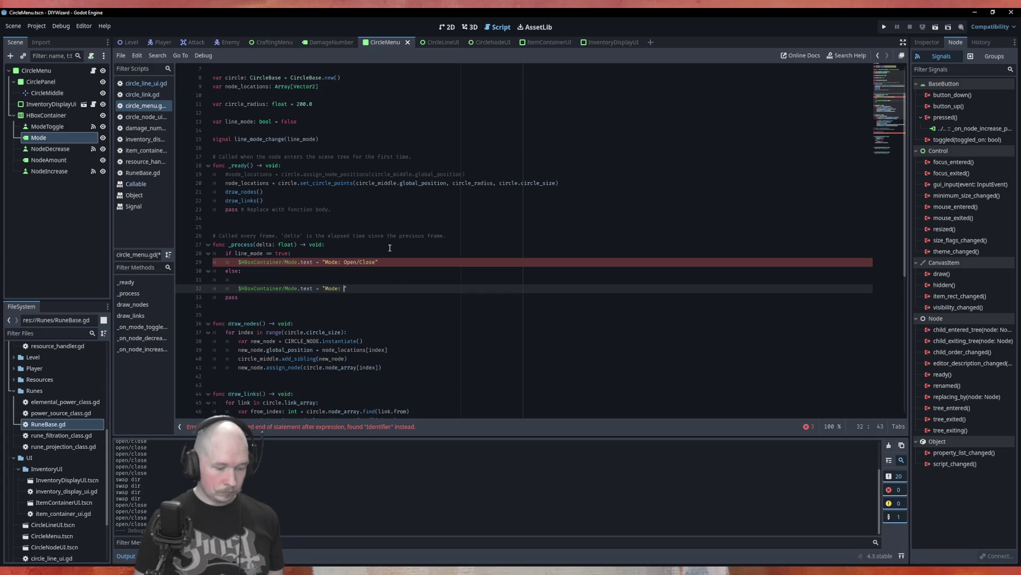
pyautogui.write('Swap dir')
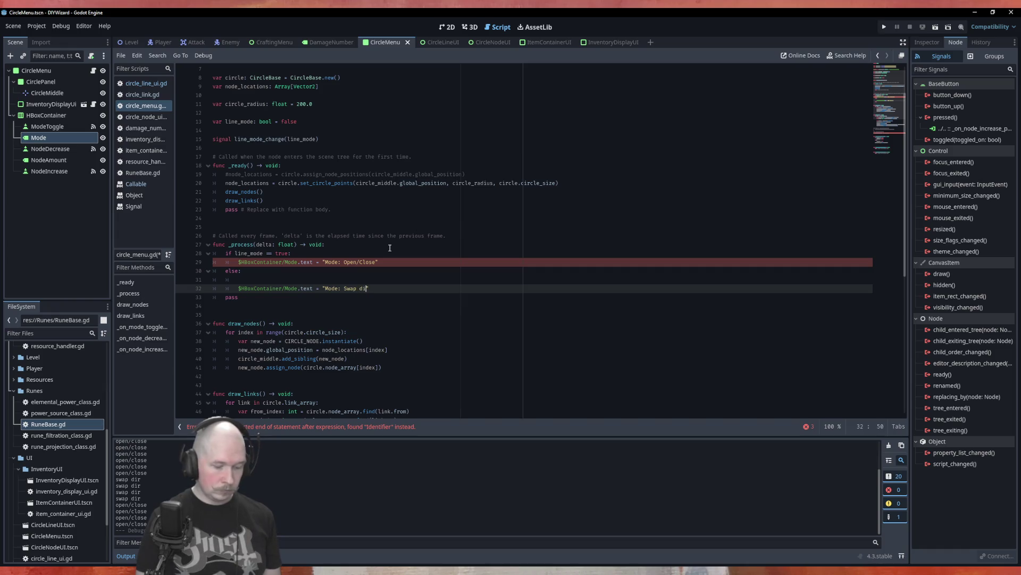
pyautogui.press('Up')
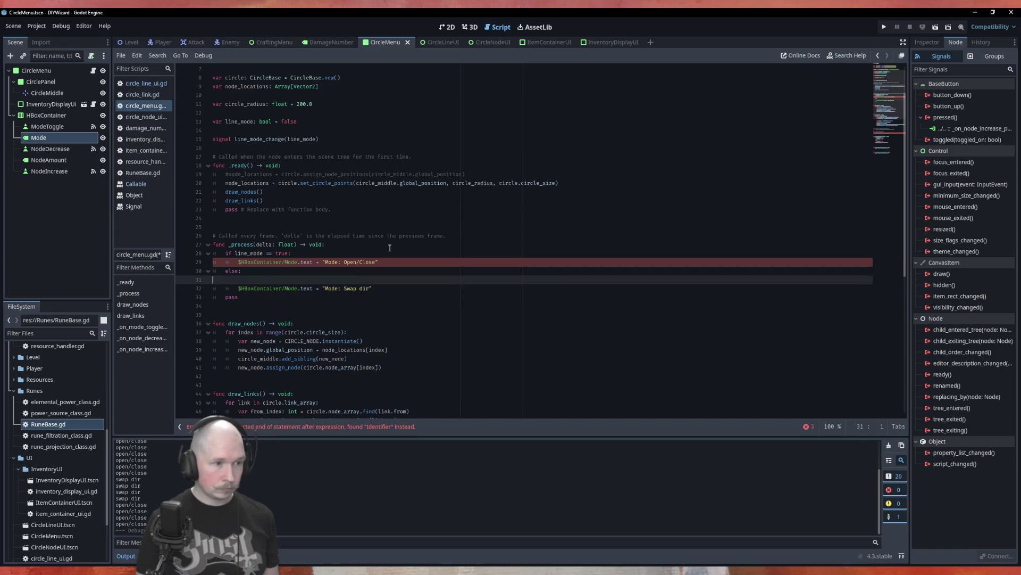
pyautogui.press('BackSpace')
# Step: Fix the indentation across the whole script and save it
pyautogui.hotkey('ctrl', 'a')
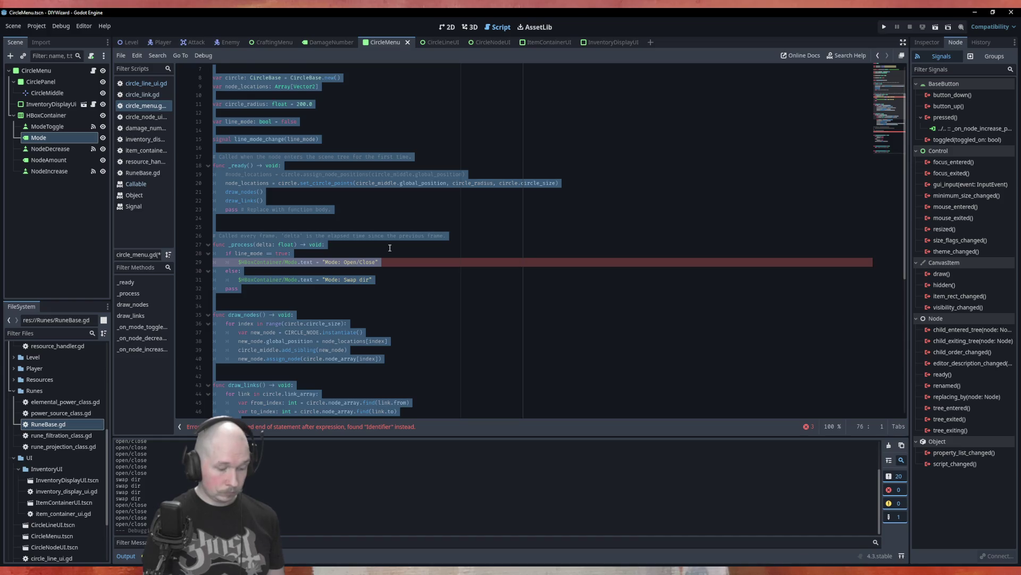
pyautogui.hotkey('ctrl', 'i')
pyautogui.hotkey('ctrl', 's')
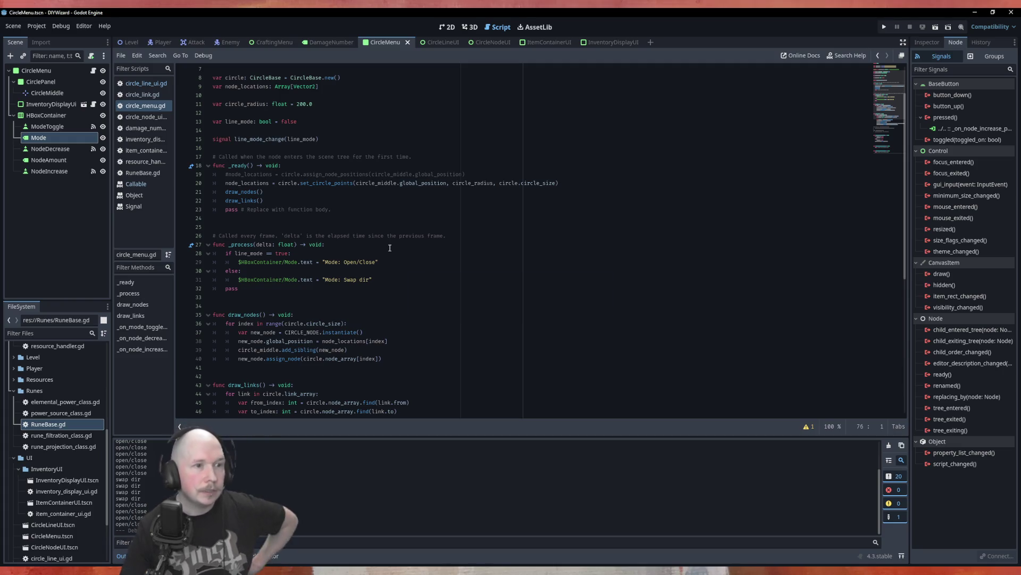
pyautogui.scroll(-5, 406, 284)
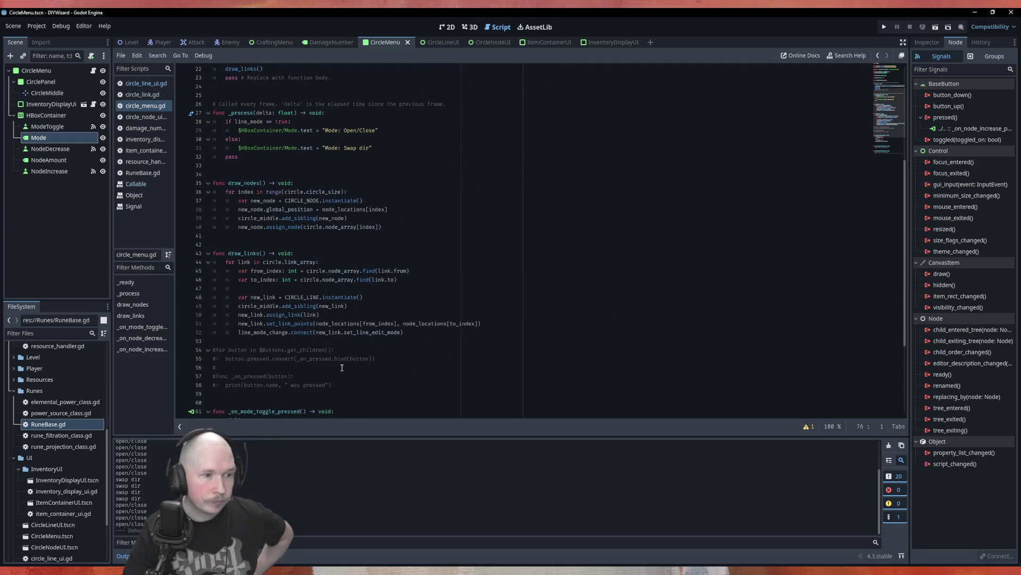
# Step: Delete the commented-out button-connect example lines, then bring up the Callable class reference
pyautogui.moveTo(332, 384); pyautogui.dragTo(213, 350)
pyautogui.press('BackSpace')
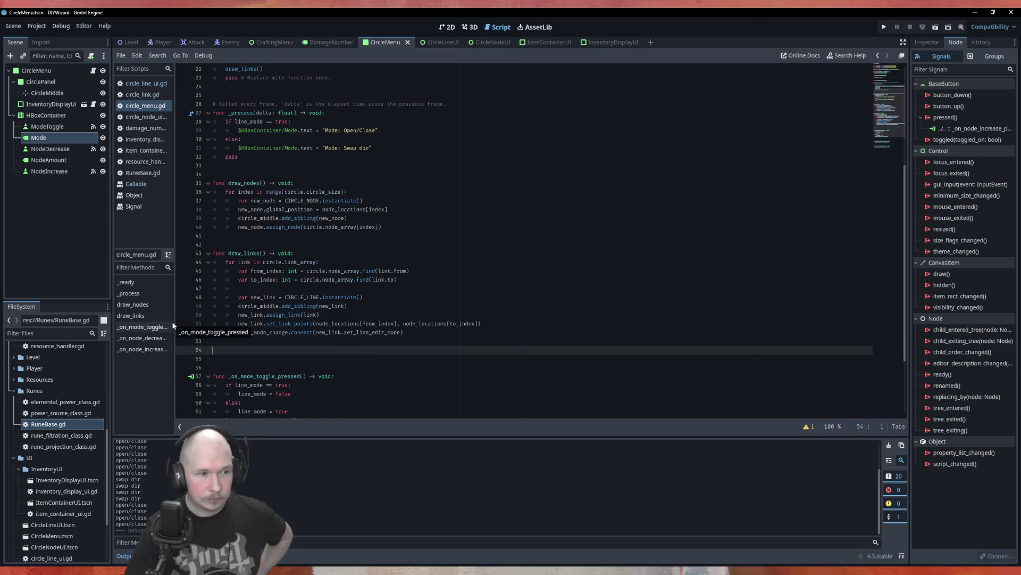
pyautogui.press('BackSpace')
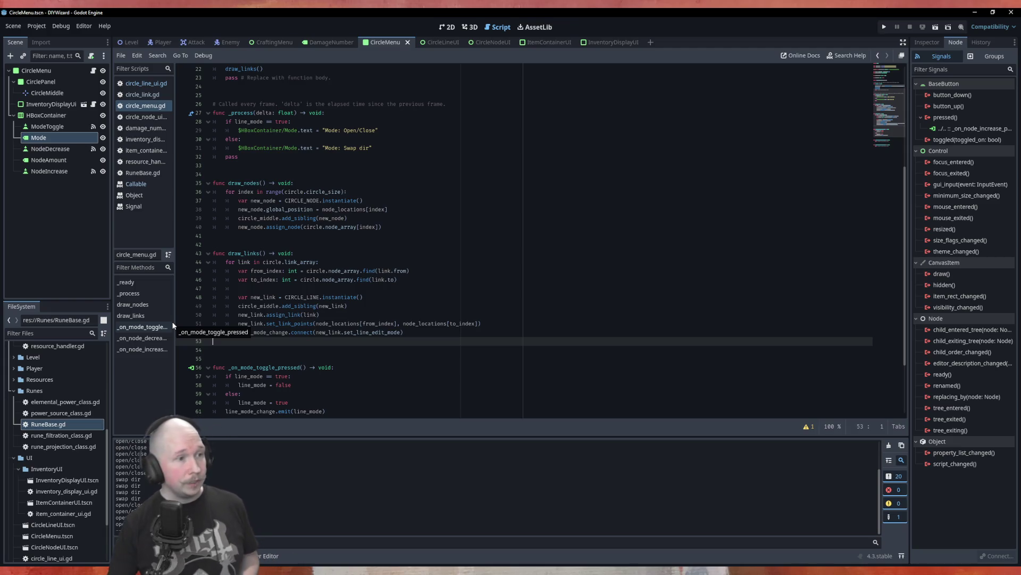
pyautogui.click(136, 184)
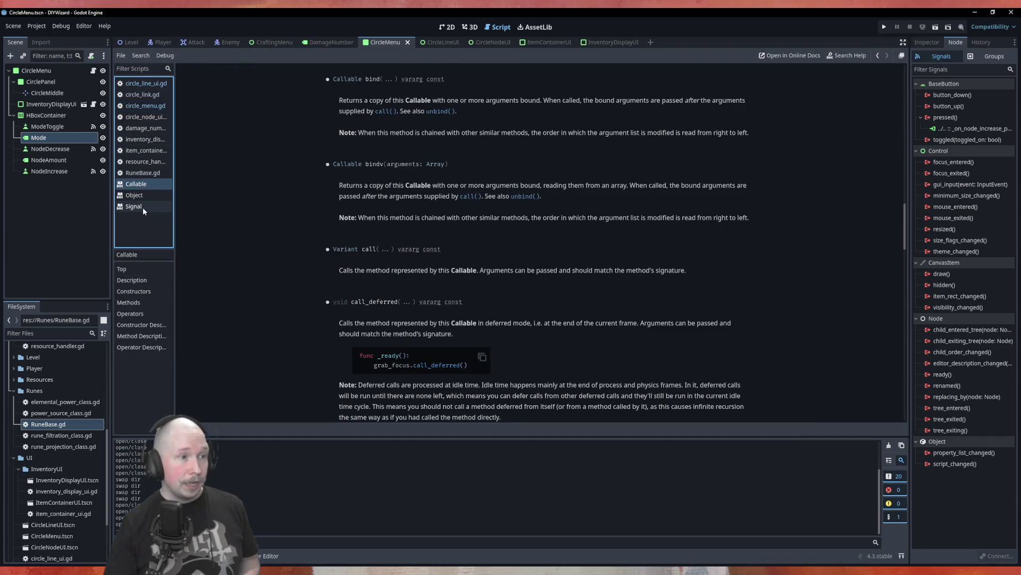
# Step: Read the Signal class reference, then return to circle_line_ui.gd and circle_menu.gd
pyautogui.click(134, 207)
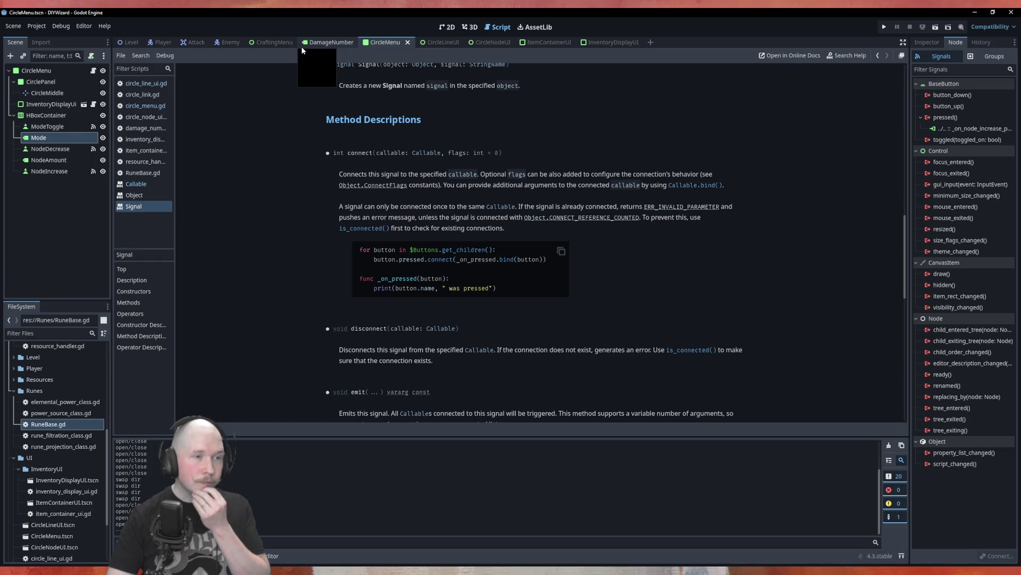
pyautogui.click(154, 87)
pyautogui.click(155, 106)
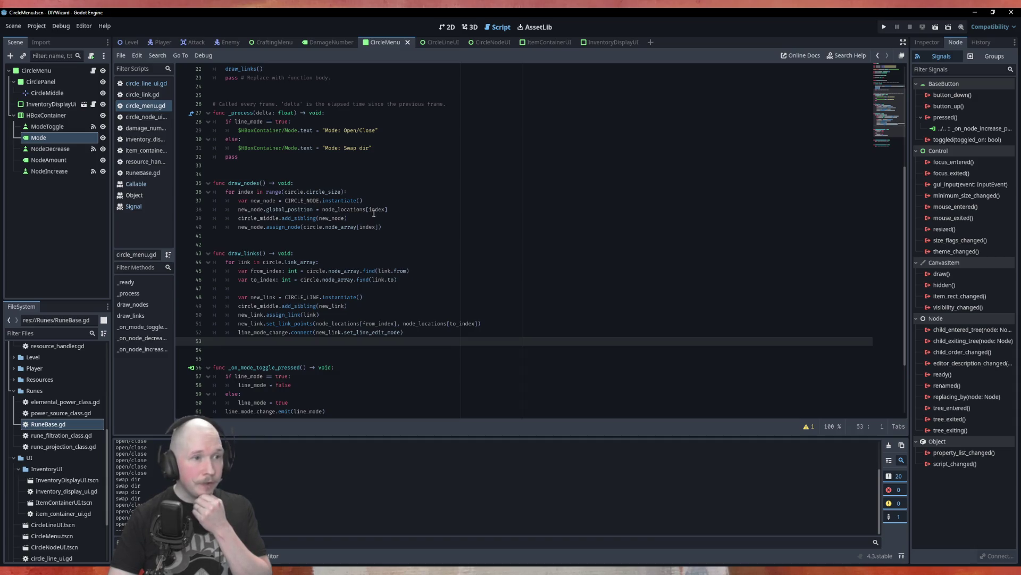
# Step: Drag NodeAmount into _process above pass as $HBoxContainer/NodeAmount.text =
pyautogui.click(268, 166)
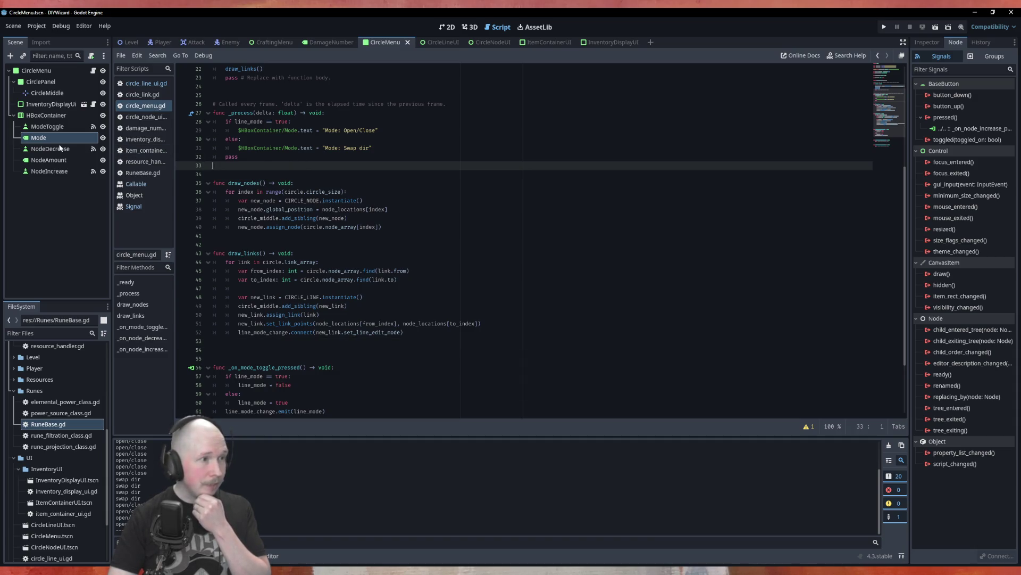
pyautogui.moveTo(48, 160); pyautogui.dragTo(277, 166)
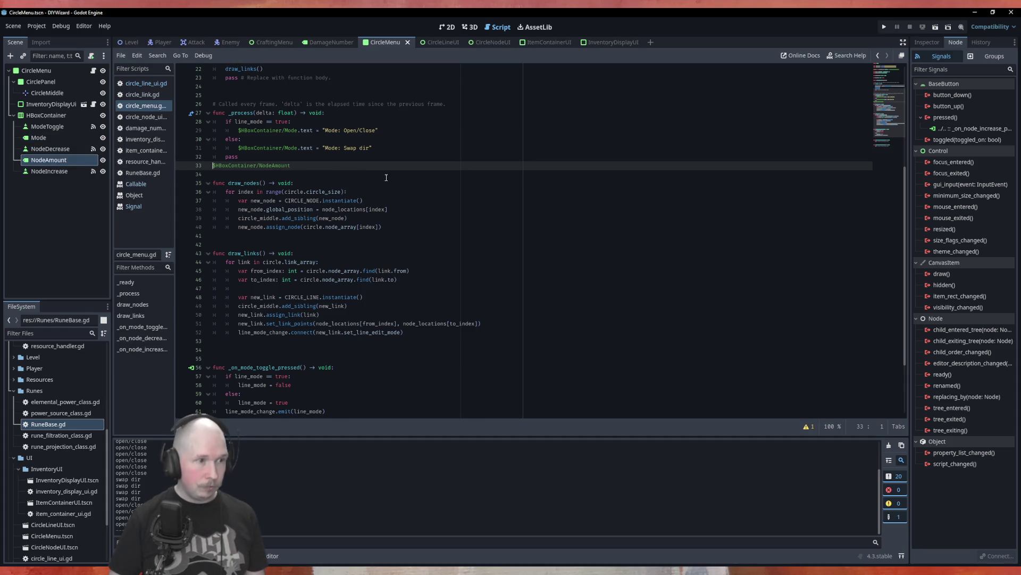
pyautogui.press('Tab')
pyautogui.press('Up')
pyautogui.hotkey('alt', 'Down')
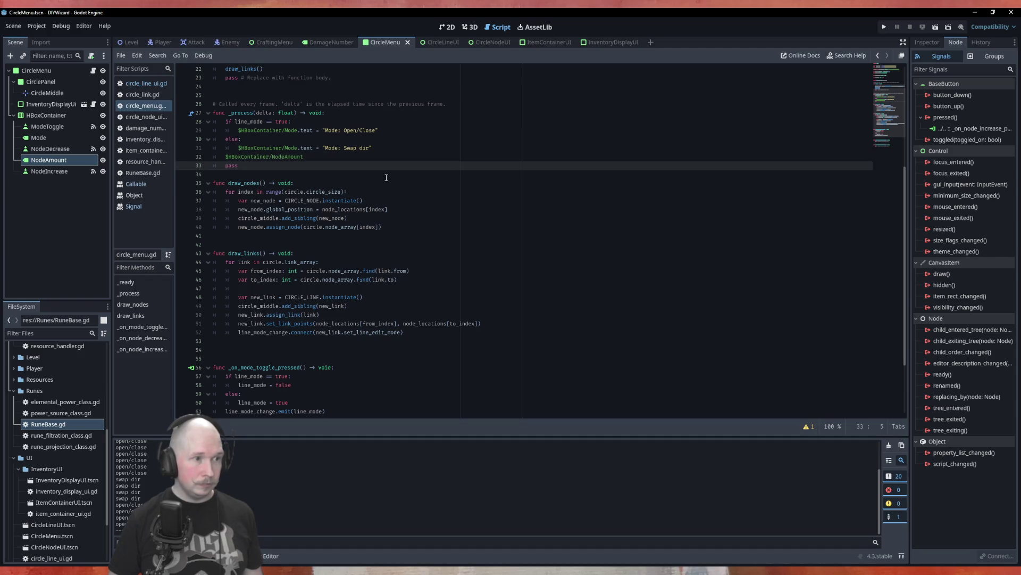
pyautogui.press('Up')
pyautogui.press('End')
pyautogui.write('.text')
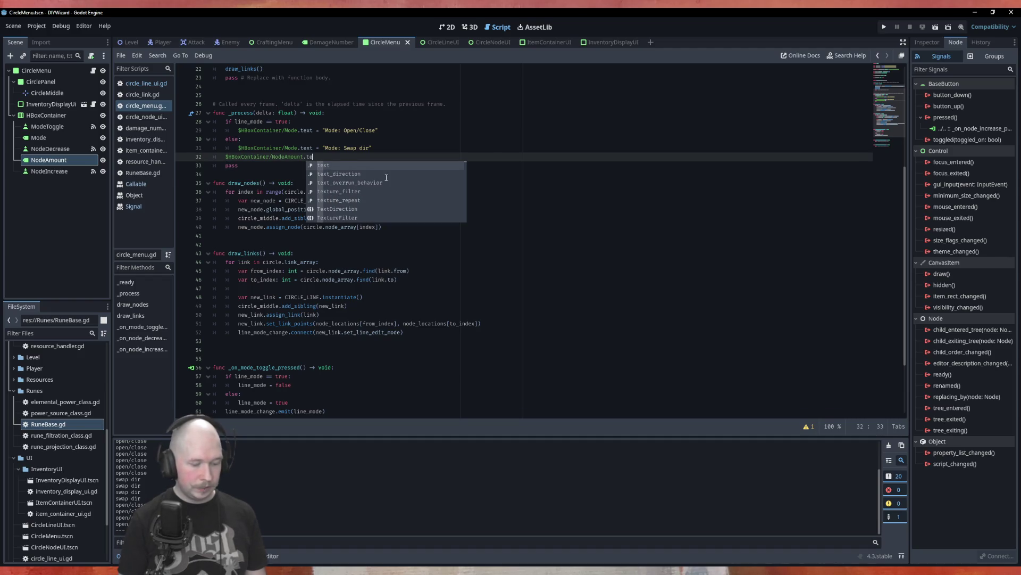
pyautogui.write(' =')
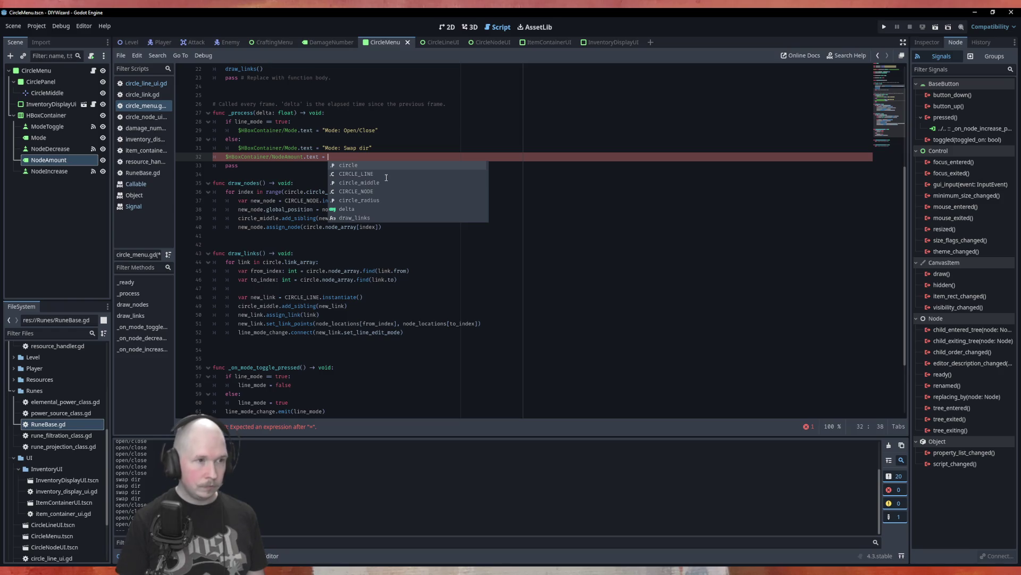
# Step: Assign str(circle.circle_size) to the NodeAmount label text and run the game
pyautogui.click(471, 91)
pyautogui.scroll(5, 471, 96)
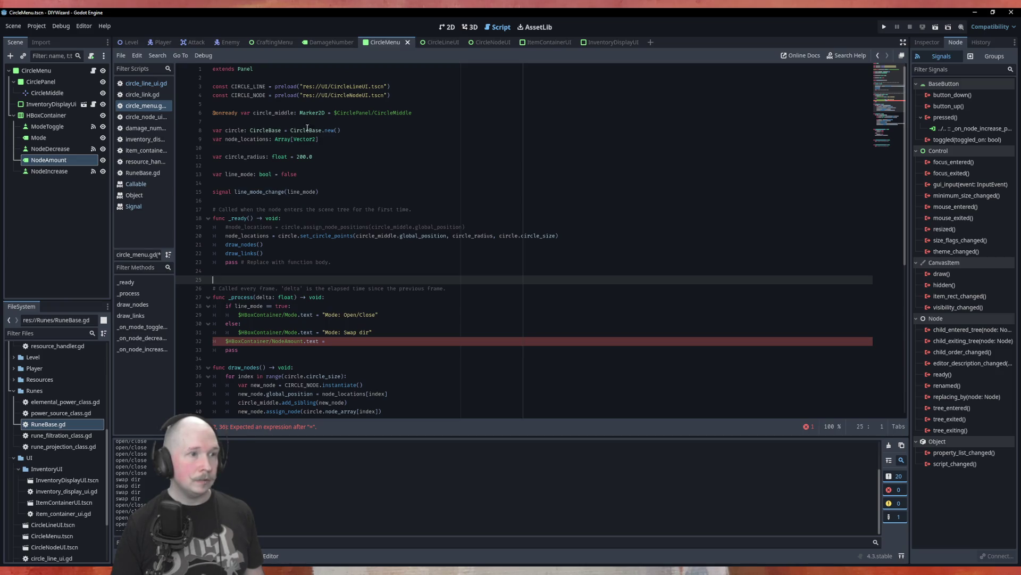
pyautogui.scroll(-1, 341, 224)
pyautogui.click(372, 324)
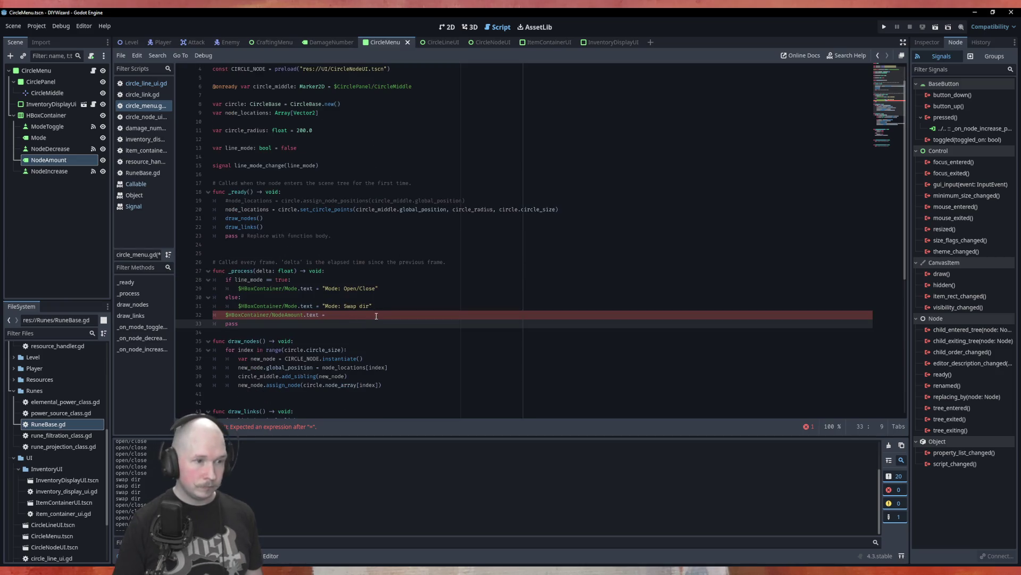
pyautogui.click(376, 315)
pyautogui.write('circle')
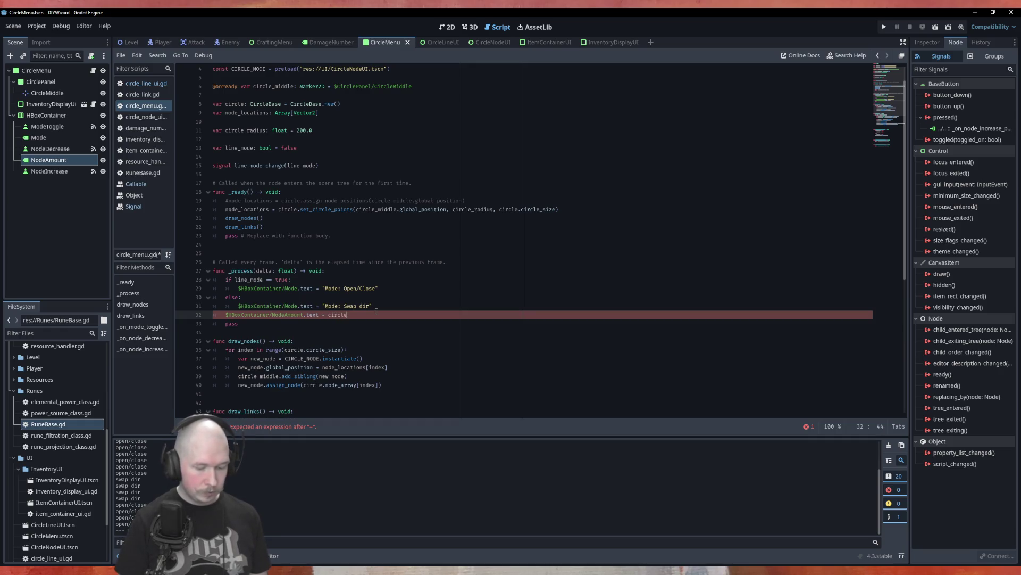
pyautogui.write('-')
pyautogui.write('>')
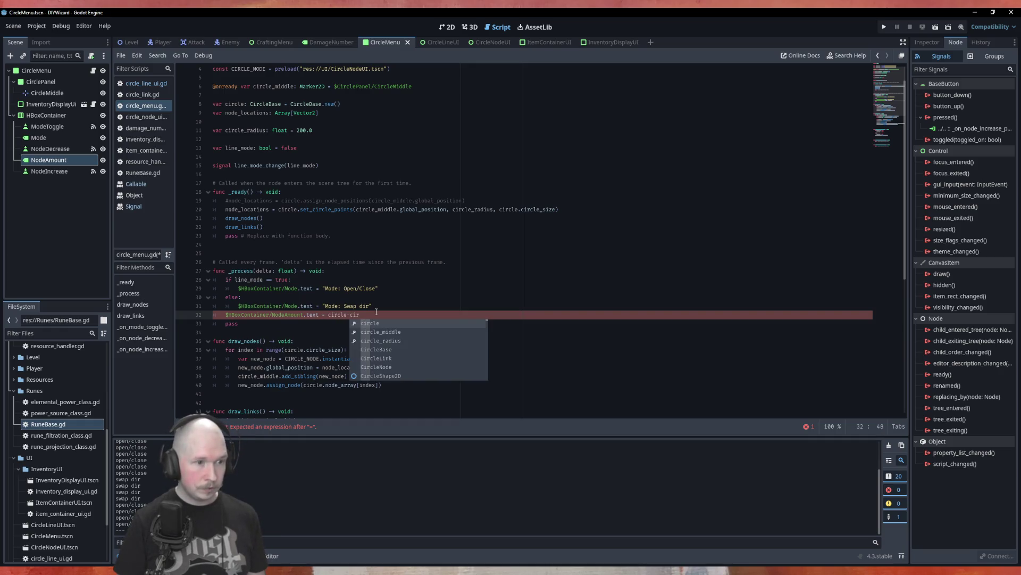
pyautogui.press('BackSpace')
pyautogui.press('BackSpace')
pyautogui.write('.')
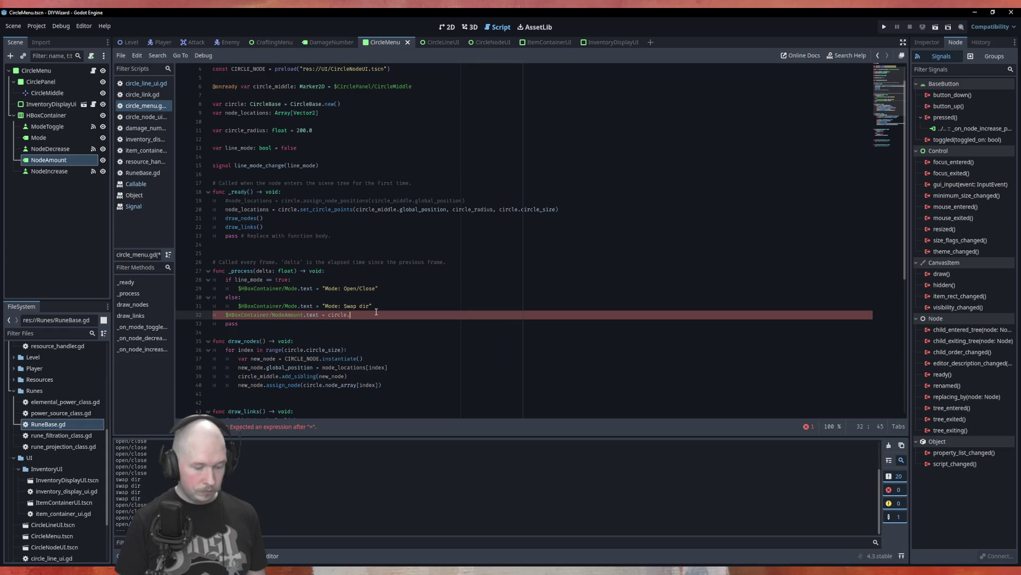
pyautogui.write('c')
pyautogui.press('Down')
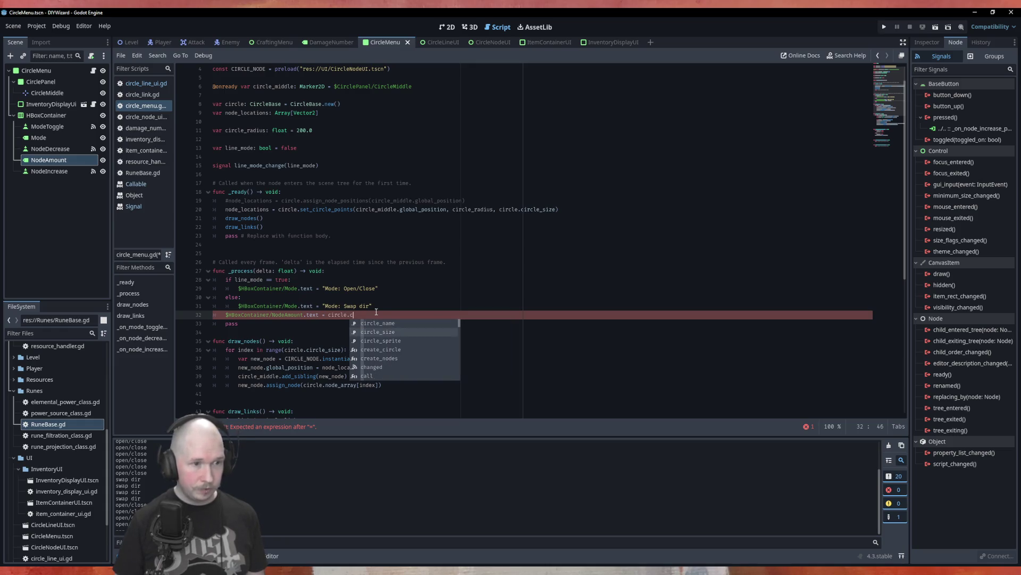
pyautogui.press('Return')
pyautogui.press('Left')
pyautogui.press('Left')
pyautogui.press('Left')
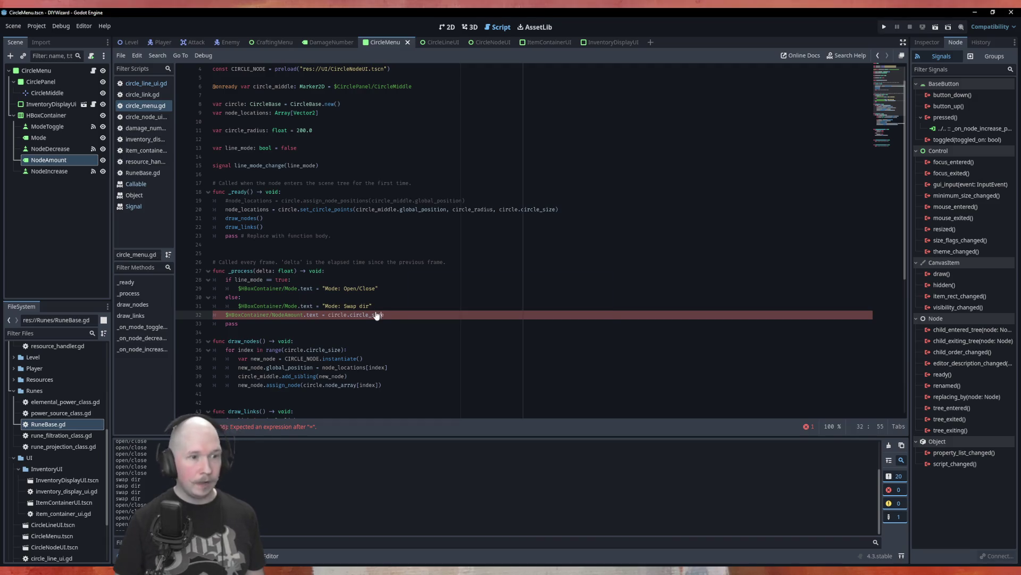
pyautogui.write('str(')
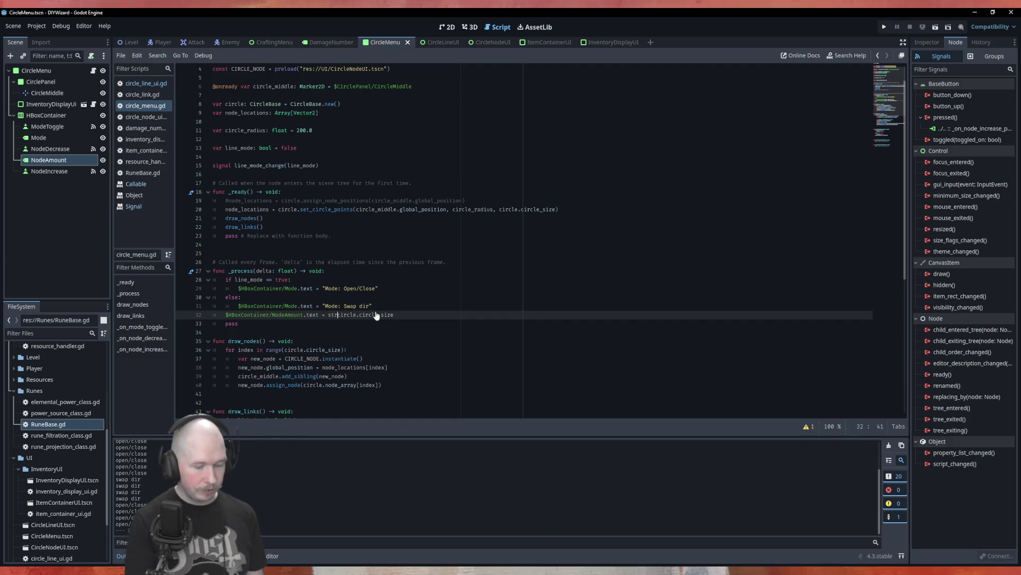
pyautogui.press('End')
pyautogui.write(')')
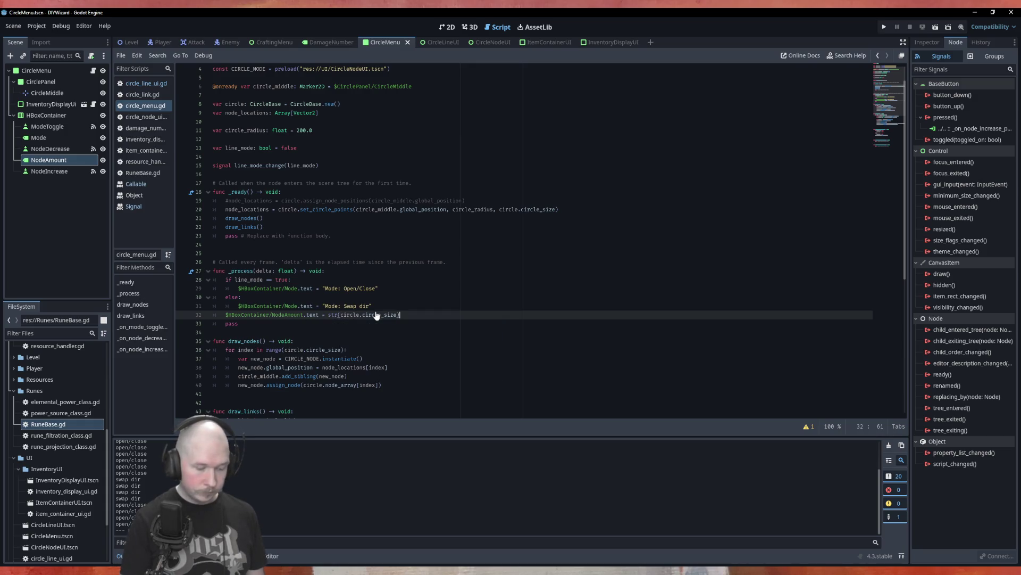
pyautogui.press('F6')
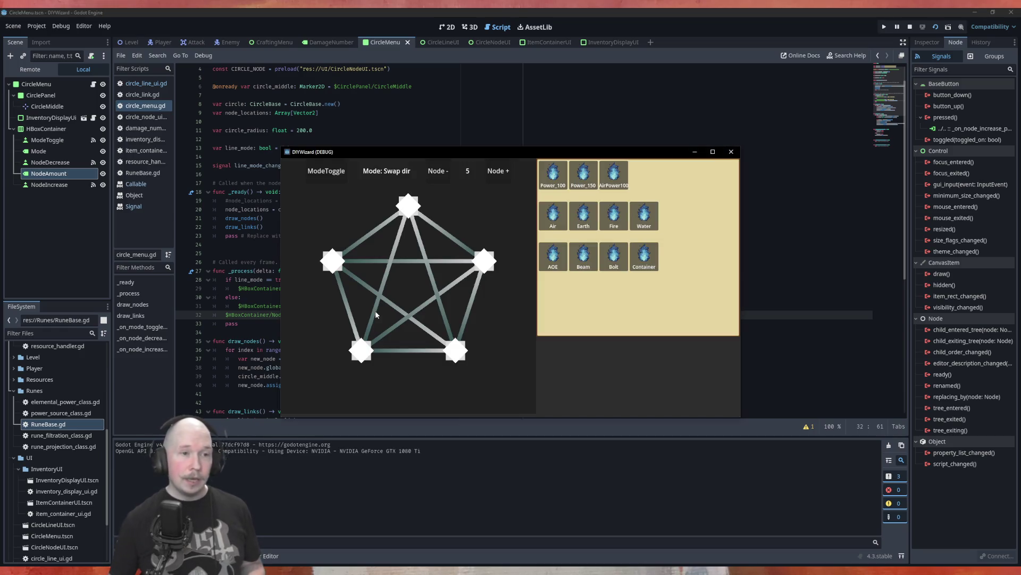
pyautogui.click(731, 152)
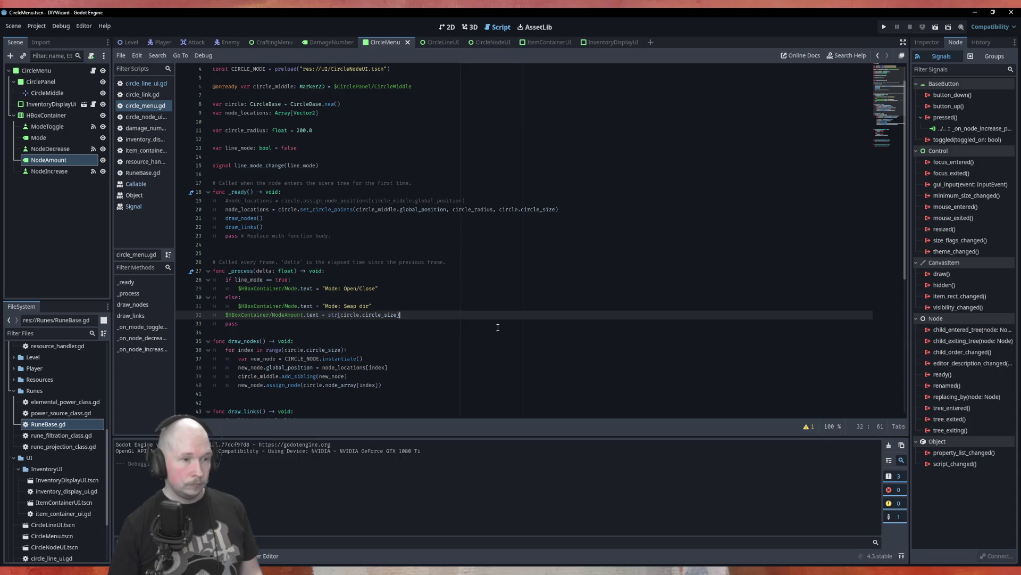
# Step: Add circle.circle_size -= 1 to the _on_node_decrease_pressed handler
pyautogui.click(131, 95)
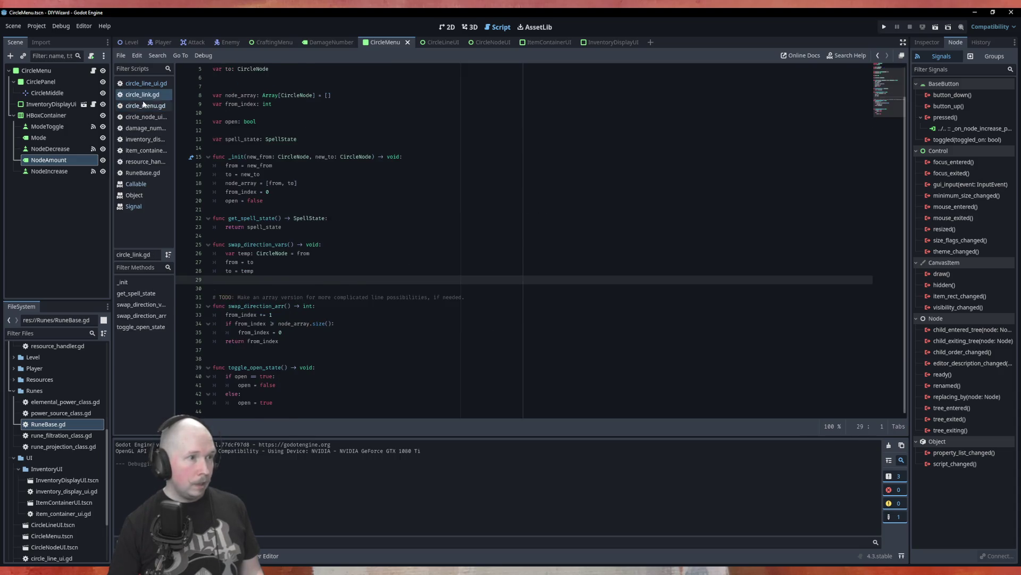
pyautogui.click(143, 105)
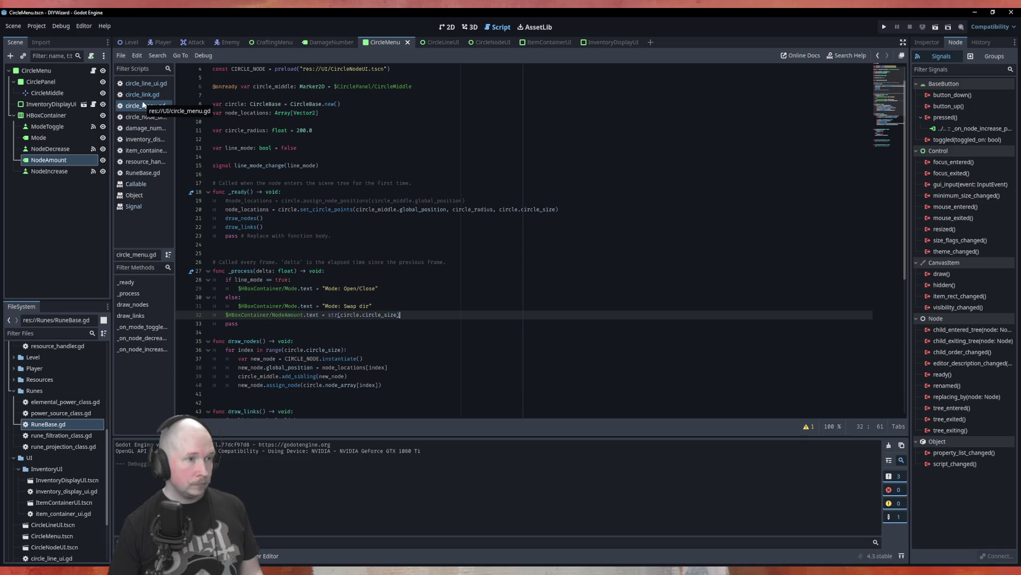
pyautogui.scroll(-10, 426, 298)
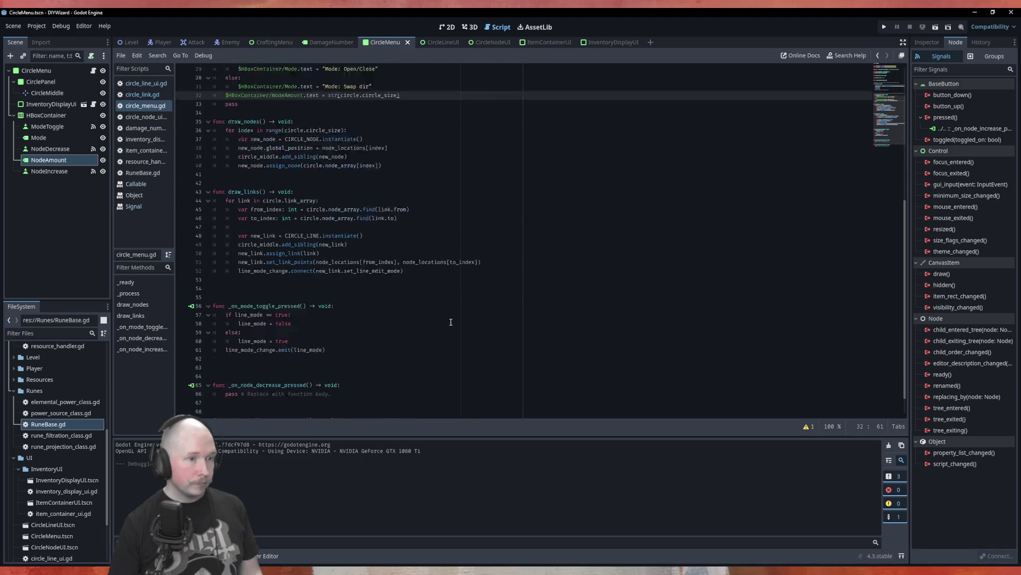
pyautogui.click(361, 358)
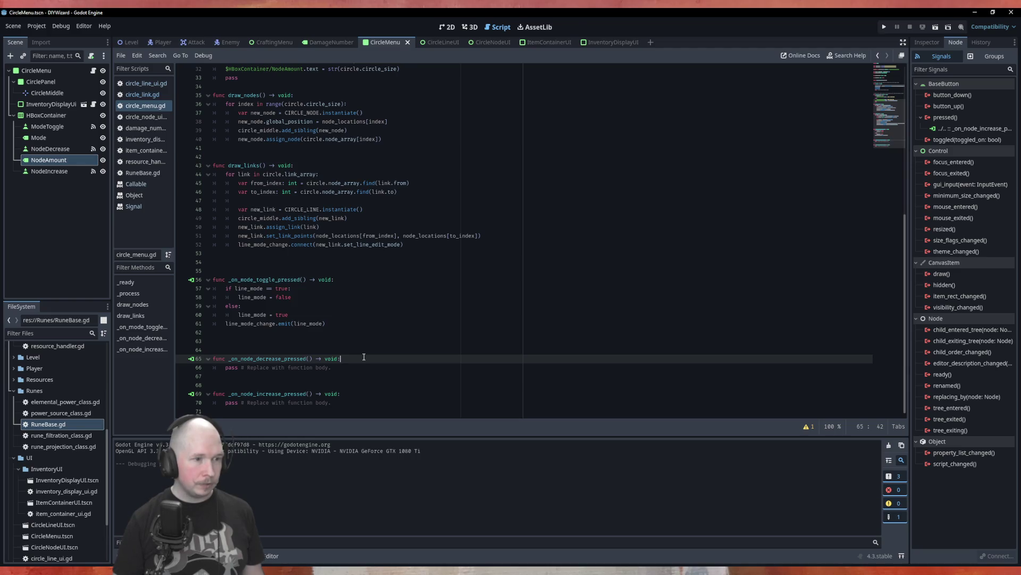
pyautogui.press('Return')
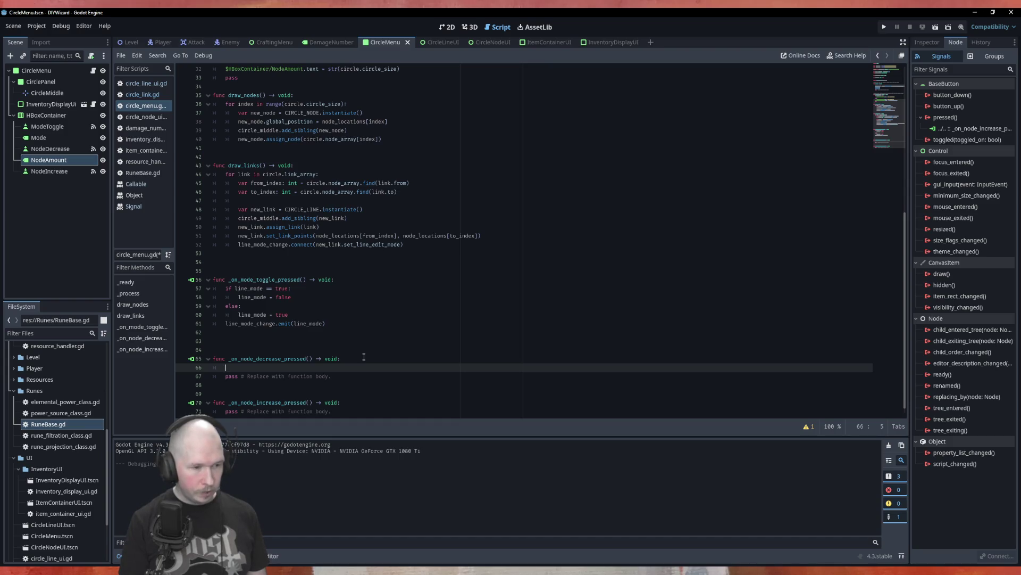
pyautogui.write('circ')
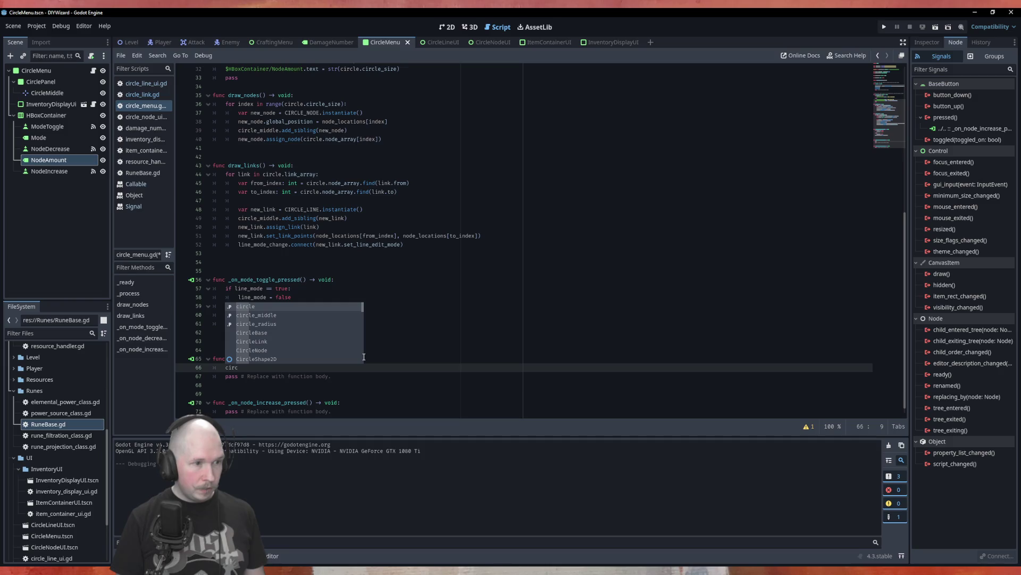
pyautogui.write('le.circ')
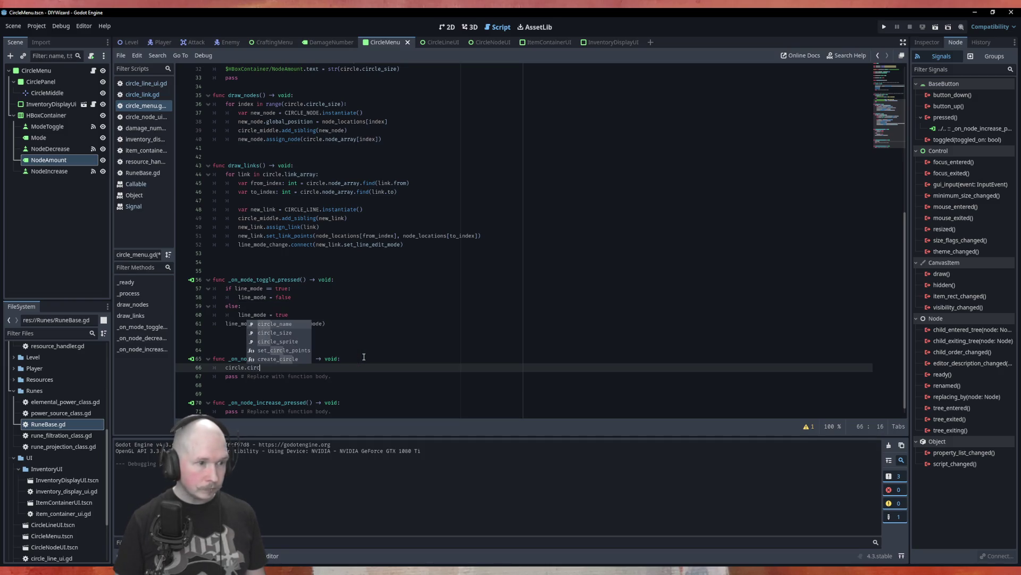
pyautogui.press('Down')
pyautogui.press('Return')
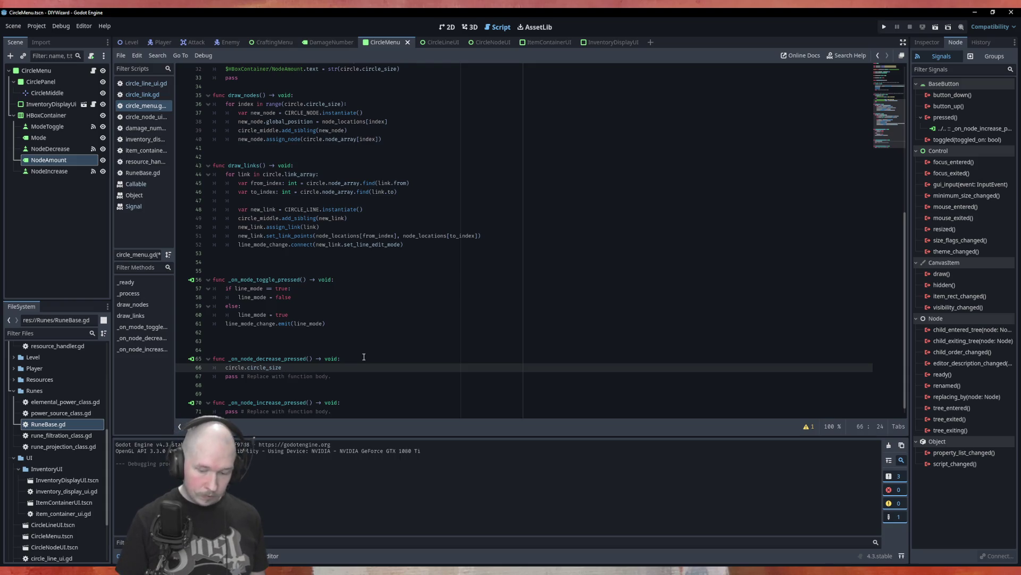
pyautogui.write(' -= 1')
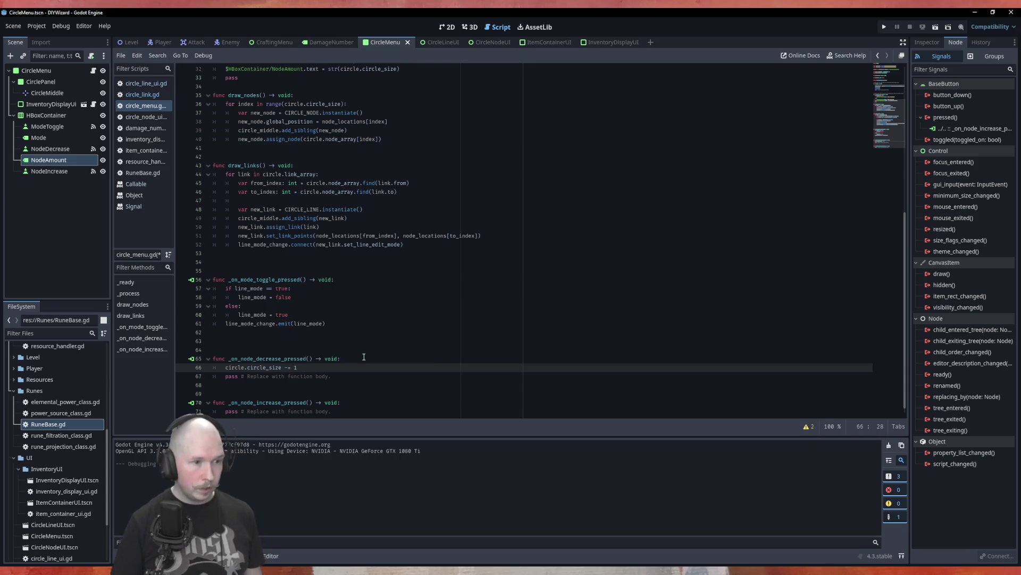
# Step: Add circle.circle_size += 1 to the increase handler, save, and run the game
pyautogui.hotkey('ctrl', 'shift', 'd')
pyautogui.hotkey('alt', 'Down')
pyautogui.hotkey('alt', 'Down')
pyautogui.hotkey('alt', 'Down')
pyautogui.hotkey('alt', 'Down')
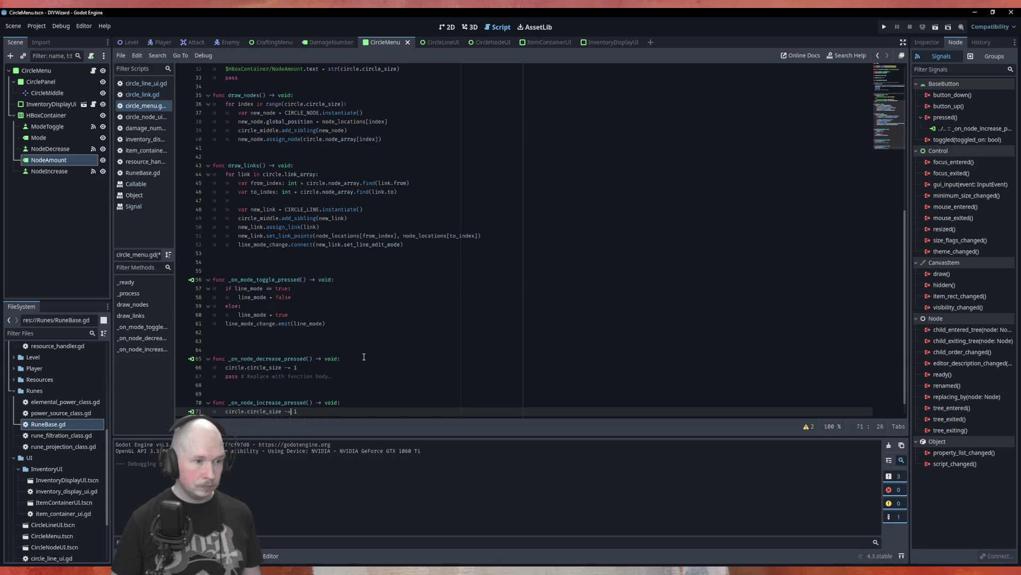
pyautogui.write('+')
pyautogui.press('Left')
pyautogui.press('BackSpace')
pyautogui.write('+')
pyautogui.hotkey('ctrl', 's')
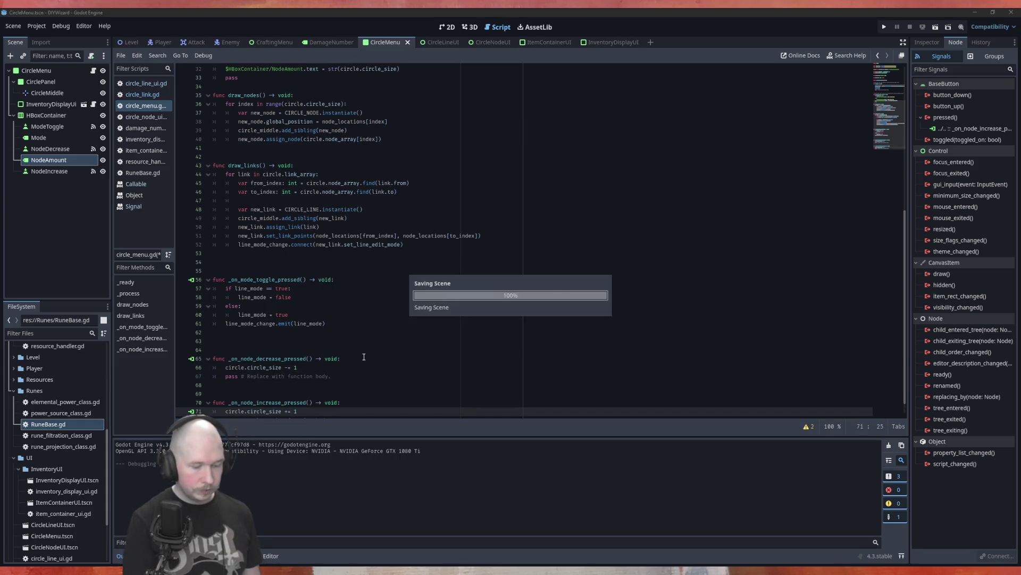
pyautogui.press('F6')
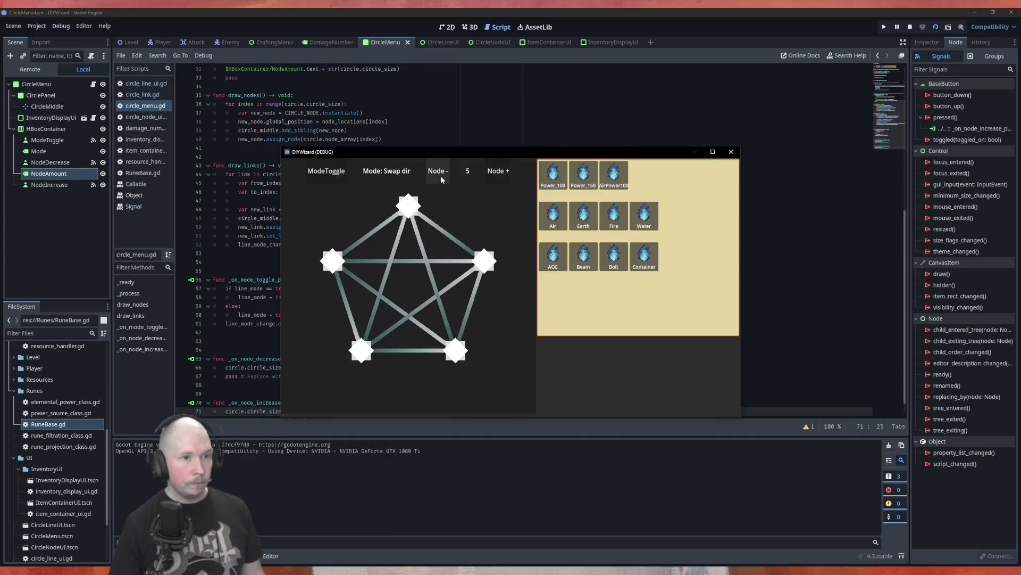
# Step: Try the Node- and Node+ buttons, close the game, and scroll circle_menu.gd to the top
pyautogui.click(438, 171)
pyautogui.click(498, 171)
pyautogui.click(731, 151)
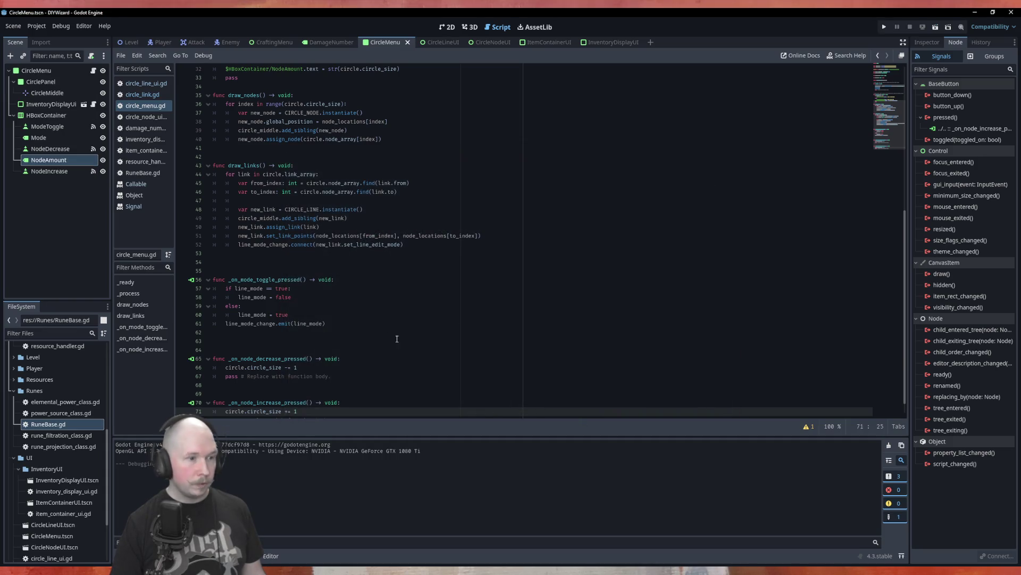
pyautogui.scroll(10, 433, 308)
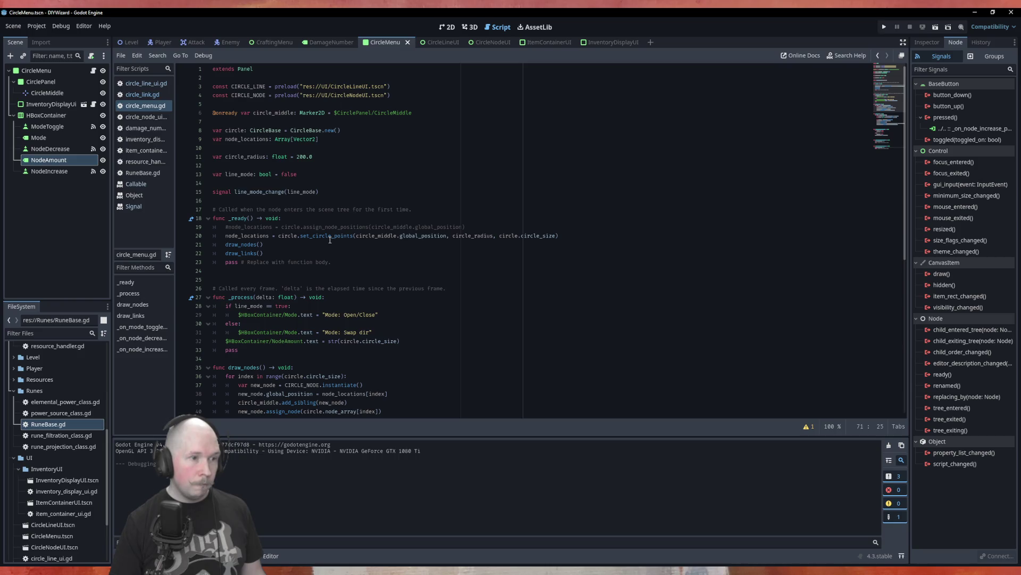
# Step: Declare func _draw_circle() -> void: below the _ready function
pyautogui.click(505, 230)
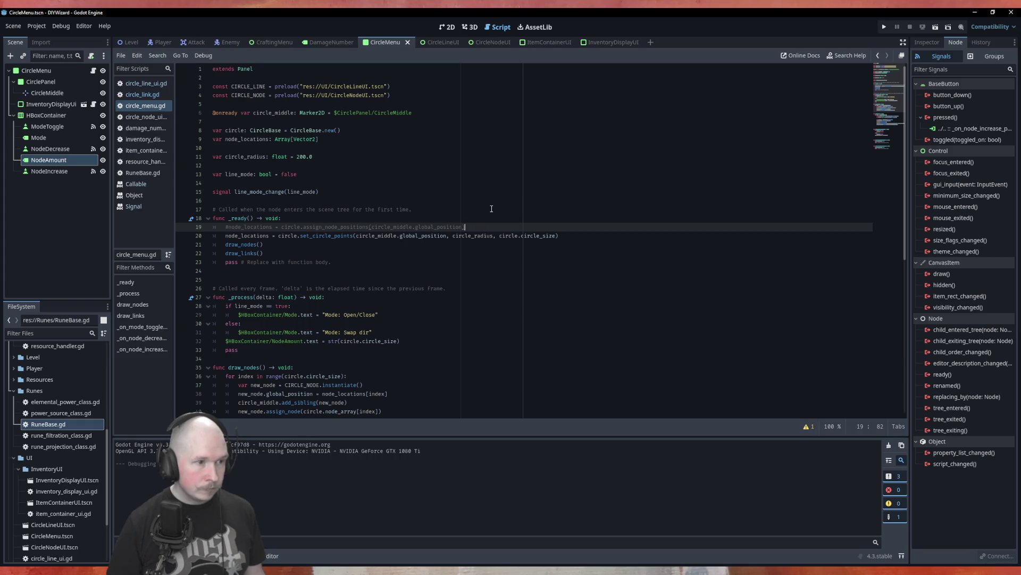
pyautogui.press('Down')
pyautogui.press('Down')
pyautogui.press('Down')
pyautogui.press('Return')
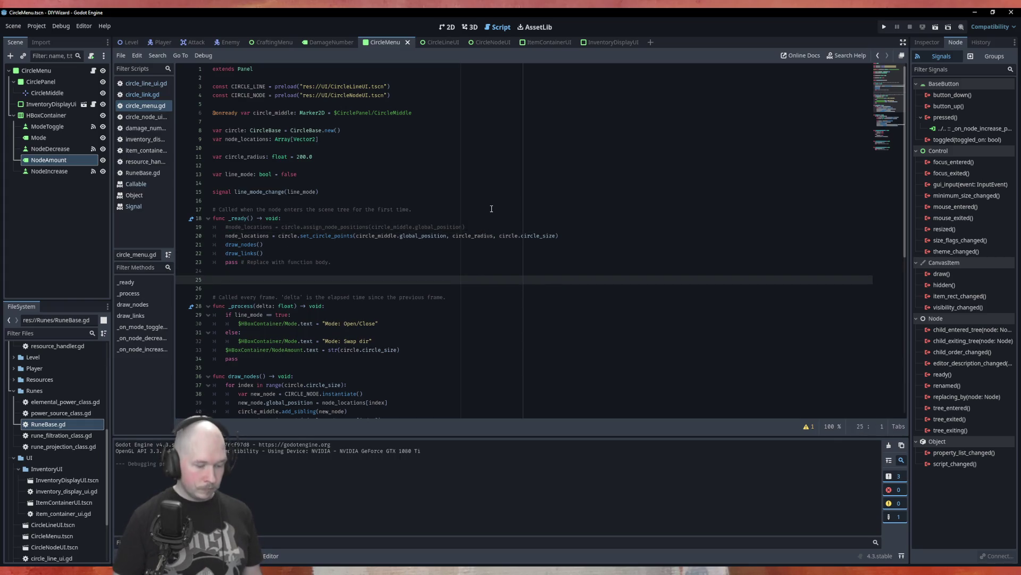
pyautogui.write('func _draw')
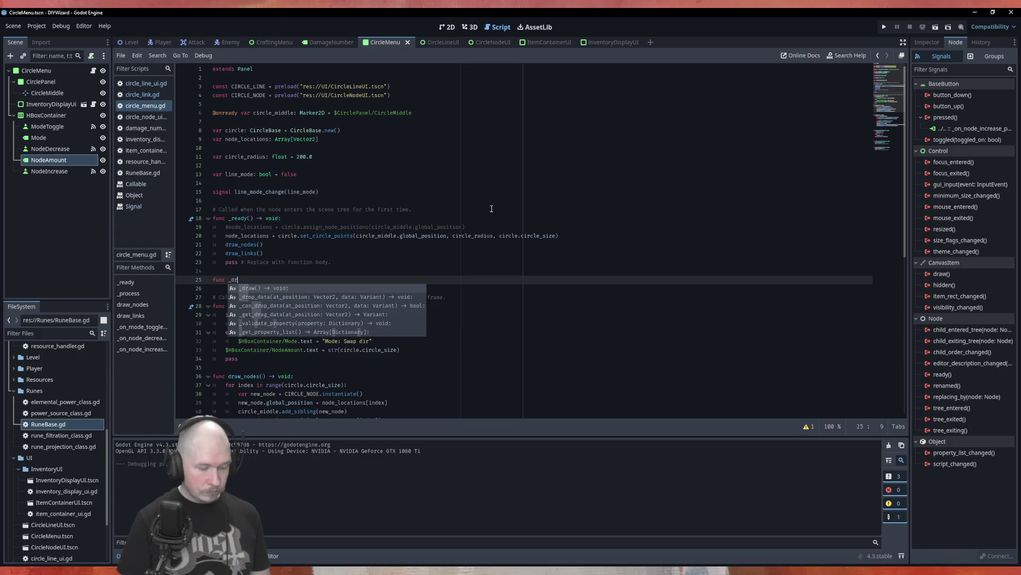
pyautogui.write('_cir')
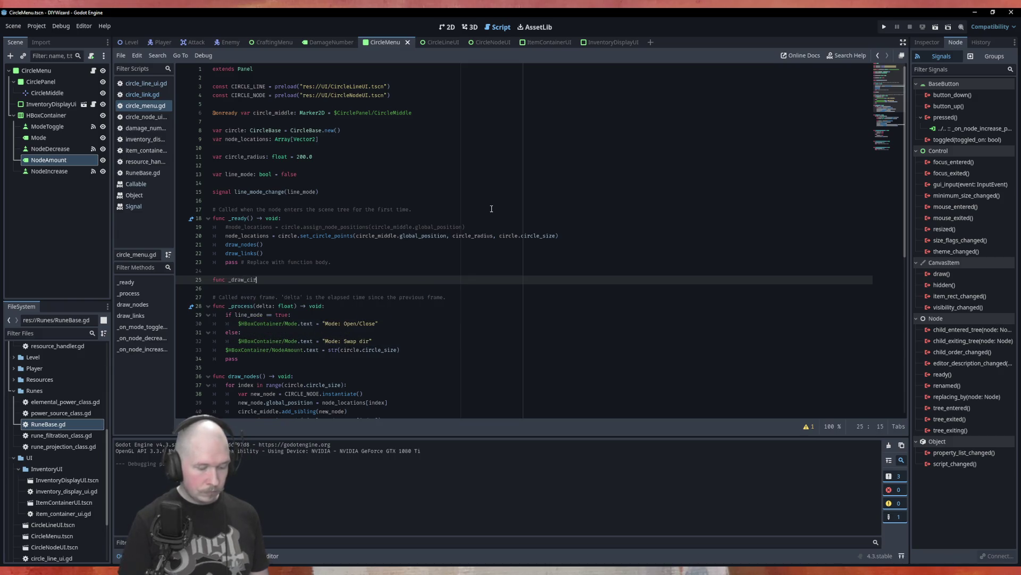
pyautogui.write('cle(')
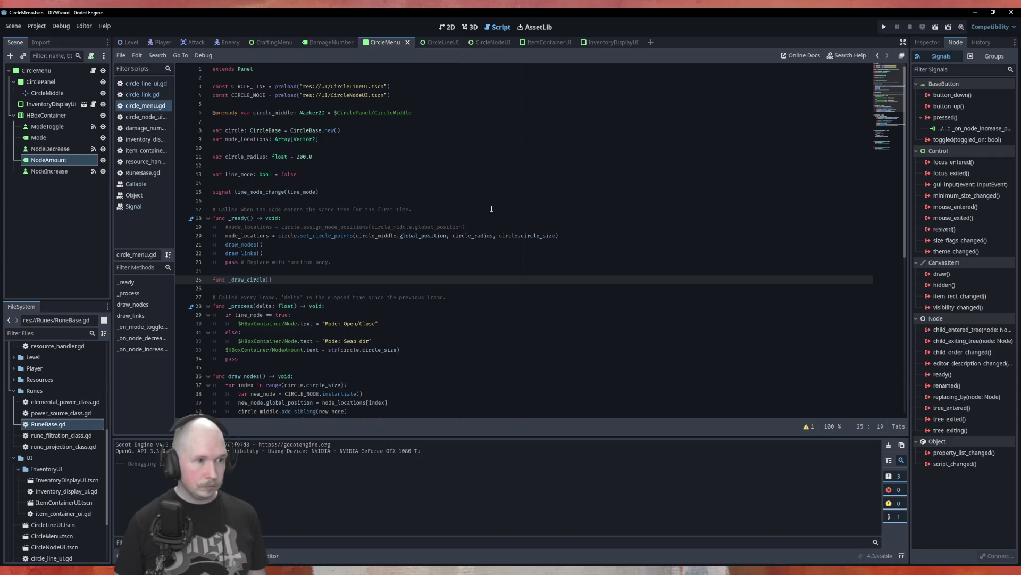
pyautogui.write(') ')
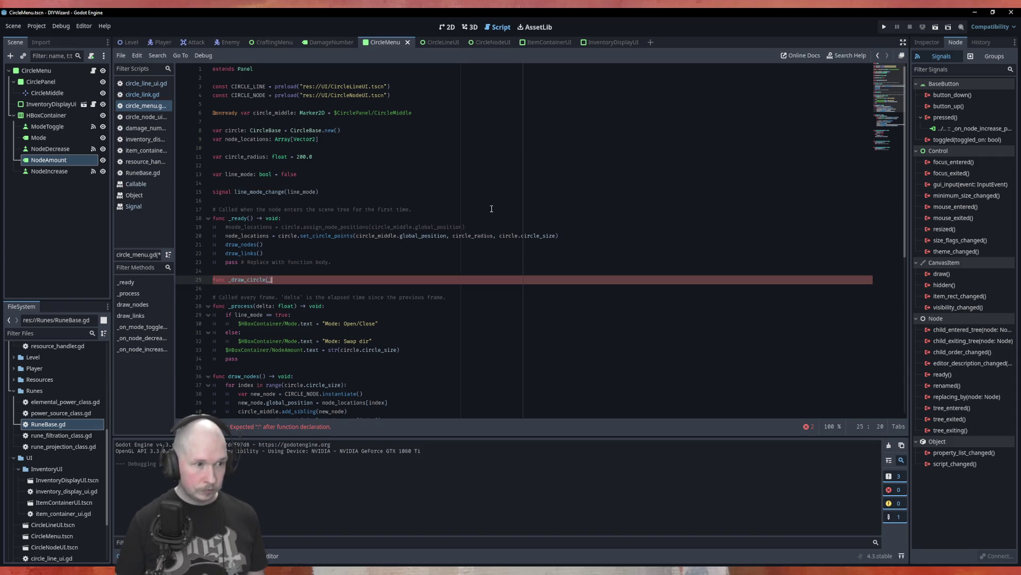
pyautogui.write(' _void')
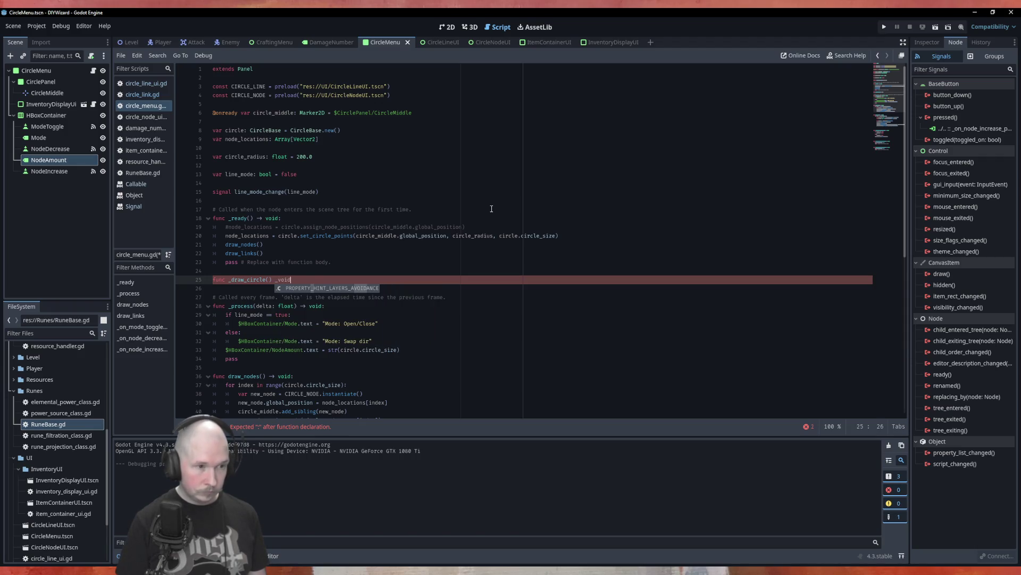
pyautogui.write('_')
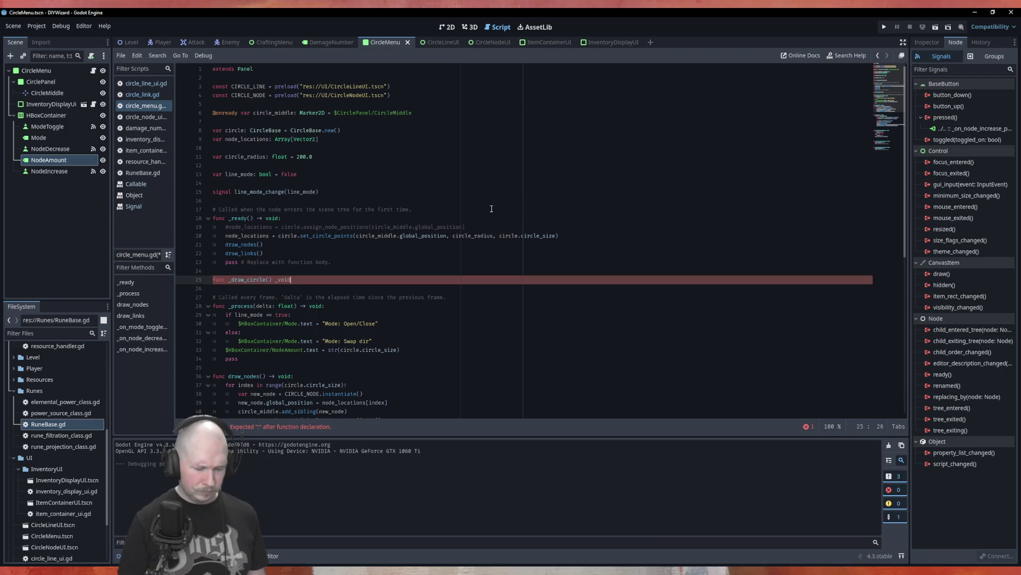
pyautogui.write(':')
pyautogui.press('BackSpace')
pyautogui.write('->')
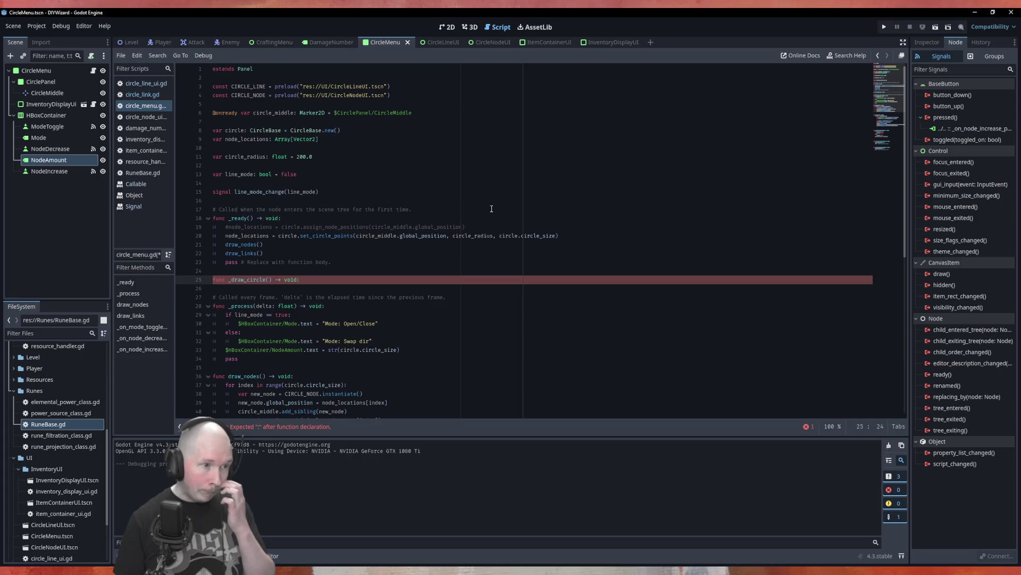
# Step: Call _draw_circle() at the top of _ready
pyautogui.press('Up')
pyautogui.press('Up')
pyautogui.press('Up')
pyautogui.press('End')
pyautogui.press('Return')
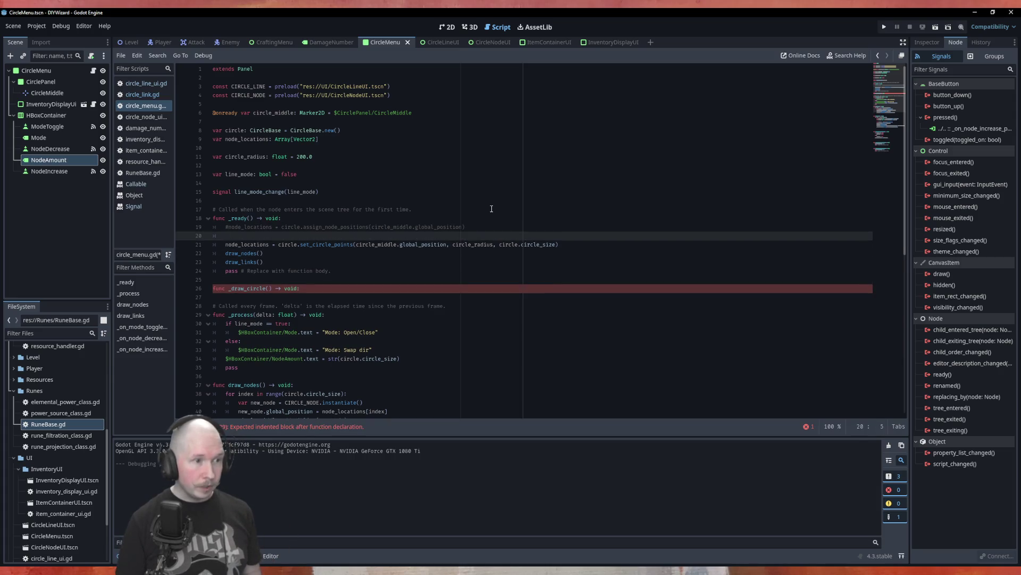
pyautogui.press('Up')
pyautogui.press('Up')
pyautogui.press('End')
pyautogui.press('Return')
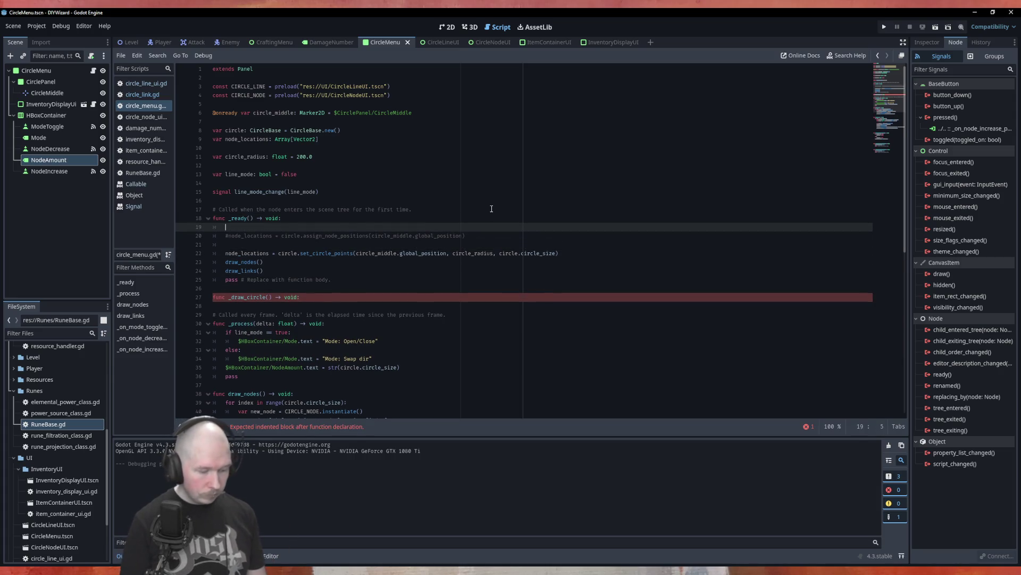
pyautogui.write('_dra')
pyautogui.press('Return')
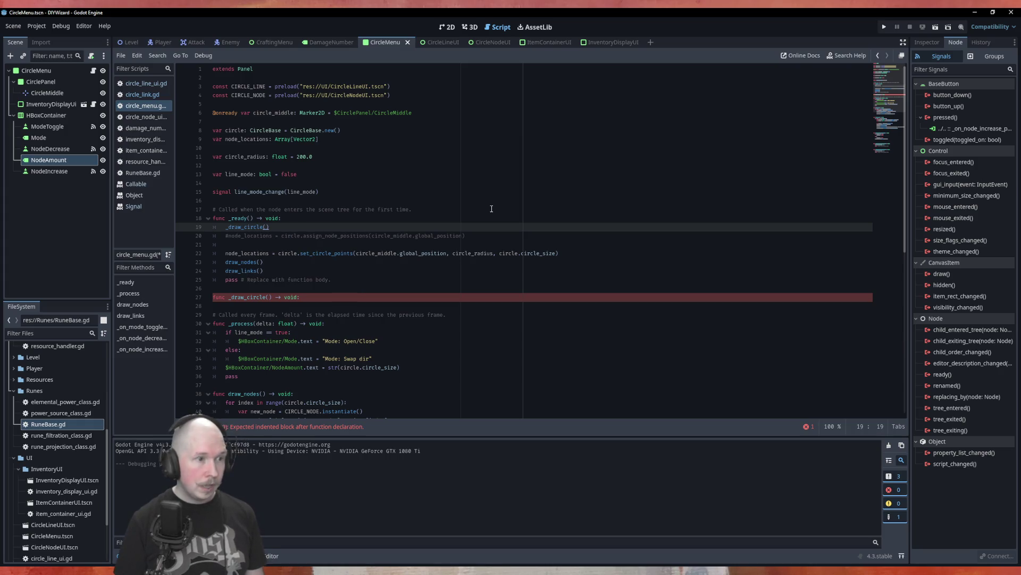
# Step: Move the node_locations, draw_nodes() and draw_links() lines into _draw_circle, leaving pass in _ready
pyautogui.press('Down')
pyautogui.press('Down')
pyautogui.press('Down')
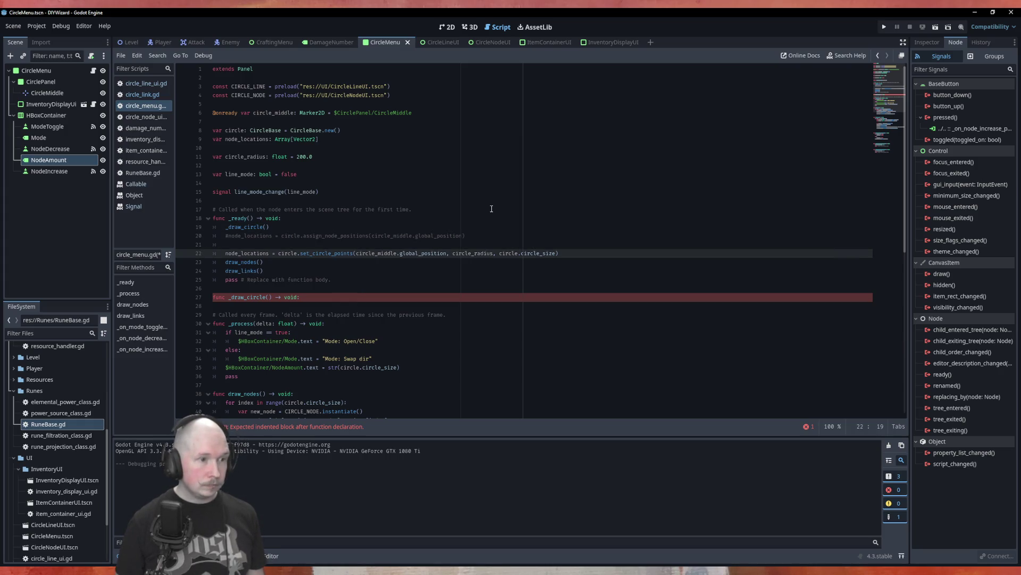
pyautogui.hotkey('alt', 'Down')
pyautogui.hotkey('alt', 'Down')
pyautogui.hotkey('alt', 'Down')
pyautogui.press('Up')
pyautogui.press('Up')
pyautogui.press('Up')
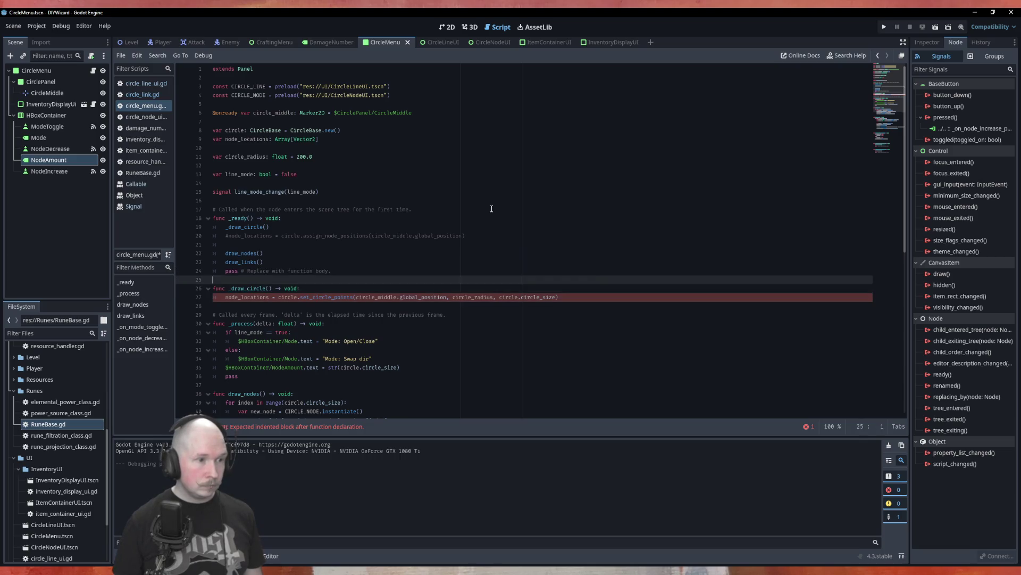
pyautogui.hotkey('alt', 'Down')
pyautogui.hotkey('alt', 'Down')
pyautogui.hotkey('alt', 'Down')
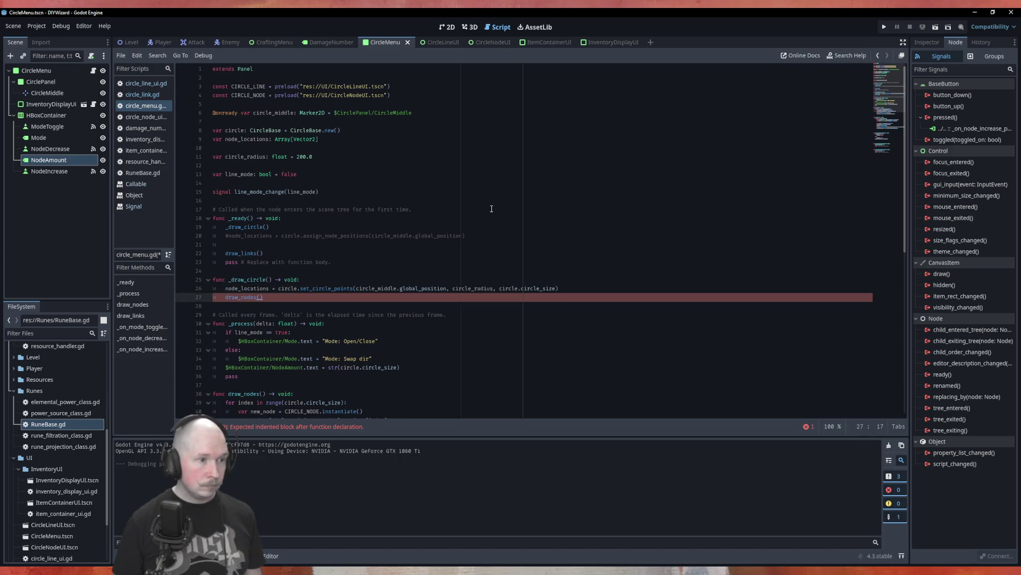
pyautogui.press('Up')
pyautogui.press('Up')
pyautogui.press('Up')
pyautogui.hotkey('alt', 'Down')
pyautogui.hotkey('alt', 'Down')
pyautogui.hotkey('alt', 'Down')
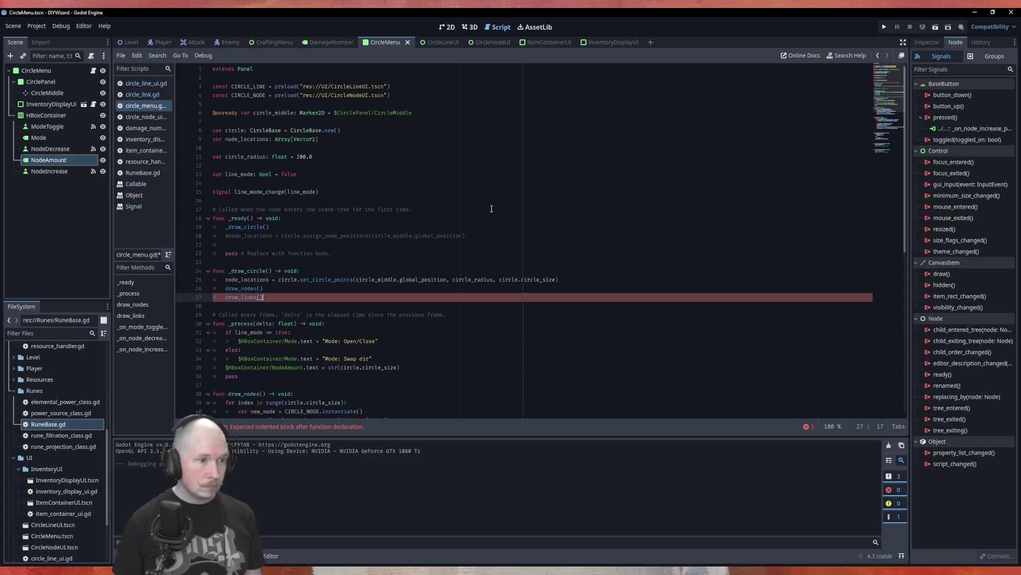
pyautogui.press('Up')
pyautogui.press('Up')
pyautogui.press('Up')
pyautogui.hotkey('alt', 'Up')
pyautogui.hotkey('alt', 'Up')
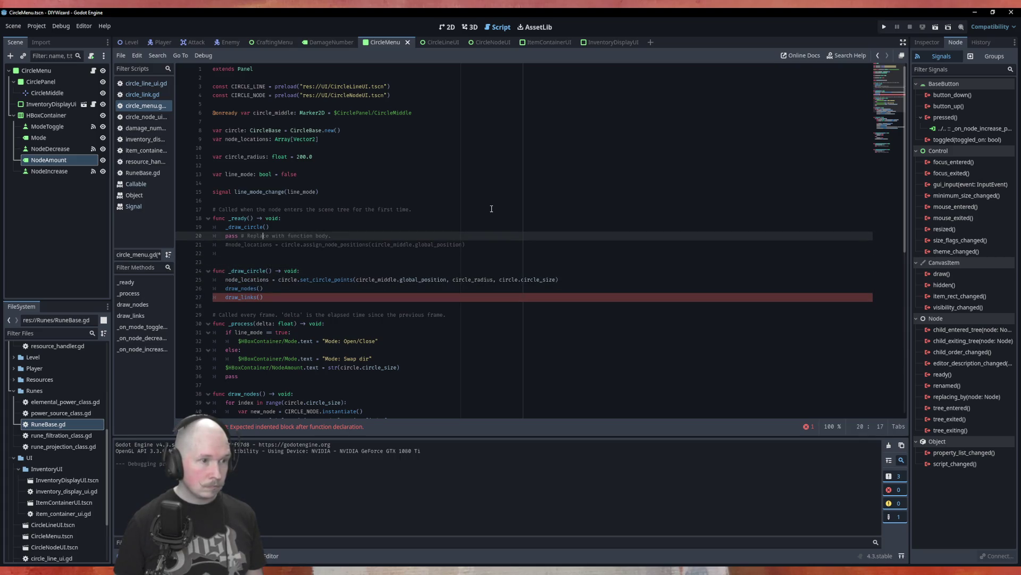
# Step: Delete the old commented-out node_locations line and the leftover blank line, keeping the script open
pyautogui.press('Down')
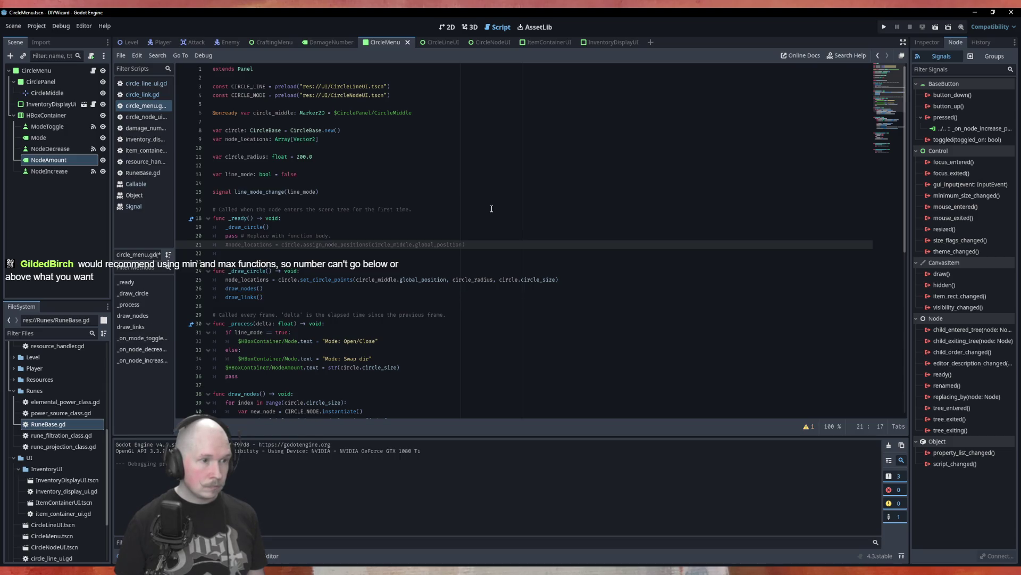
pyautogui.hotkey('shift', 'Home')
pyautogui.hotkey('shift', 'Home')
pyautogui.press('BackSpace')
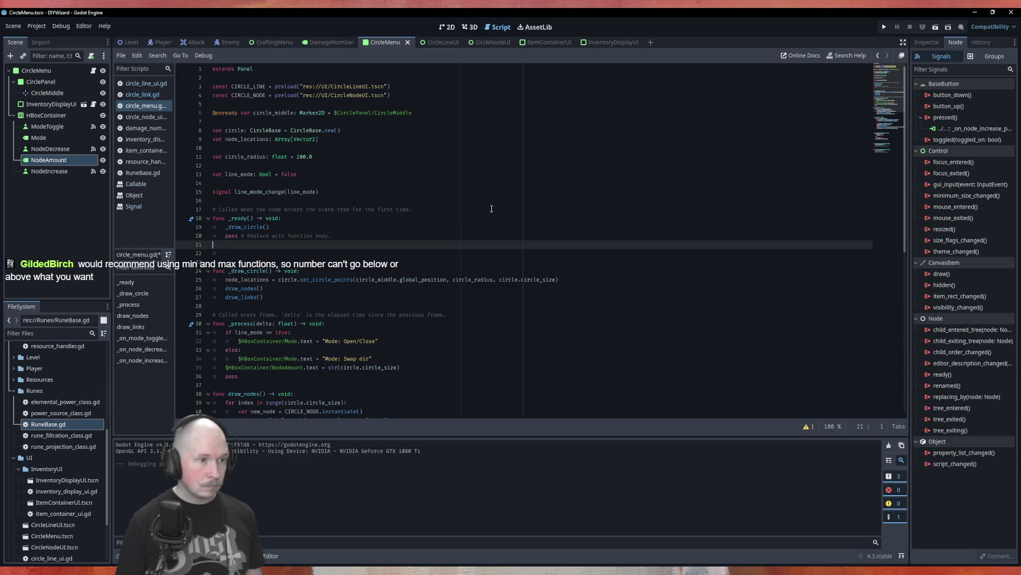
pyautogui.press('Down')
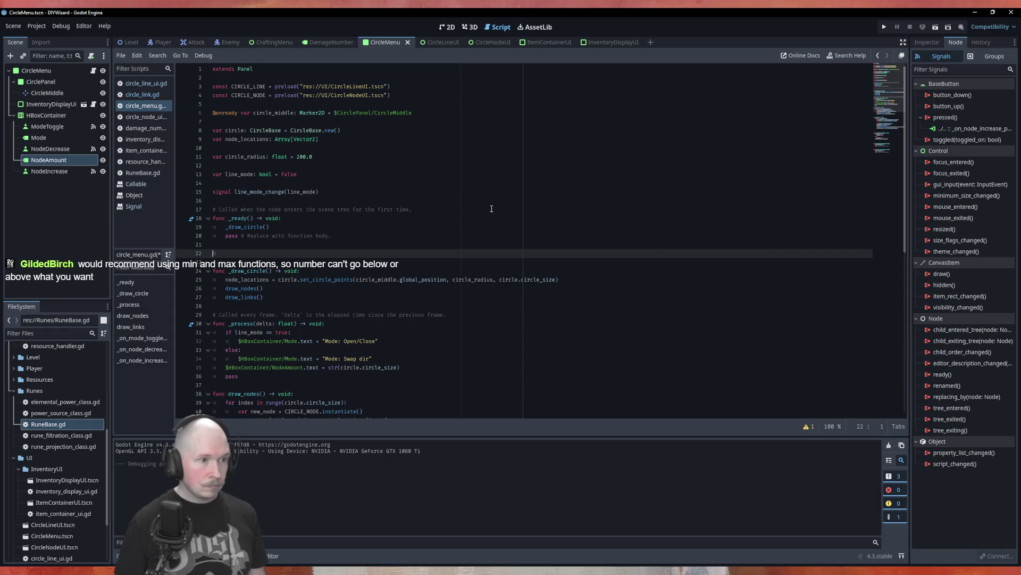
pyautogui.press('Delete')
pyautogui.hotkey('ctrl', 'w')
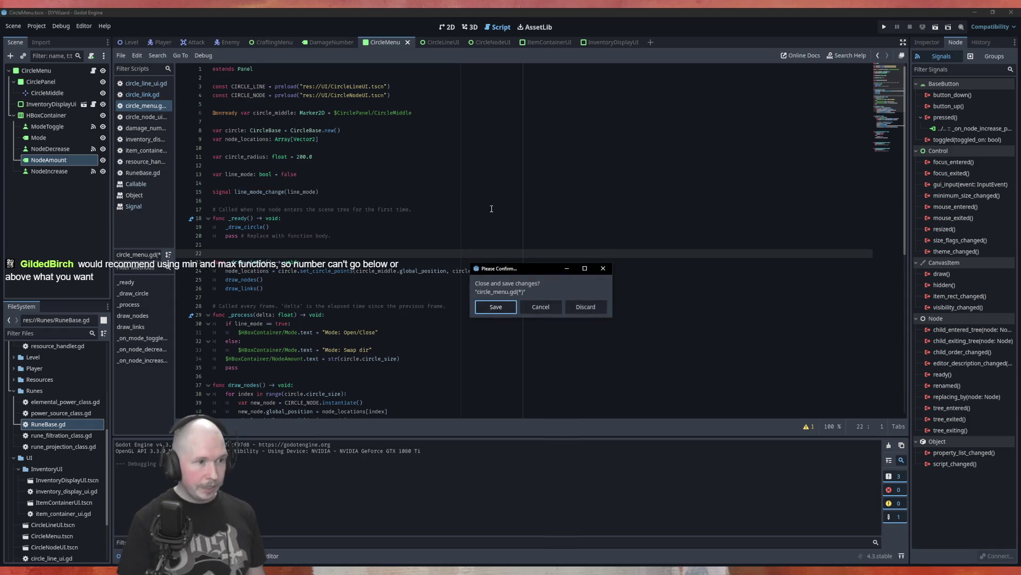
pyautogui.click(539, 306)
# Step: Save the script and add a _draw_circle() call in _on_node_decrease_pressed after the size change
pyautogui.hotkey('ctrl', 's')
pyautogui.scroll(-12, 452, 244)
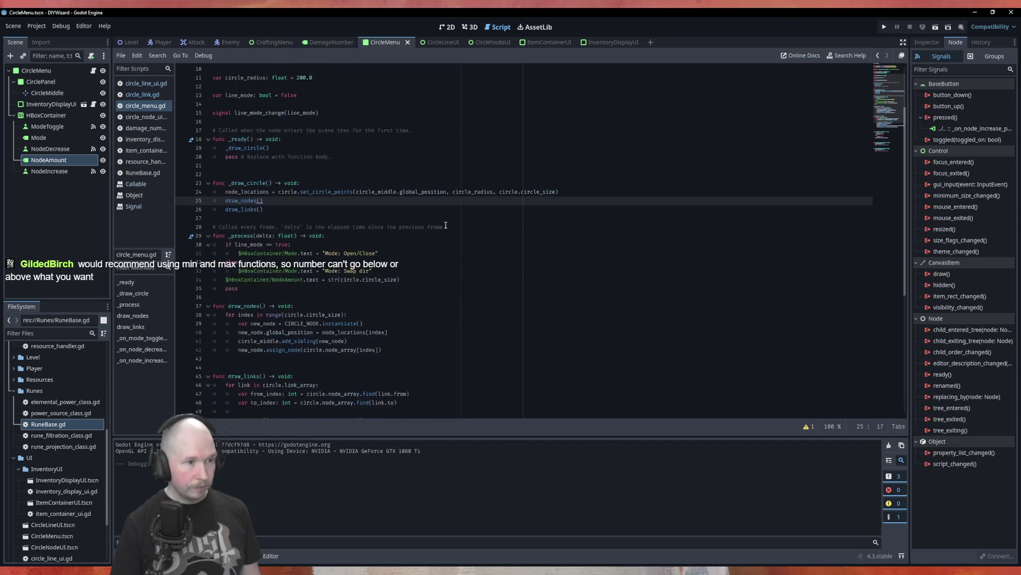
pyautogui.click(403, 353)
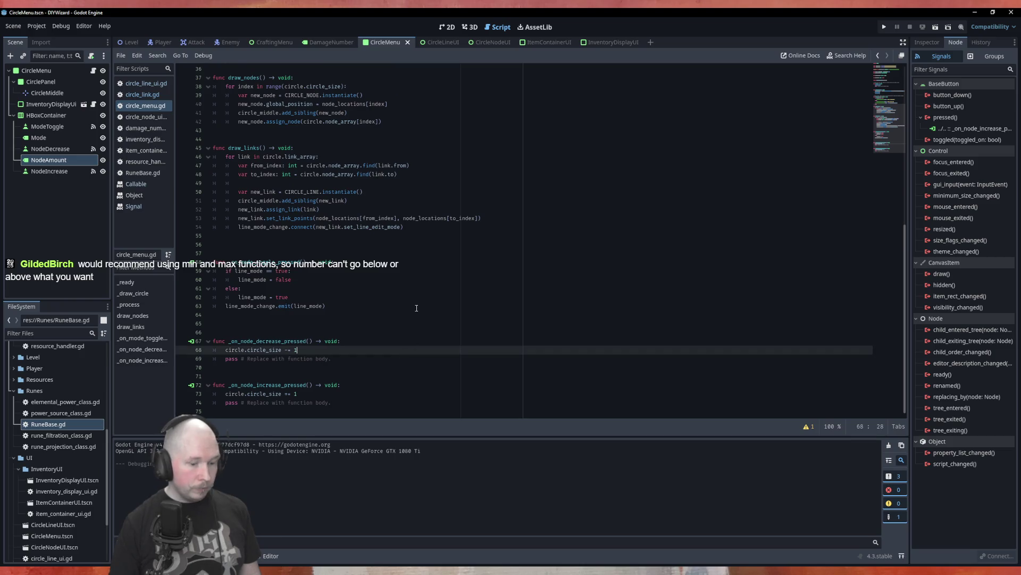
pyautogui.press('Return')
pyautogui.press('BackSpace')
pyautogui.write('_dra')
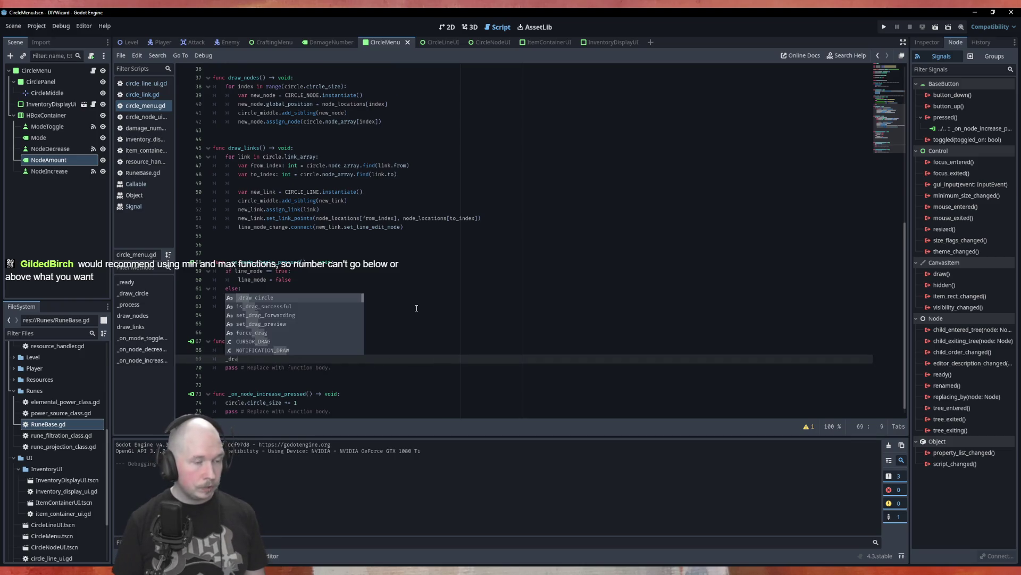
pyautogui.press('Return')
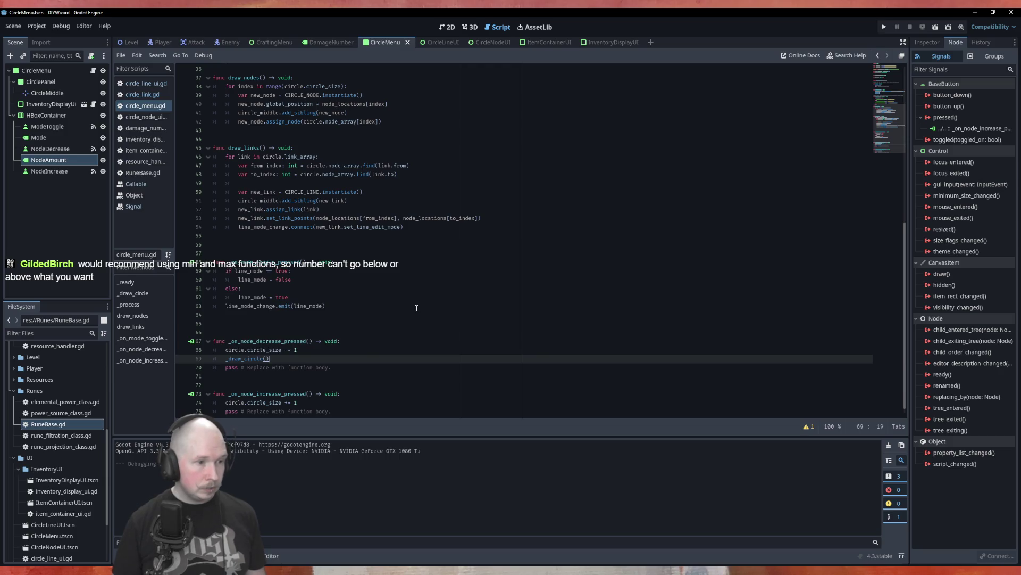
# Step: Paste the same _draw_circle() call into _on_node_increase_pressed and run the CircleMenu scene with F6
pyautogui.press('Down')
pyautogui.press('Down')
pyautogui.press('Down')
pyautogui.press('End')
pyautogui.press('Return')
pyautogui.write('_draw_circle()')
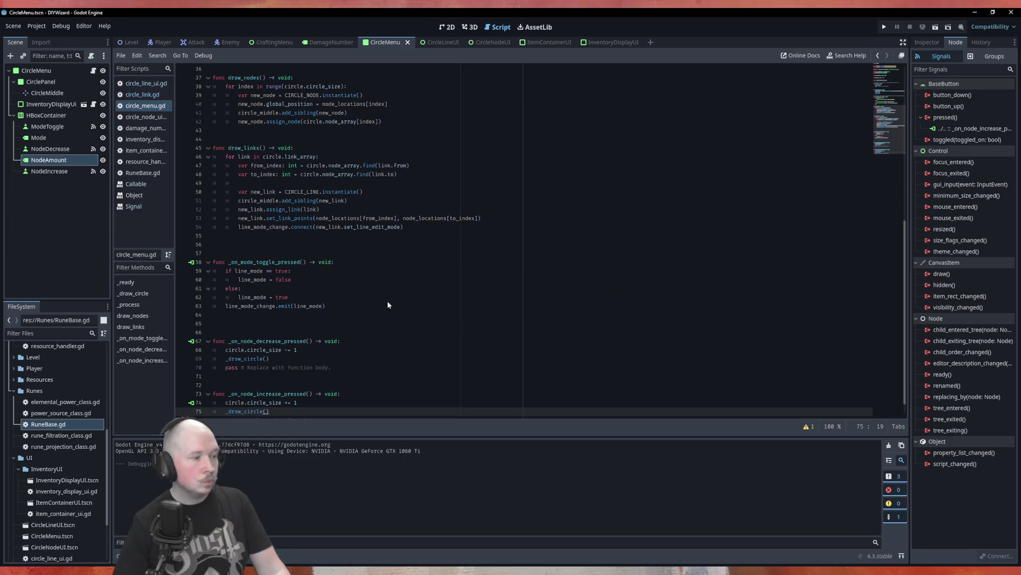
pyautogui.press('F6')
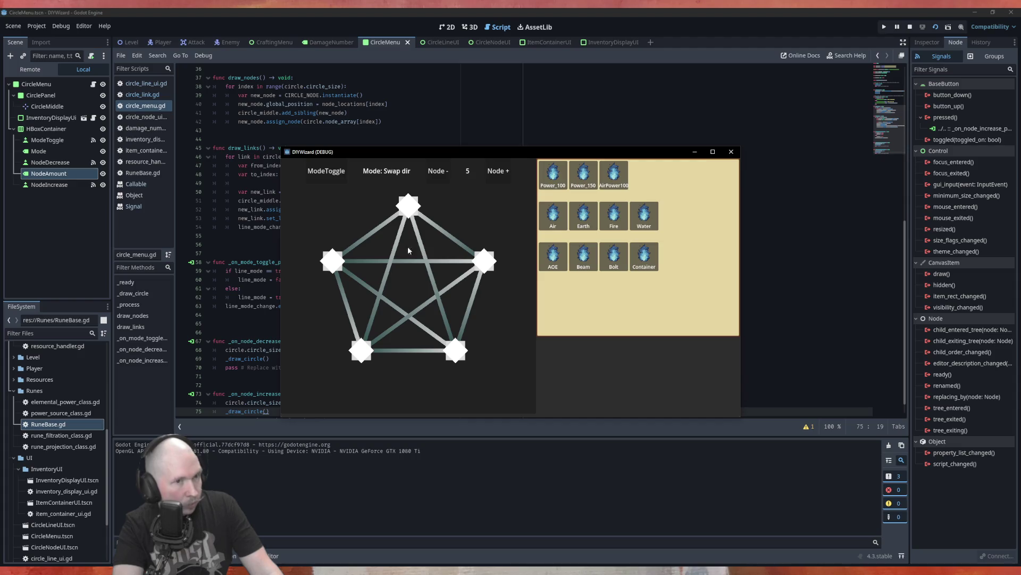
# Step: Press Node - in the running menu, which triggers the out-of-bounds error in draw_links
pyautogui.click(438, 171)
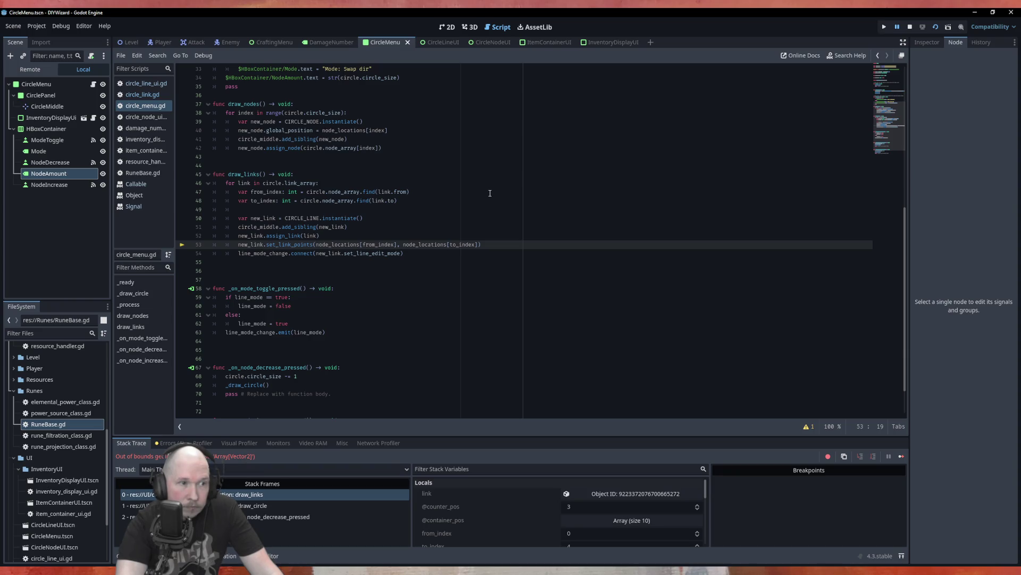
# Step: Inspect link_array in the draw_links error code, then stop the running debug session
pyautogui.scroll(6, 490, 193)
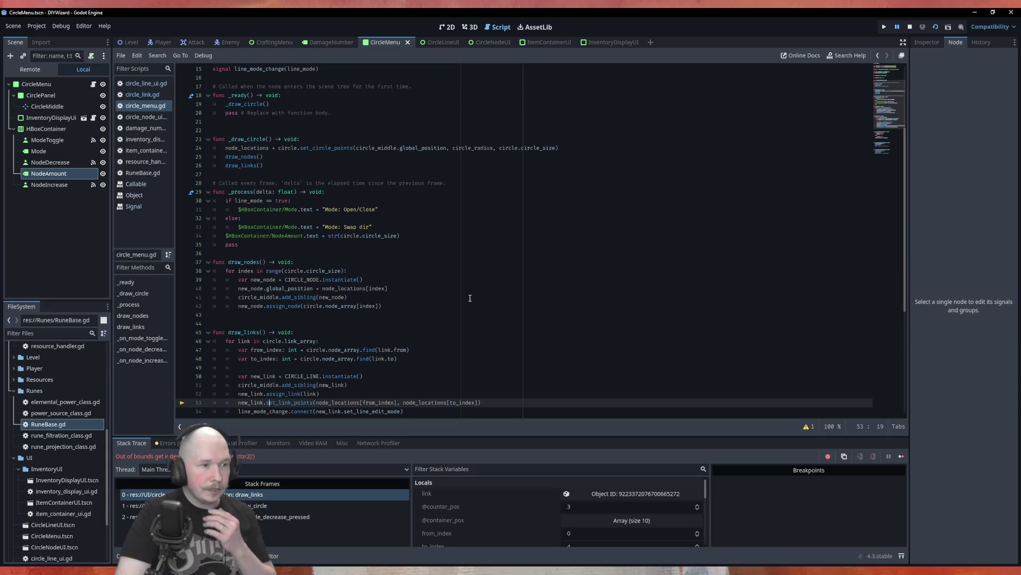
pyautogui.doubleClick(301, 341)
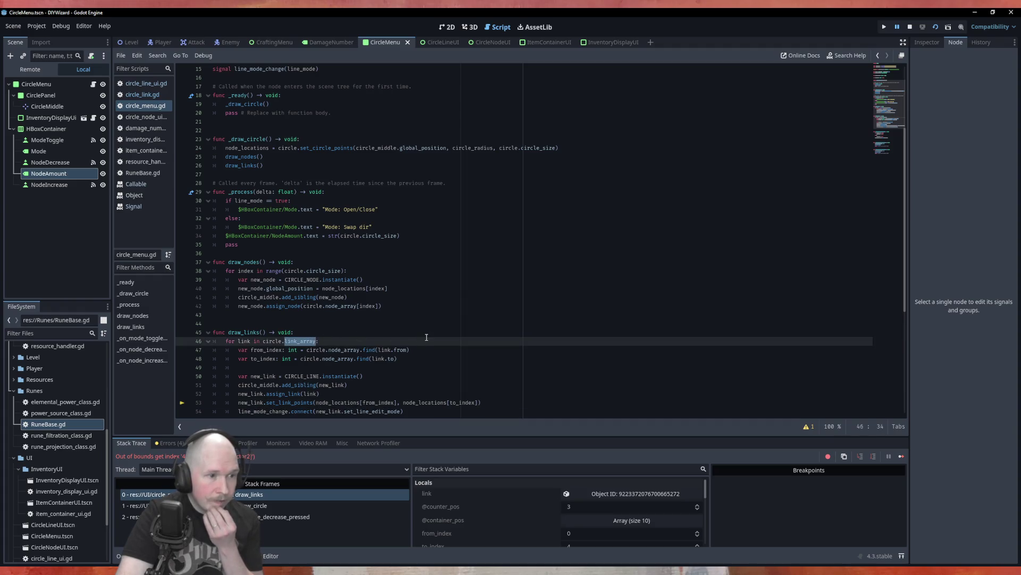
pyautogui.scroll(2, 426, 337)
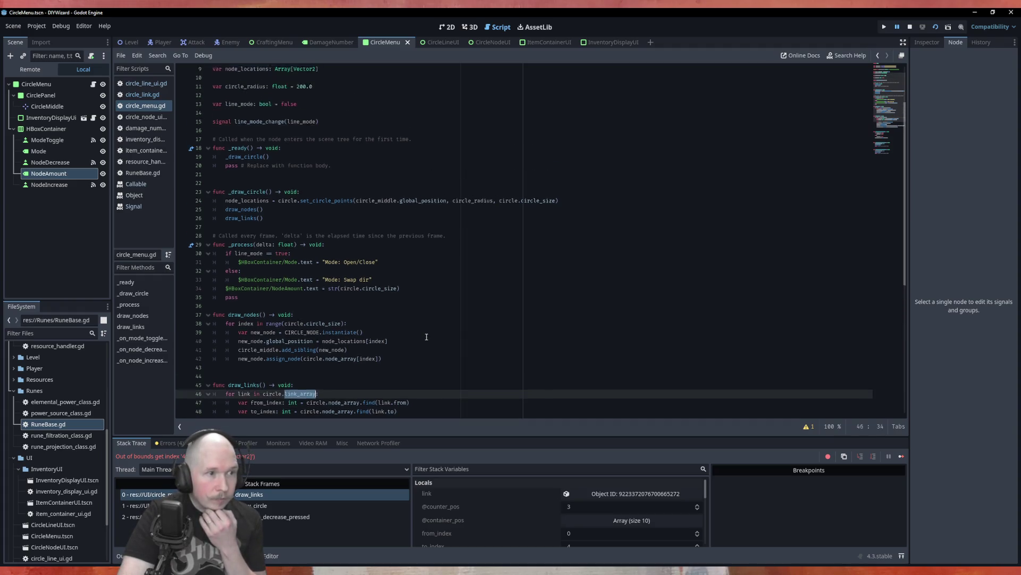
pyautogui.scroll(3, 427, 337)
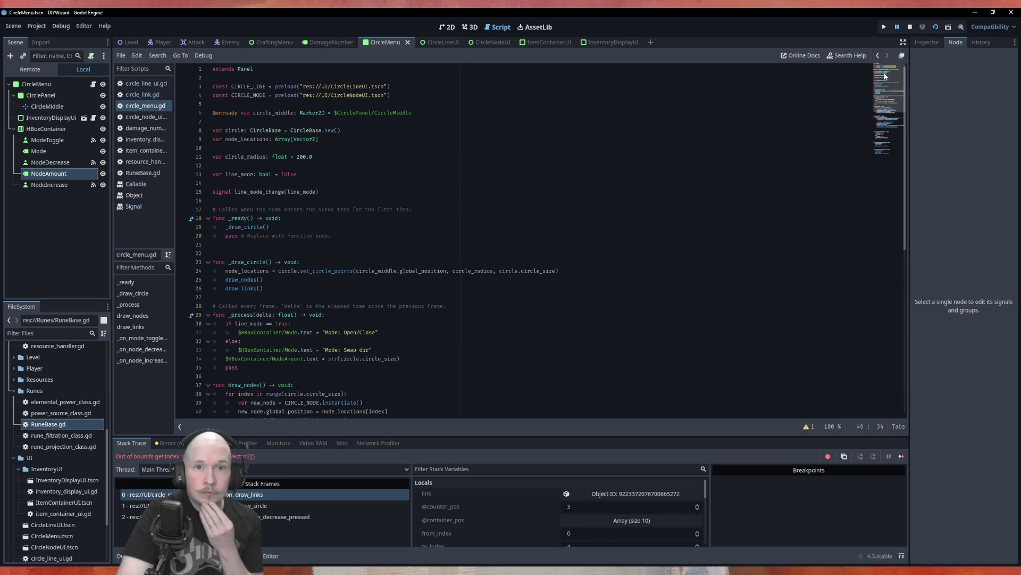
pyautogui.click(910, 27)
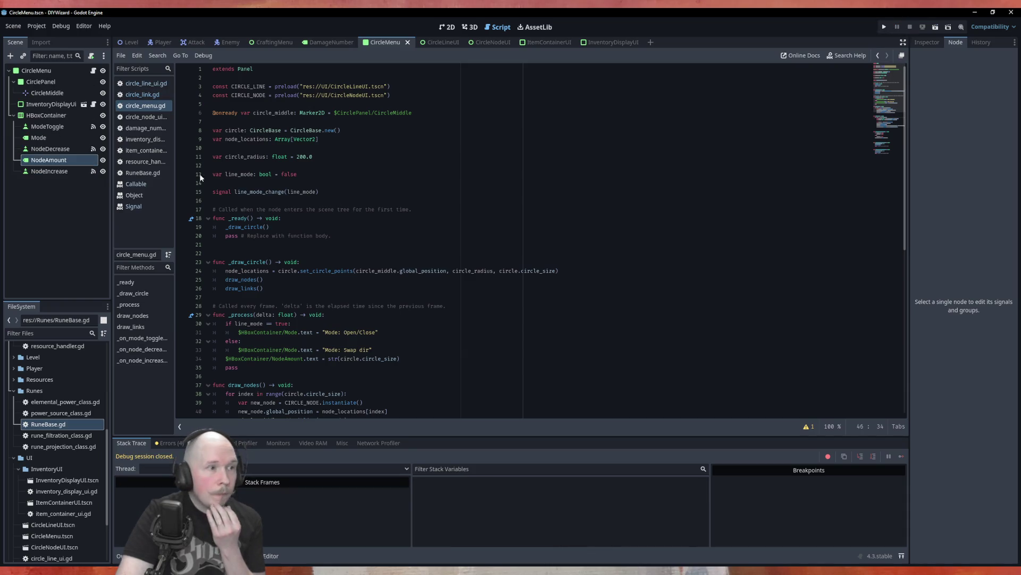
# Step: Look through circle_link.gd, circle_node_ui.gd and circle_menu.gd, then jump from CircleBase to circle_base.gd
pyautogui.click(138, 95)
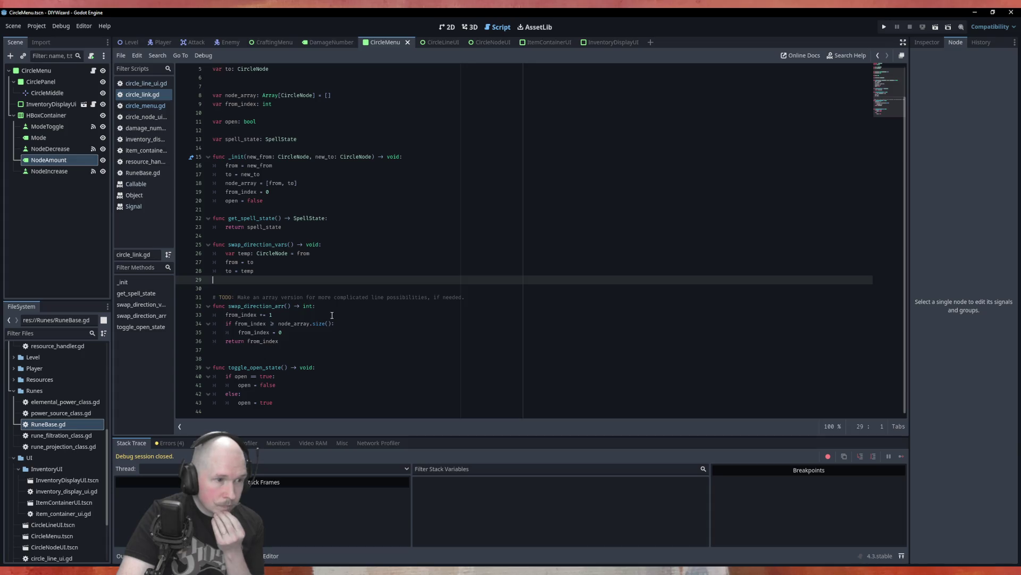
pyautogui.scroll(2, 363, 342)
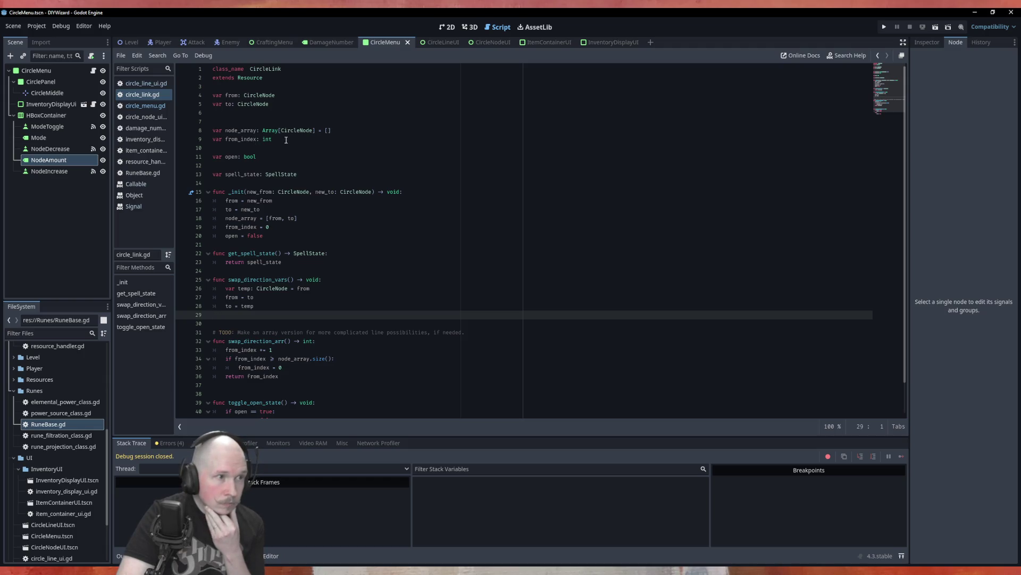
pyautogui.click(144, 118)
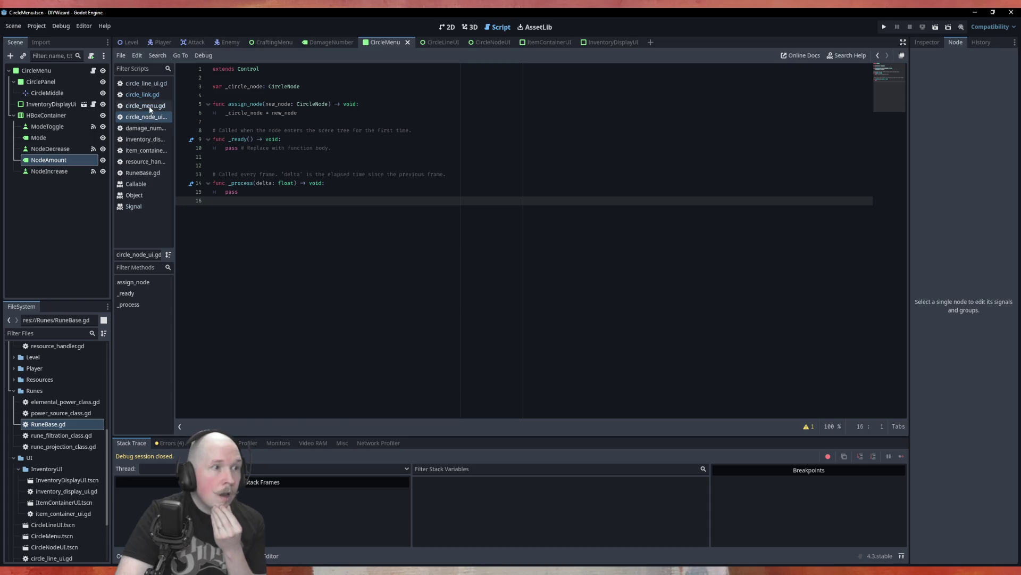
pyautogui.click(145, 106)
pyautogui.keyDown('ctrl'); pyautogui.click(302, 129); pyautogui.keyUp('ctrl')
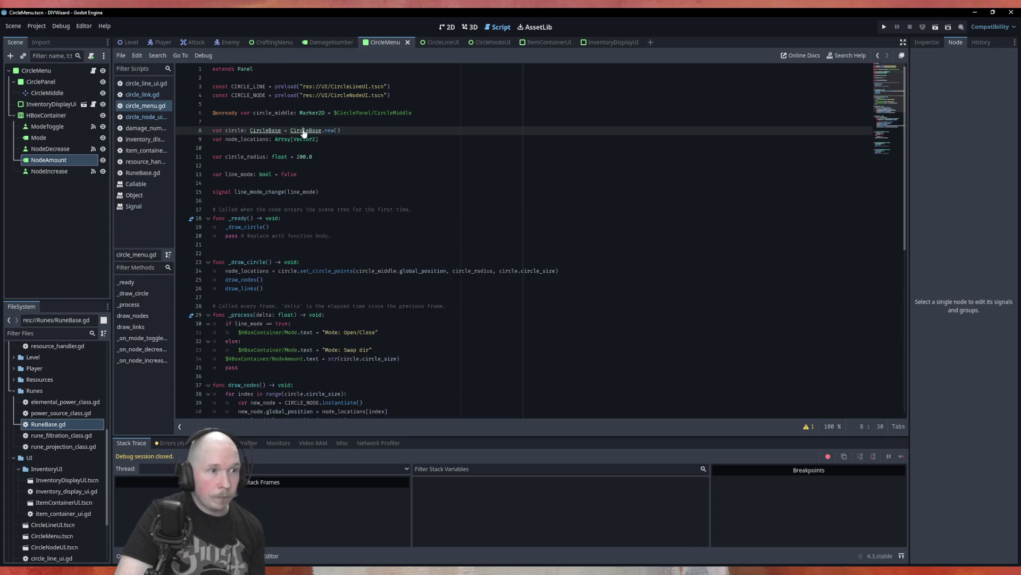
pyautogui.scroll(-9, 436, 250)
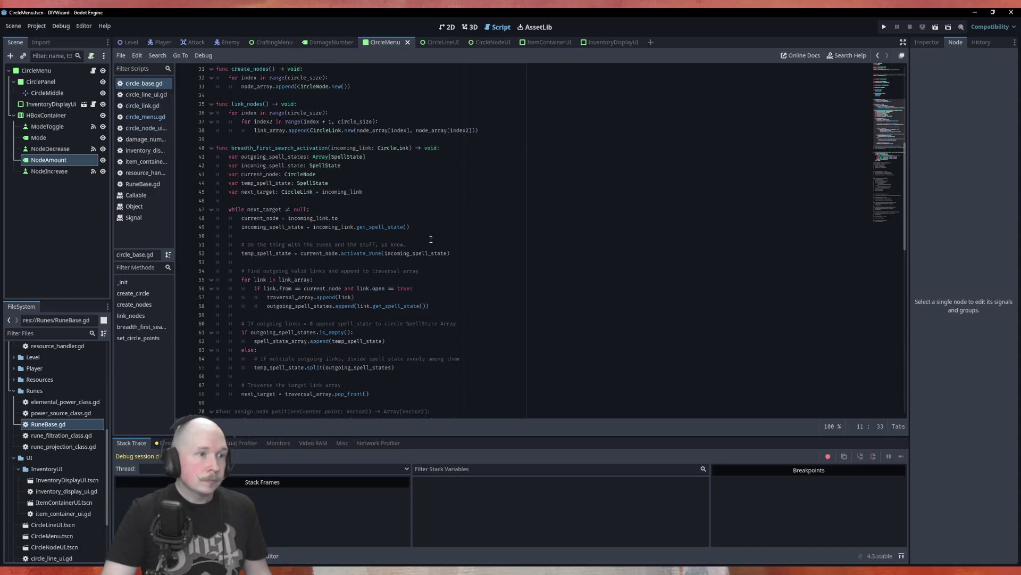
pyautogui.scroll(4, 485, 190)
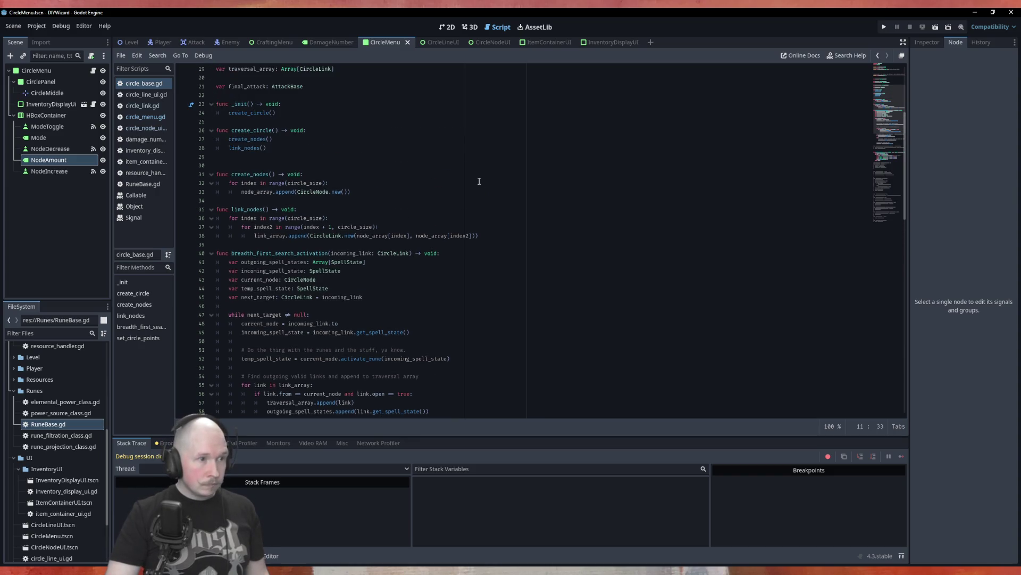
pyautogui.scroll(2, 224, 125)
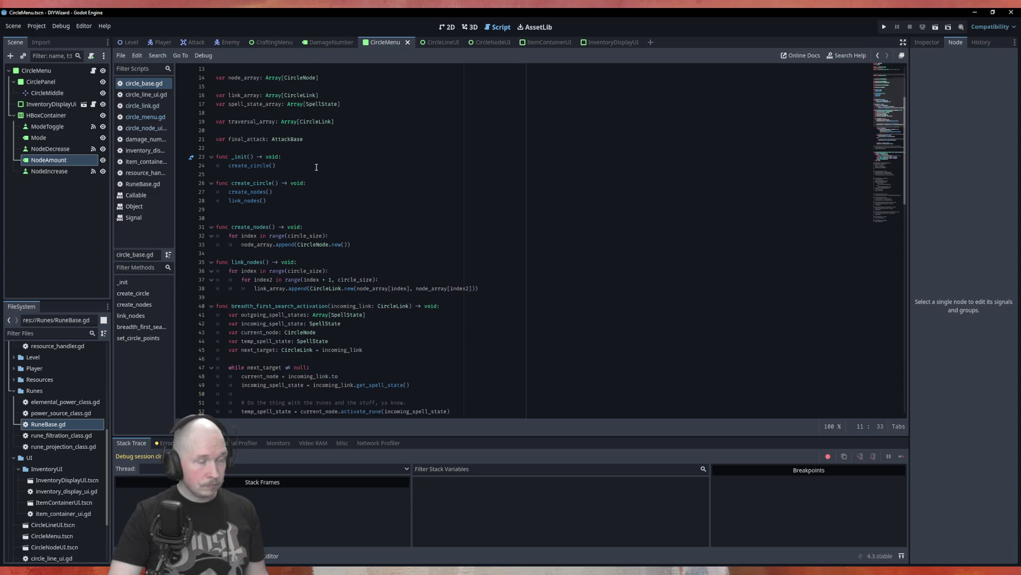
pyautogui.scroll(-20, 316, 167)
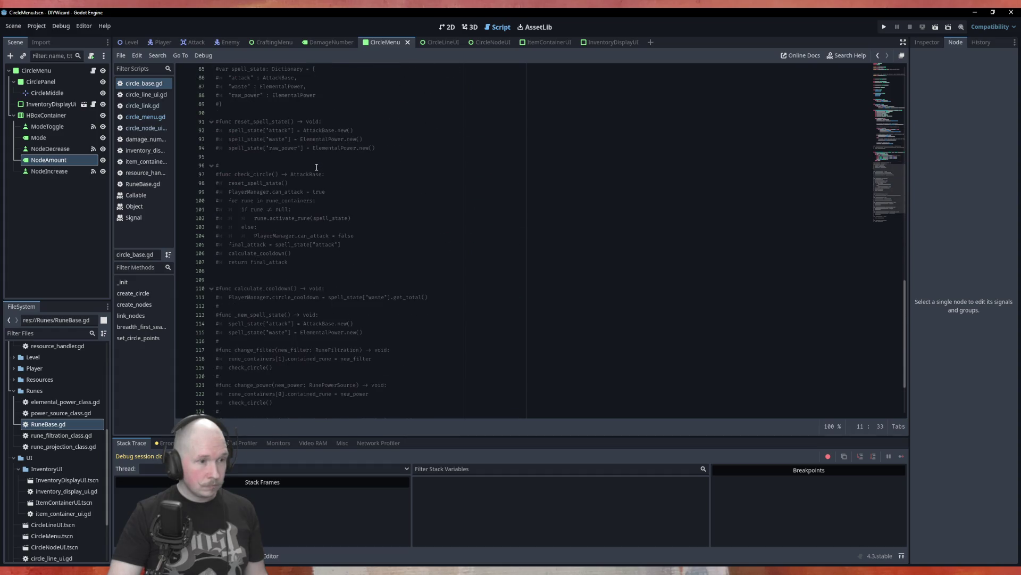
pyautogui.scroll(-3, 316, 167)
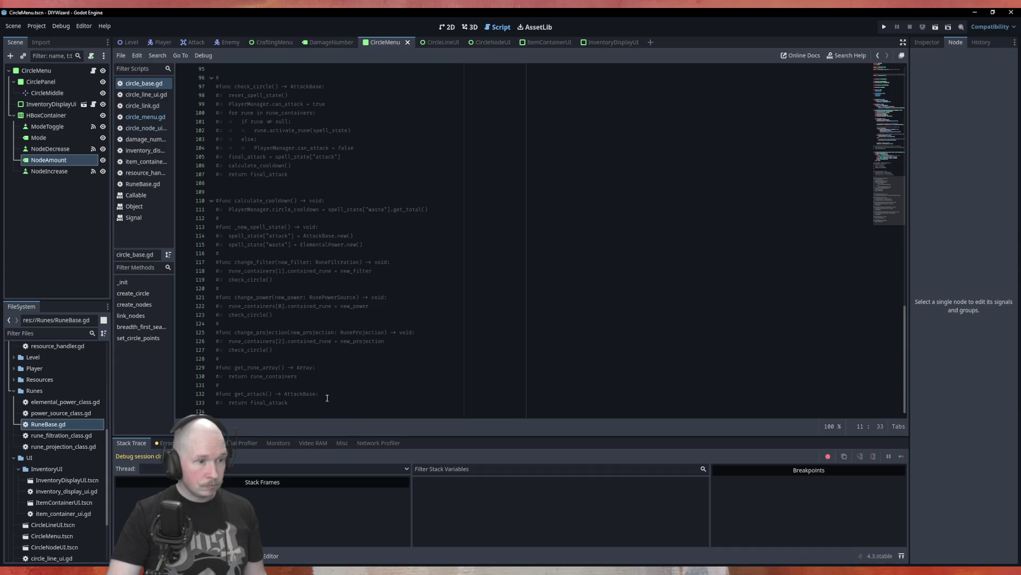
pyautogui.scroll(14, 321, 403)
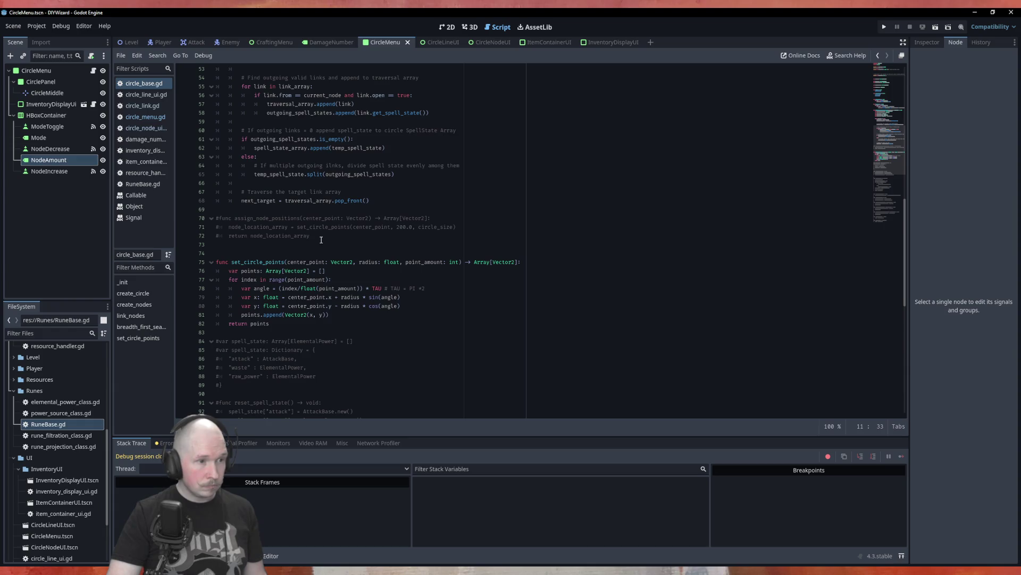
pyautogui.scroll(5, 321, 240)
pyautogui.scroll(10, 322, 241)
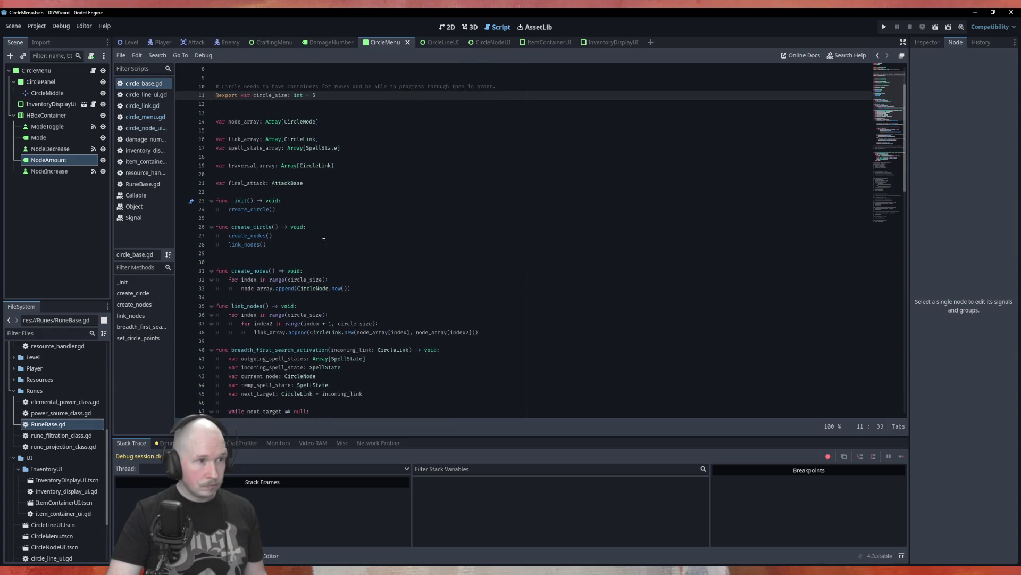
pyautogui.click(313, 190)
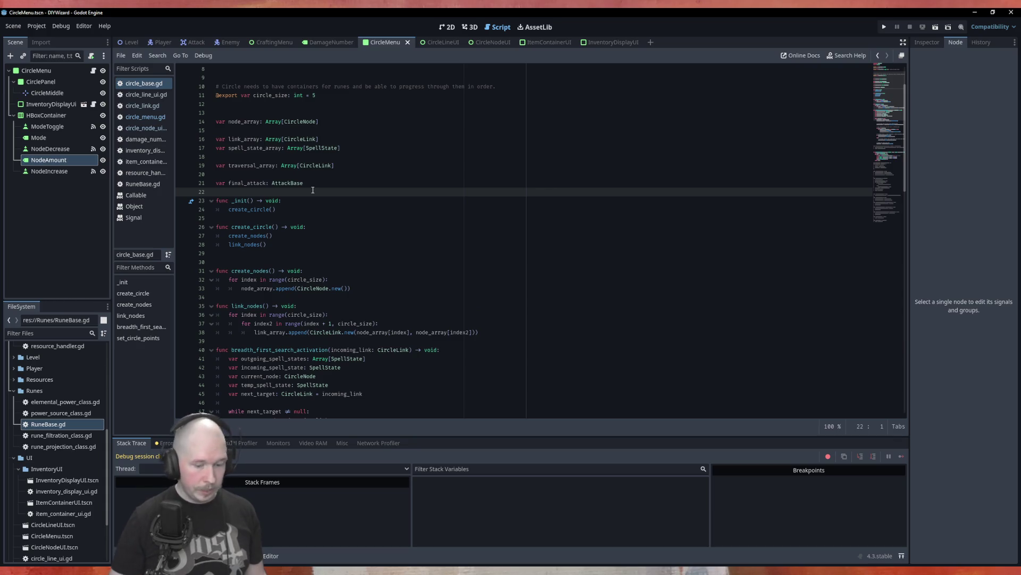
# Step: Add a func change_circle_size() -> void header above func _init
pyautogui.press('Return')
pyautogui.press('Return')
pyautogui.press('Up')
pyautogui.write('fu')
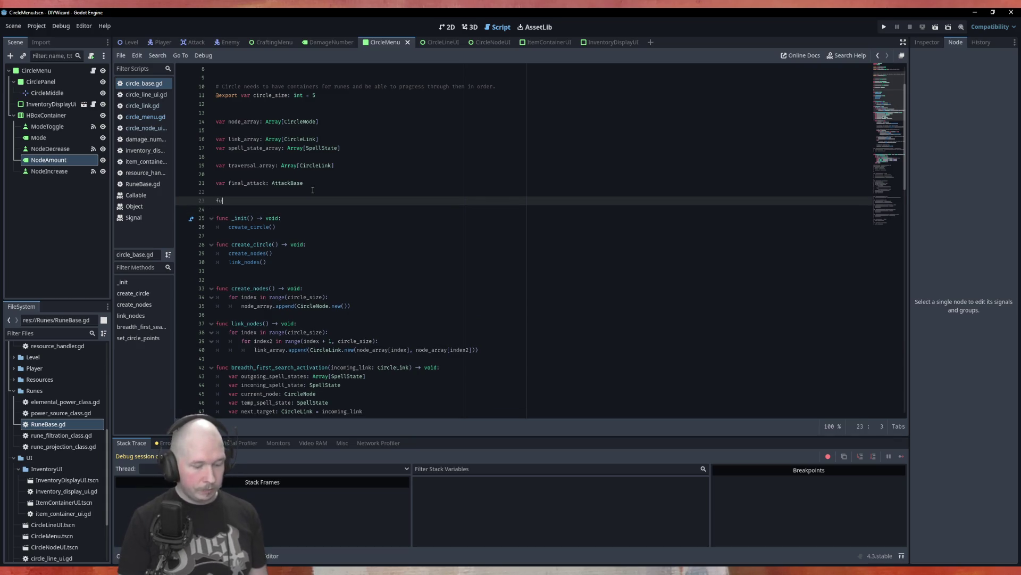
pyautogui.write('nc change')
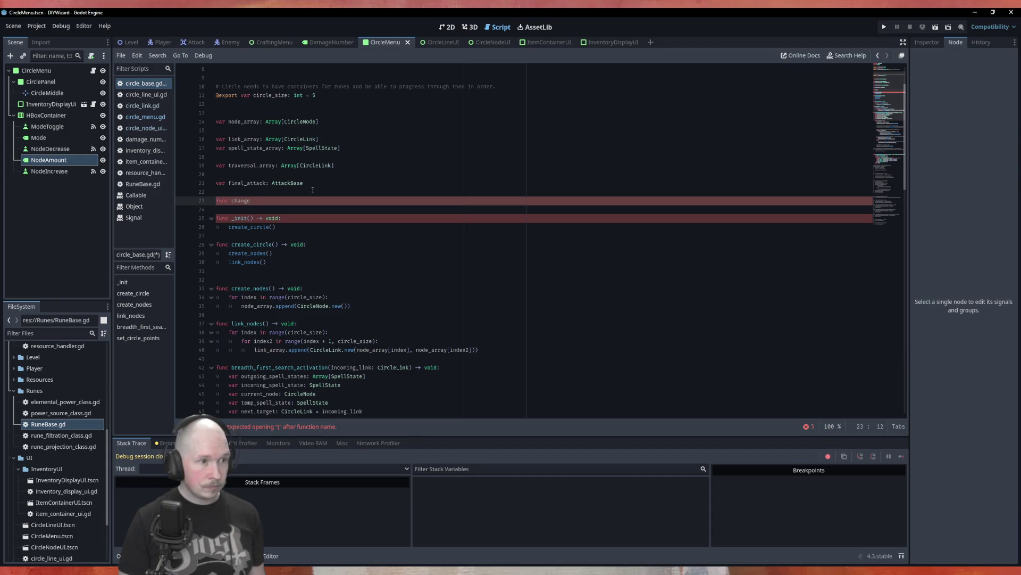
pyautogui.write('_cir')
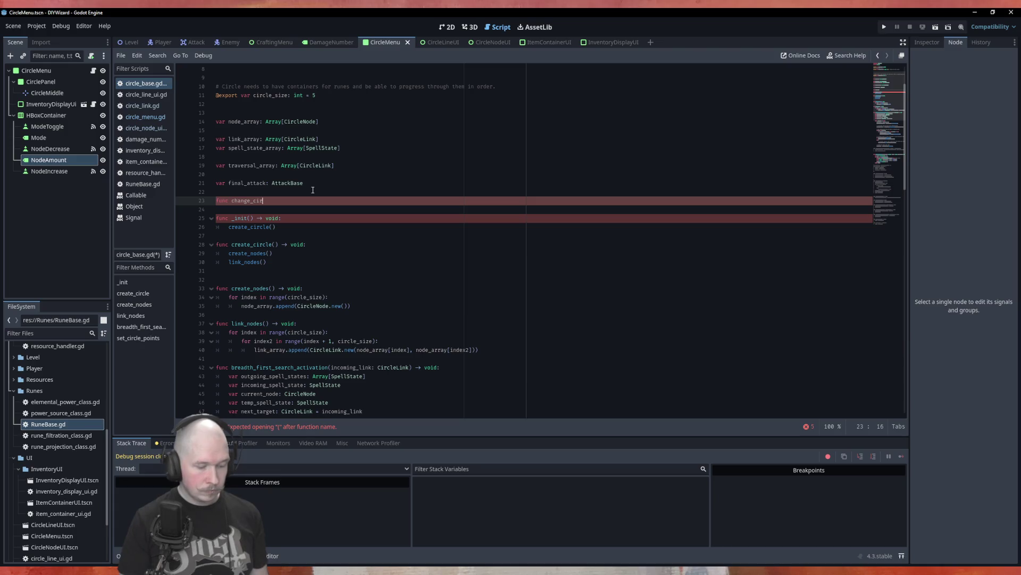
pyautogui.write('cle_sizx')
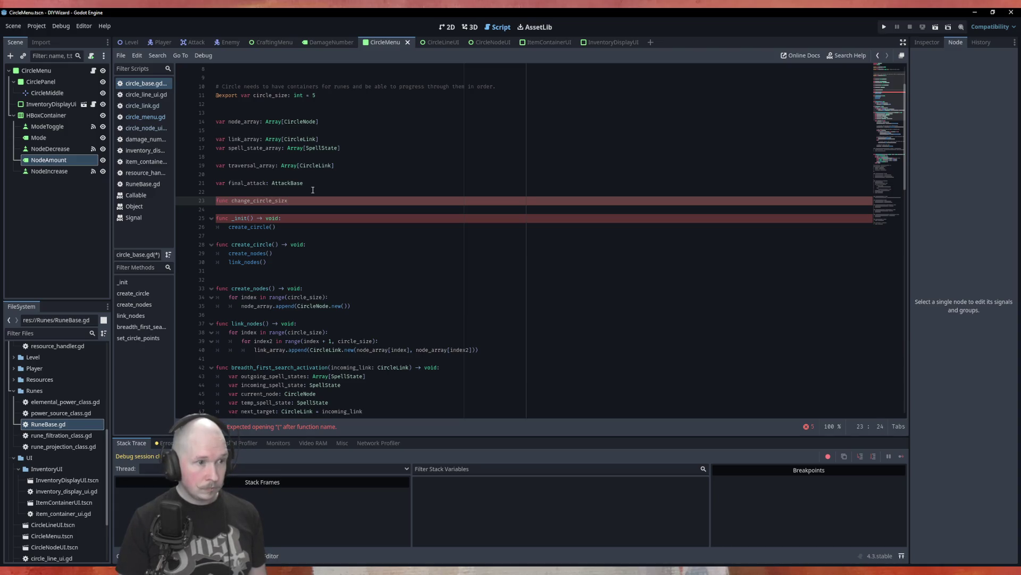
pyautogui.write('e(')
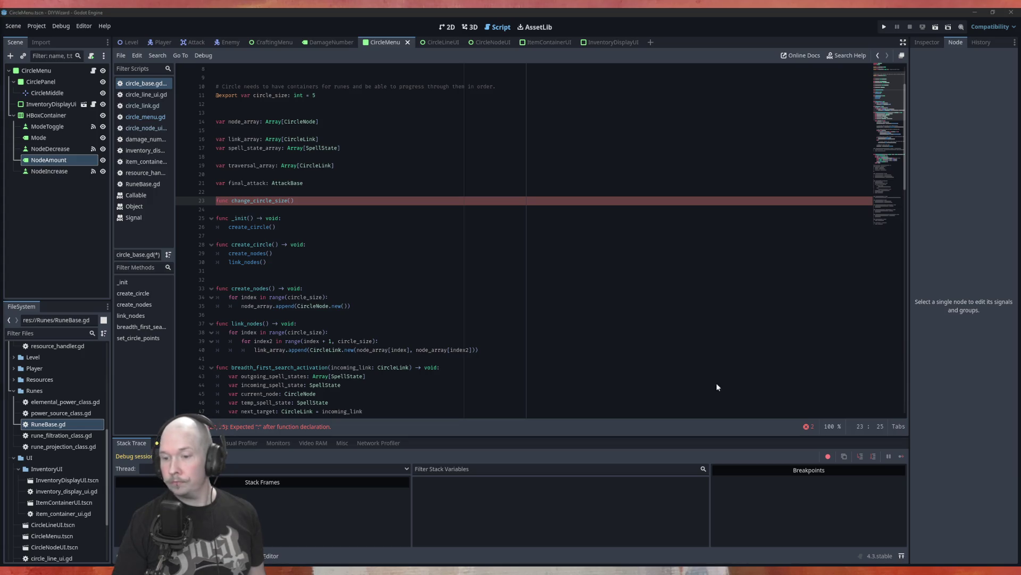
pyautogui.click(318, 203)
pyautogui.write('-> voi')
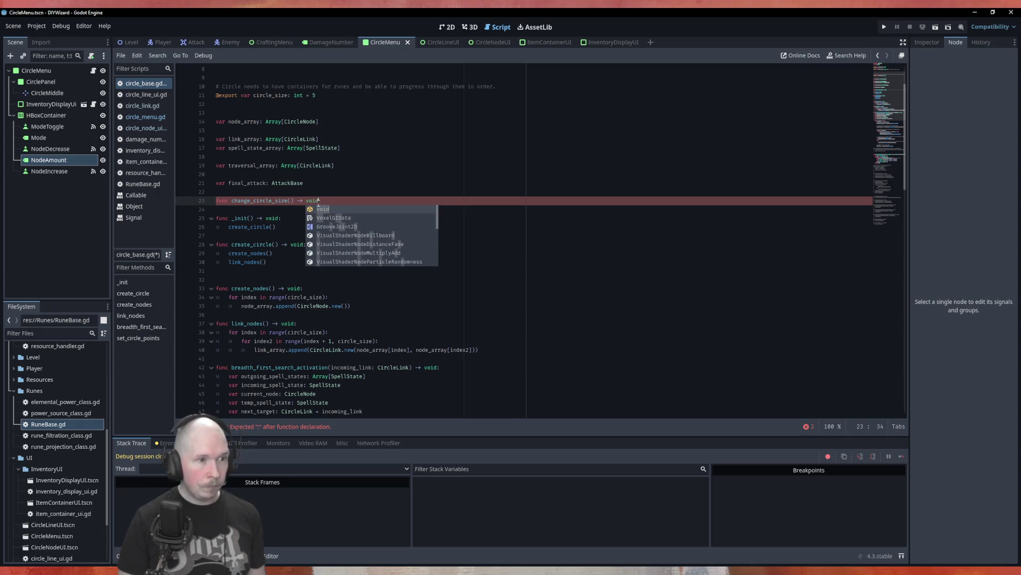
pyautogui.write('d')
pyautogui.press('Return')
pyautogui.press('Up')
pyautogui.press('Home')
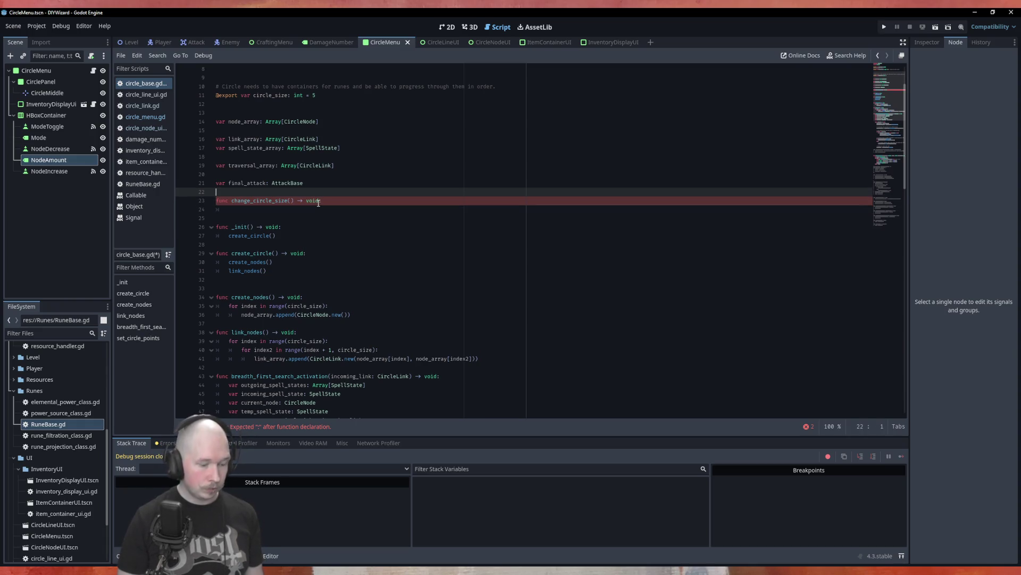
# Step: Add the comment '# TODO: REMOVE THIS NONSENSE POST TESTING' above the new function
pyautogui.press('Return')
pyautogui.press('Up')
pyautogui.write('# TODO:')
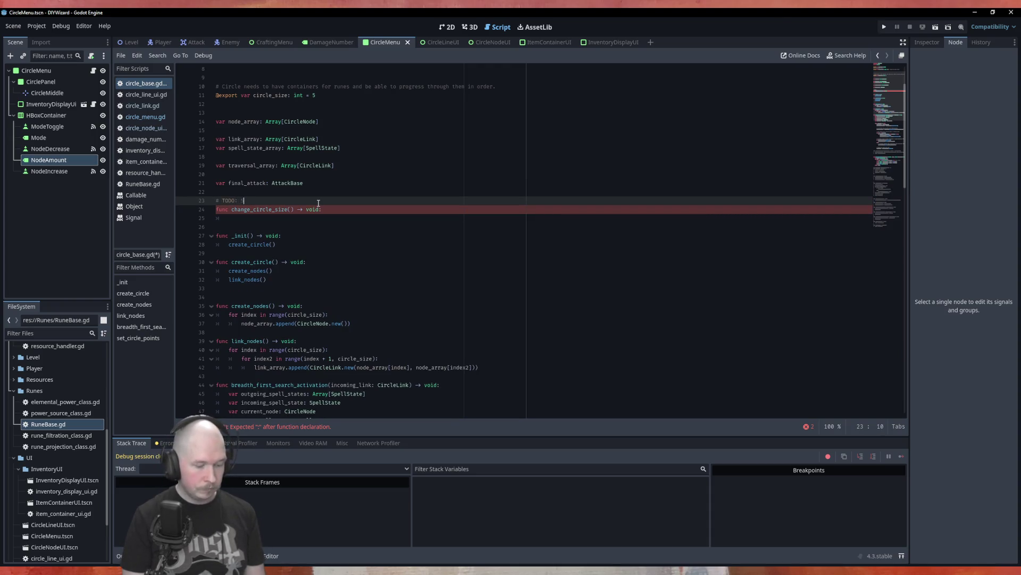
pyautogui.write(' REMOVE THIS NOSENSE')
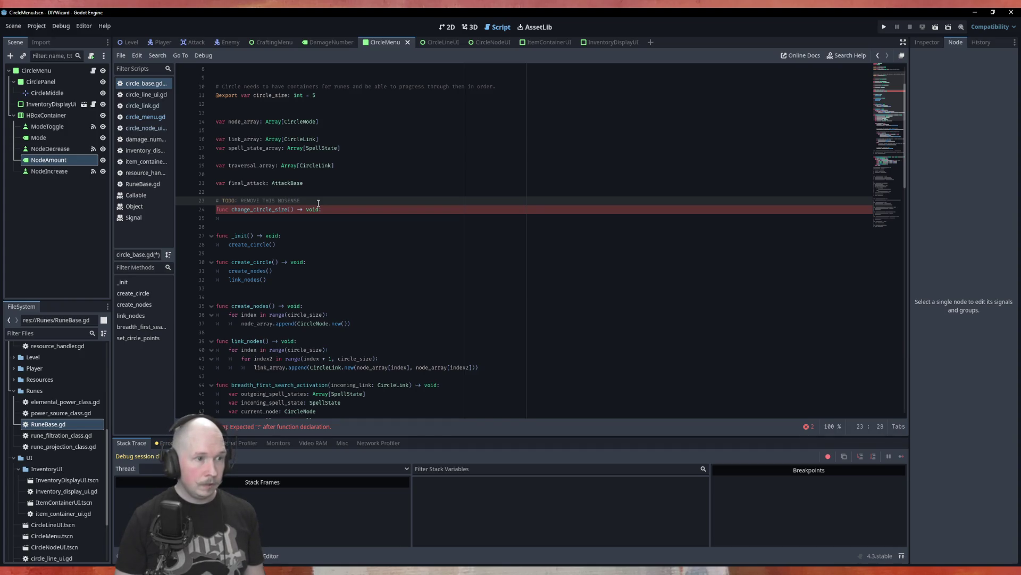
pyautogui.press('Left')
pyautogui.press('Left')
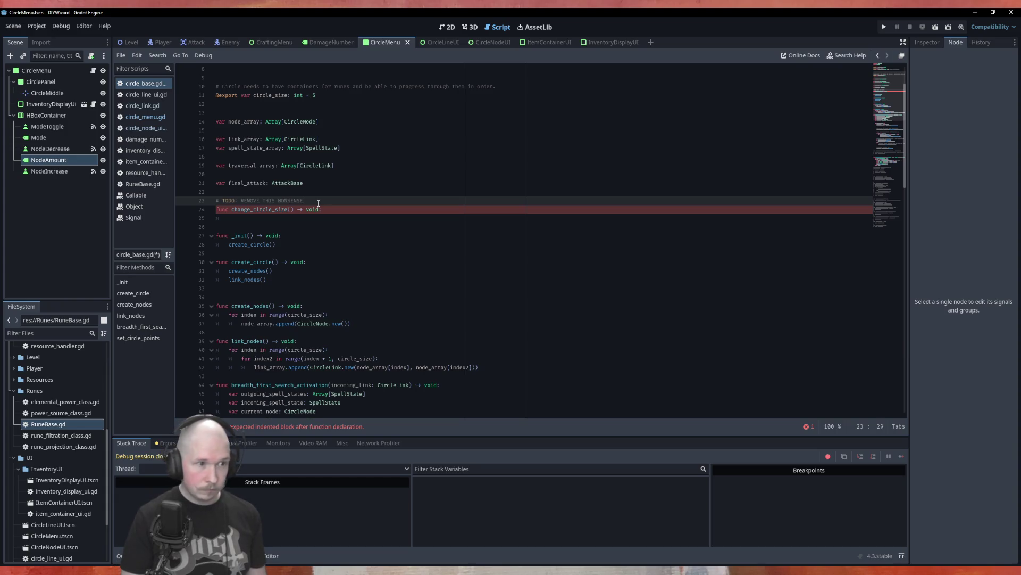
pyautogui.write(' POST TESTING')
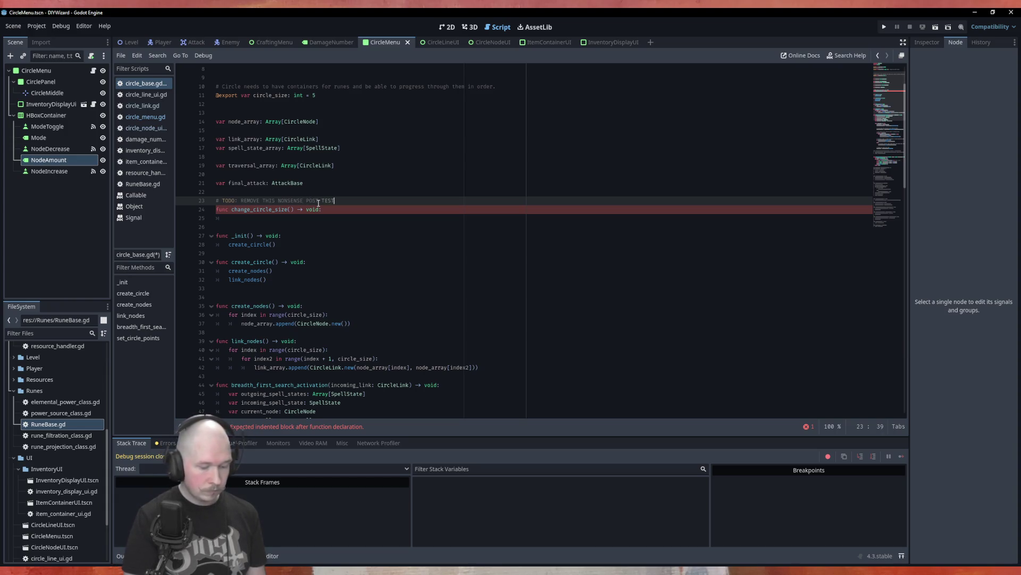
pyautogui.click(338, 213)
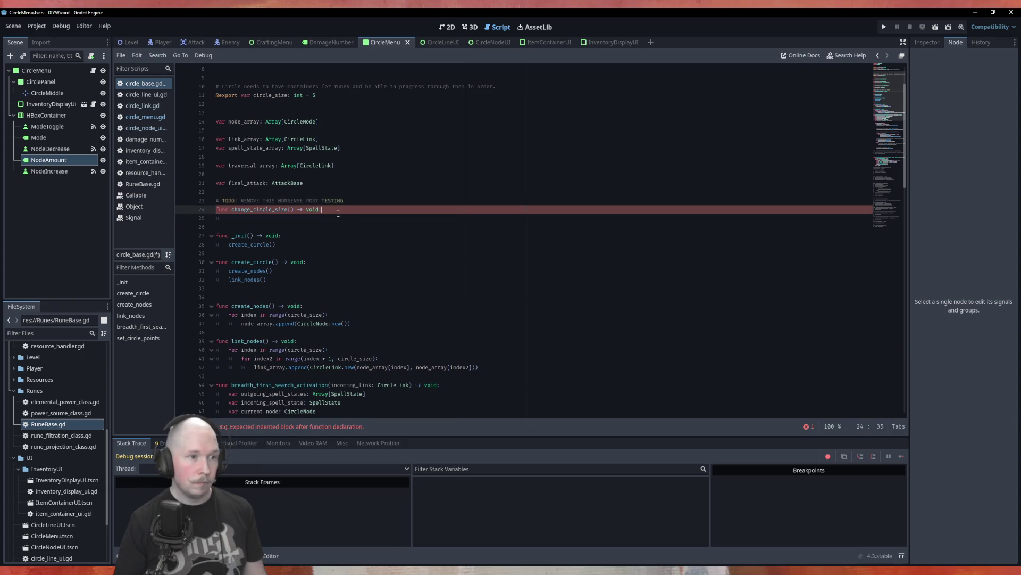